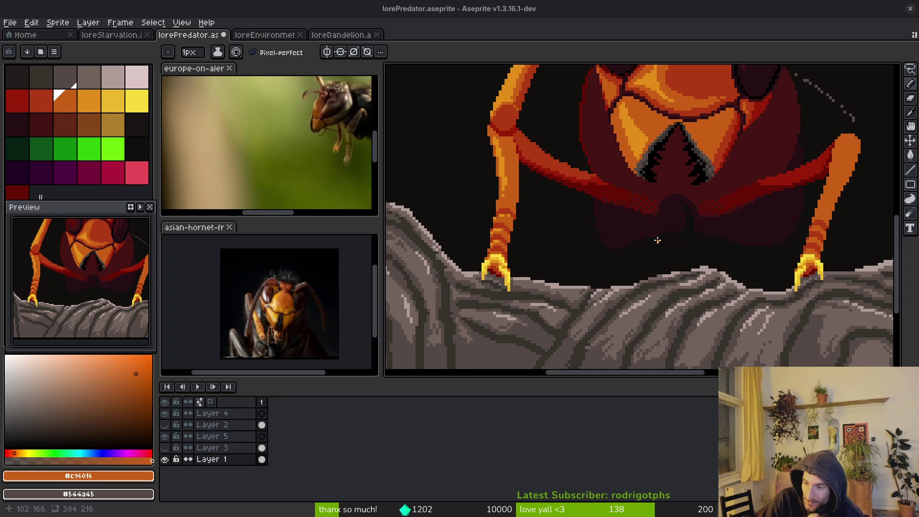
Step: Zoom in on the hornet's leg and eyedrop the dark red #af3a13
{"action": "scroll", "coordinate": [688, 284], "scroll_direction": "up", "scroll_amount": 2}
{"action": "scroll", "coordinate": [688, 284], "scroll_direction": "up", "scroll_amount": 2}
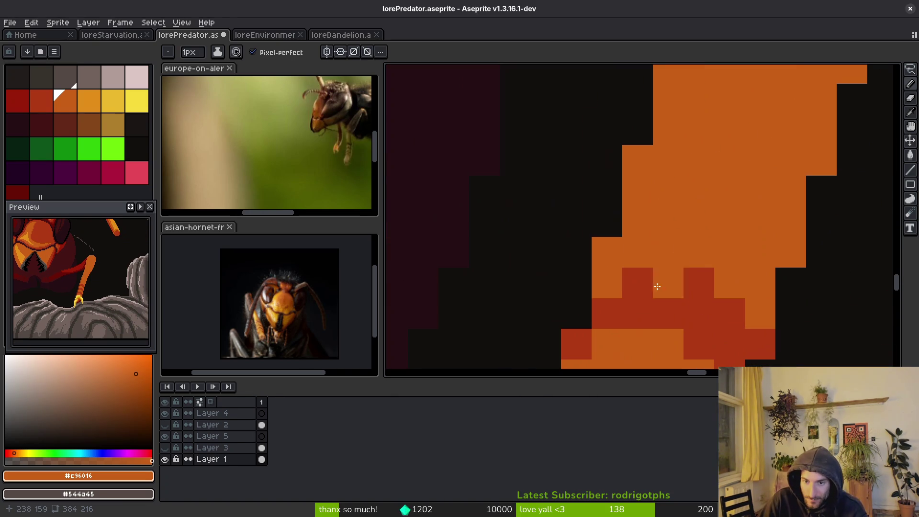
{"action": "left_click", "coordinate": [630, 215], "text": "alt"}
Step: Paint dark-red shading strokes and pixels across the orange leg, then save the drawing
{"action": "mouse_move", "coordinate": [630, 215]}
{"action": "left_mouse_down"}
{"action": "mouse_move", "coordinate": [663, 195]}
{"action": "mouse_move", "coordinate": [712, 199]}
{"action": "mouse_move", "coordinate": [730, 222]}
{"action": "mouse_move", "coordinate": [782, 234]}
{"action": "mouse_move", "coordinate": [790, 252]}
{"action": "left_mouse_up"}
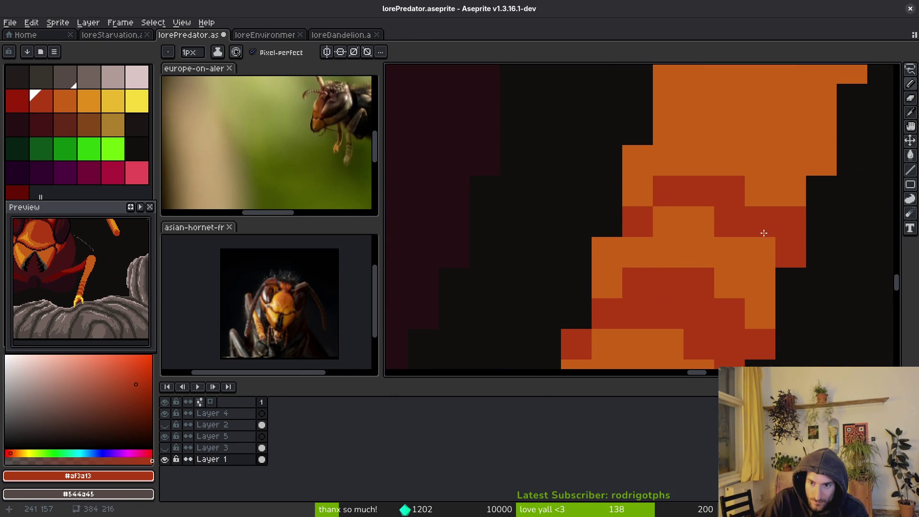
{"action": "left_click", "coordinate": [716, 228], "text": "alt"}
{"action": "left_click", "coordinate": [782, 228], "text": "alt"}
{"action": "left_click", "coordinate": [717, 164]}
{"action": "left_click_drag", "start_coordinate": [717, 164], "coordinate": [631, 194]}
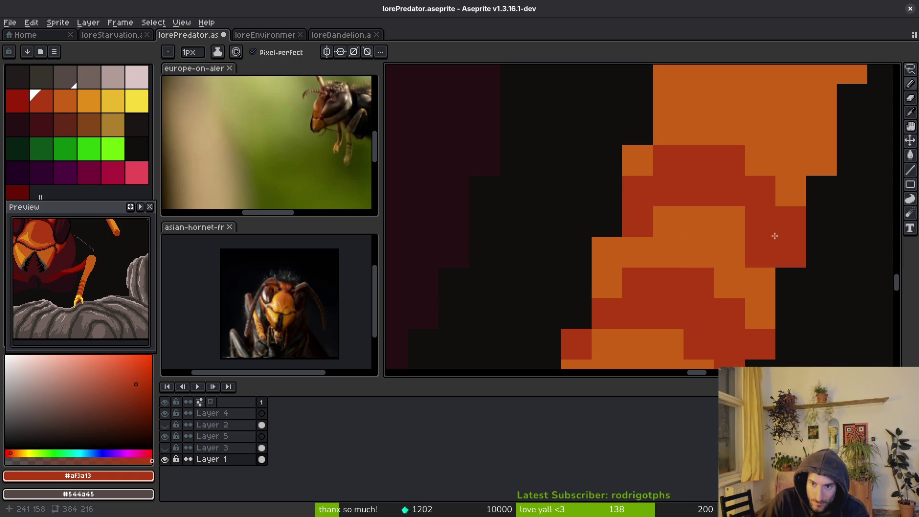
{"action": "scroll", "coordinate": [822, 221], "scroll_direction": "down", "scroll_amount": 5}
{"action": "key", "text": "ctrl+s"}
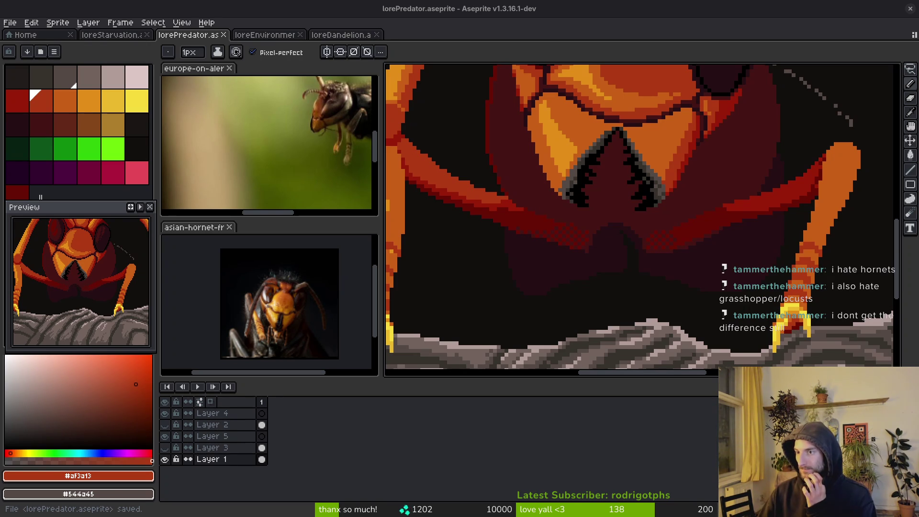
Step: Switch to the browser showing the GitLab work items list
{"action": "key", "text": "alt+Tab"}
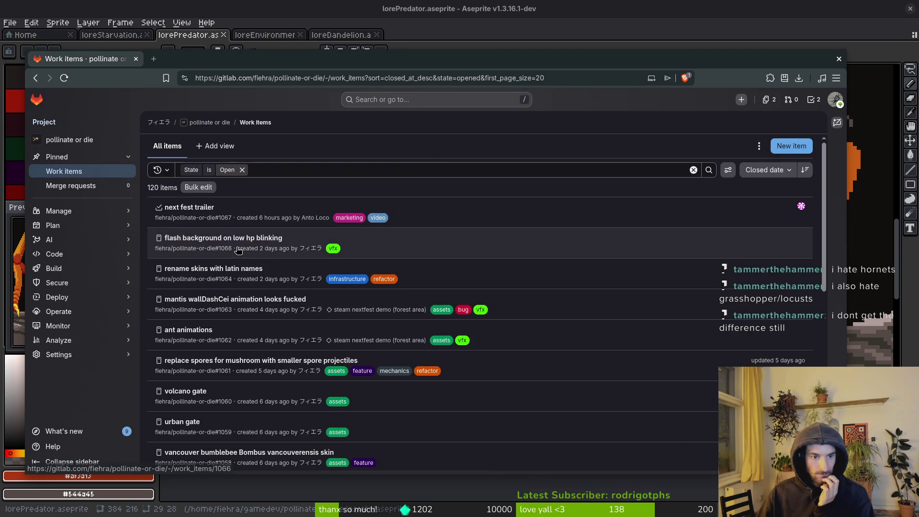
Step: Open work item #1066 'flash background on low hp blinking' in a new tab and review it
{"action": "middle_click", "coordinate": [256, 237]}
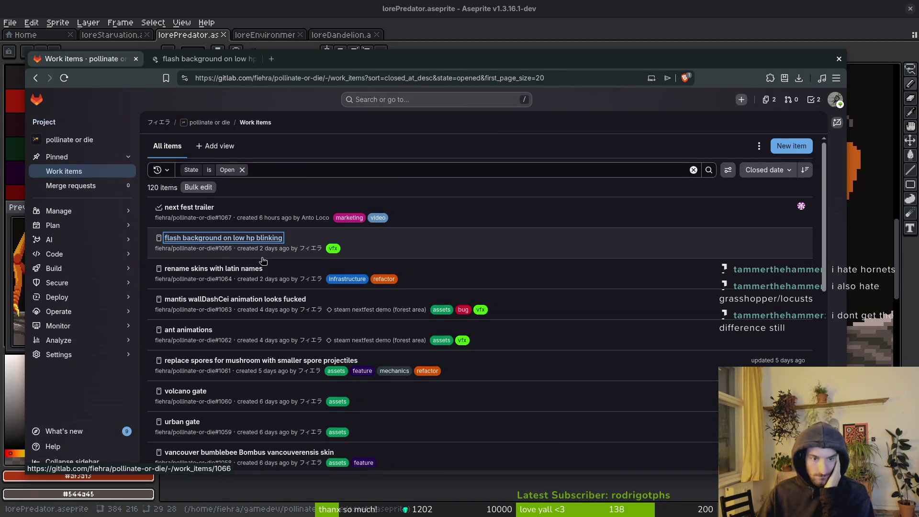
{"action": "left_click", "coordinate": [206, 64]}
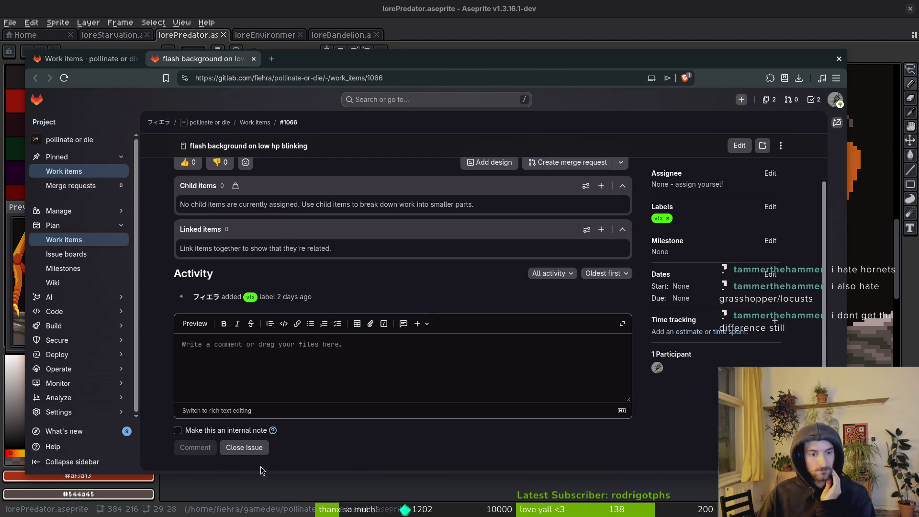
{"action": "left_click", "coordinate": [86, 58]}
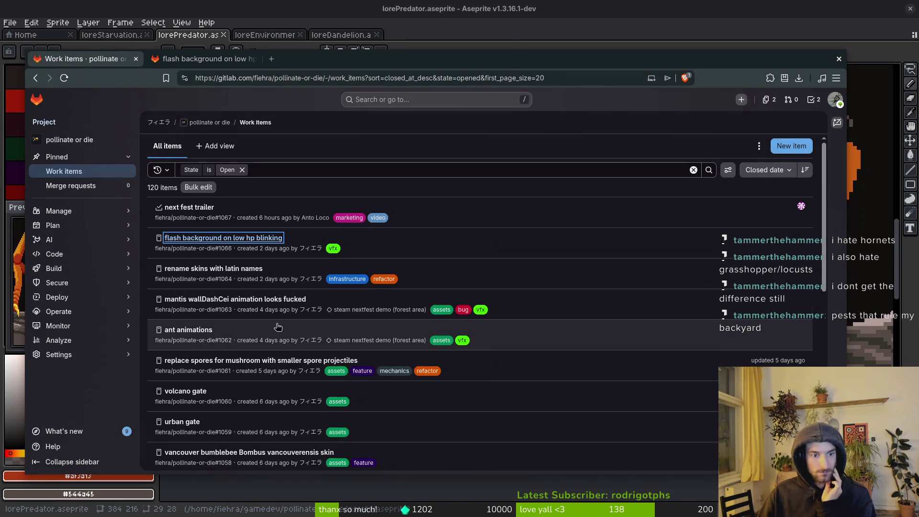
Step: Scroll down the open work items list and advance two pages
{"action": "scroll", "coordinate": [285, 373], "scroll_direction": "down", "scroll_amount": 2}
{"action": "scroll", "coordinate": [484, 399], "scroll_direction": "down", "scroll_amount": 4}
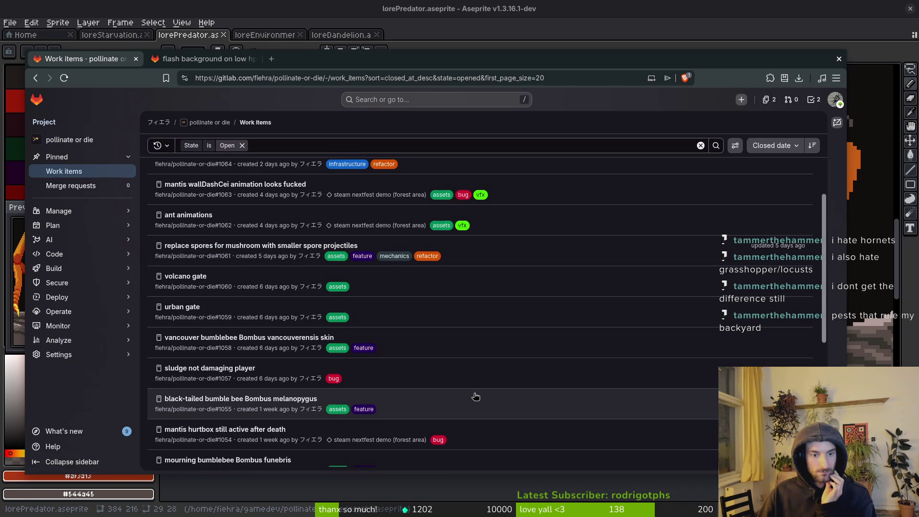
{"action": "scroll", "coordinate": [474, 395], "scroll_direction": "down", "scroll_amount": 2}
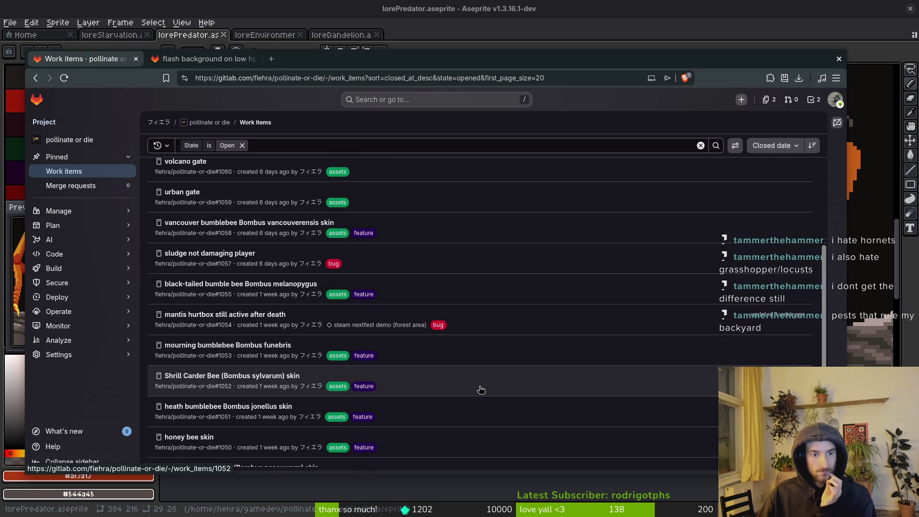
{"action": "scroll", "coordinate": [479, 383], "scroll_direction": "down", "scroll_amount": 5}
{"action": "left_click", "coordinate": [503, 460]}
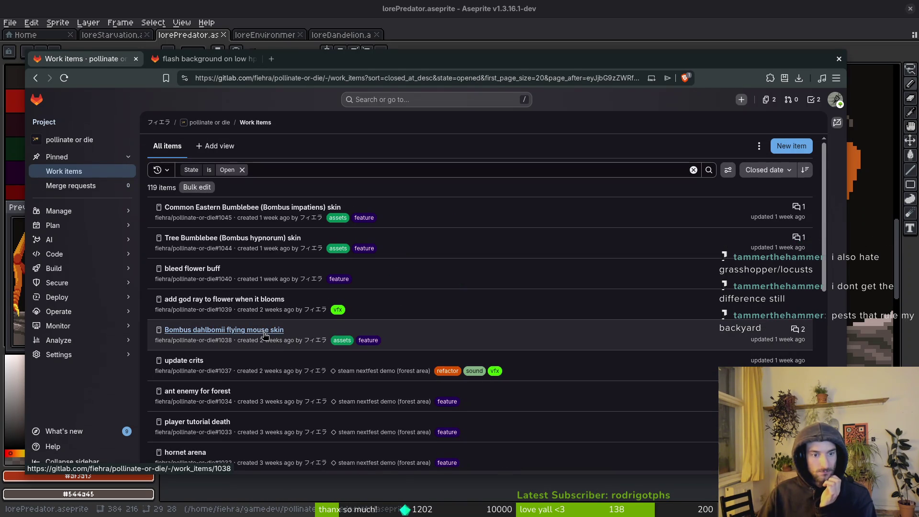
{"action": "scroll", "coordinate": [533, 335], "scroll_direction": "down", "scroll_amount": 6}
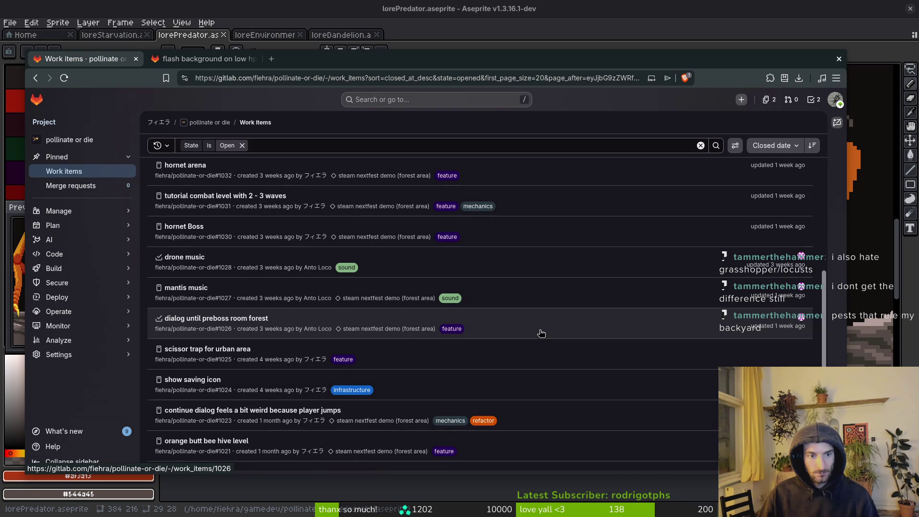
{"action": "scroll", "coordinate": [560, 325], "scroll_direction": "up", "scroll_amount": 1}
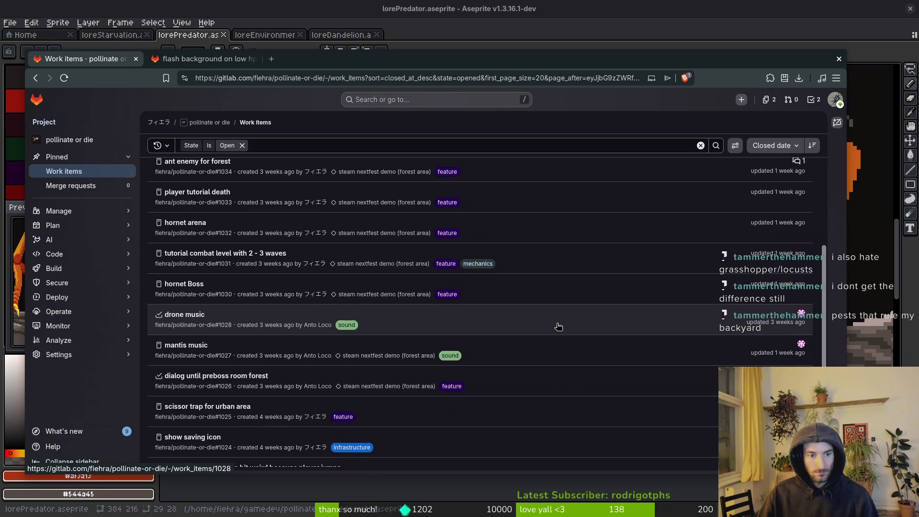
{"action": "scroll", "coordinate": [559, 327], "scroll_direction": "down", "scroll_amount": 1}
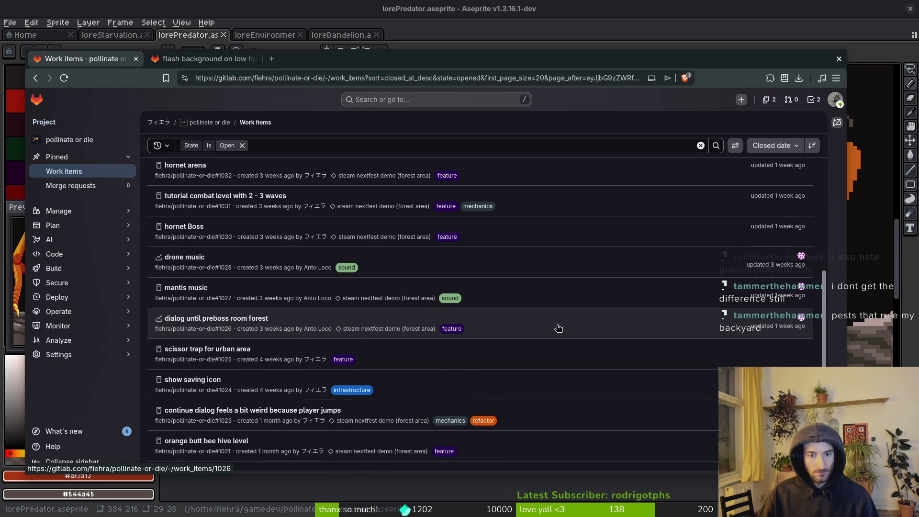
{"action": "scroll", "coordinate": [559, 328], "scroll_direction": "down", "scroll_amount": 2}
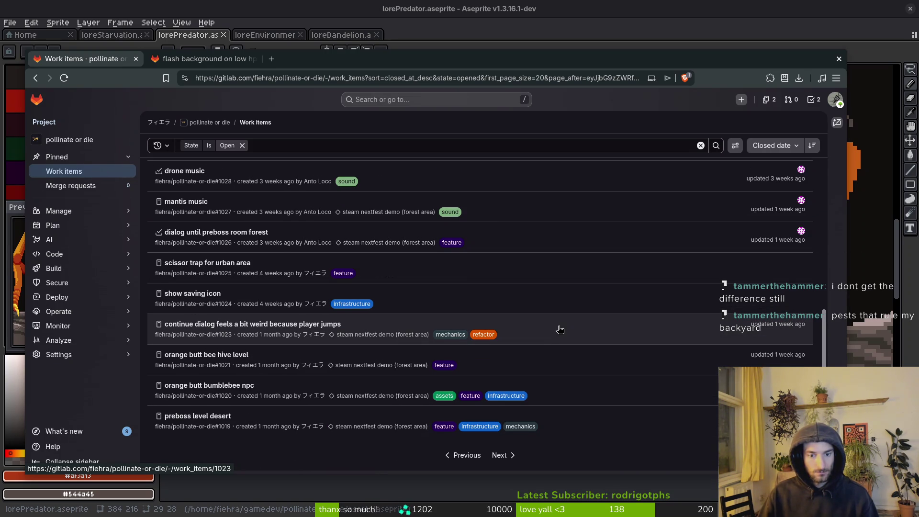
{"action": "left_click", "coordinate": [502, 455]}
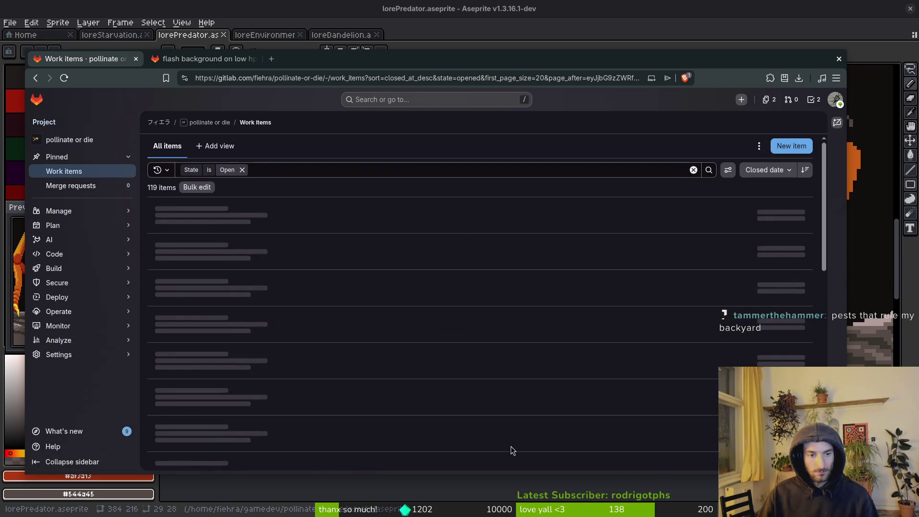
Step: Start a new issue from the work items list
{"action": "scroll", "coordinate": [376, 297], "scroll_direction": "down", "scroll_amount": 6}
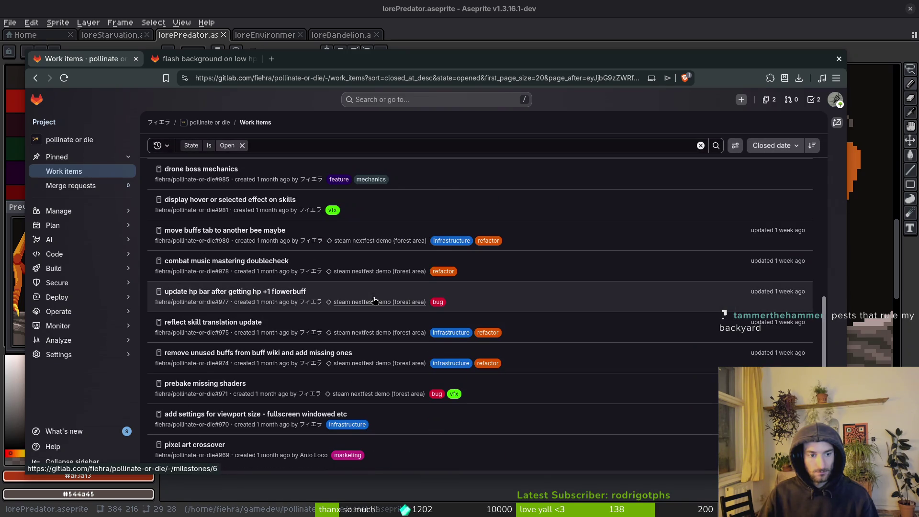
{"action": "scroll", "coordinate": [381, 327], "scroll_direction": "up", "scroll_amount": 10}
{"action": "left_click", "coordinate": [790, 146]}
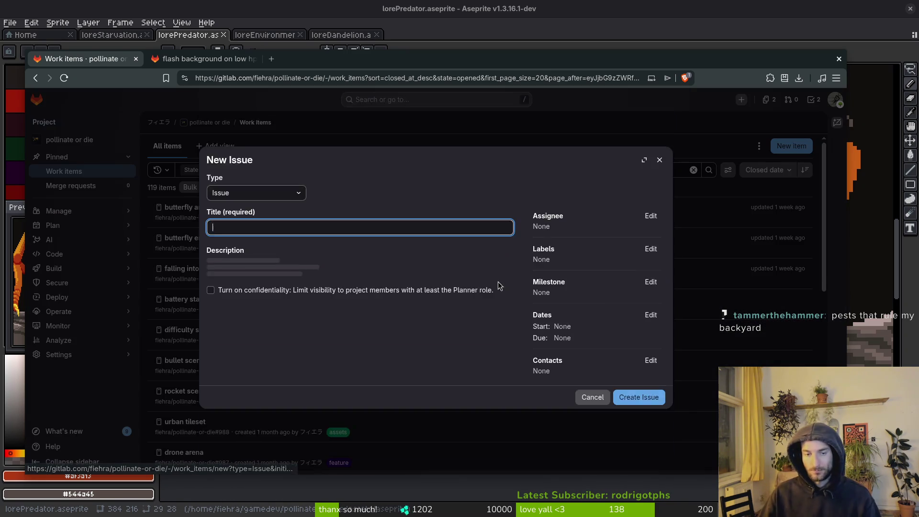
Step: File a 'starvation panel' issue with the assets label and steam nextfest demo (forest area) milestone
{"action": "type", "text": "starvation"}
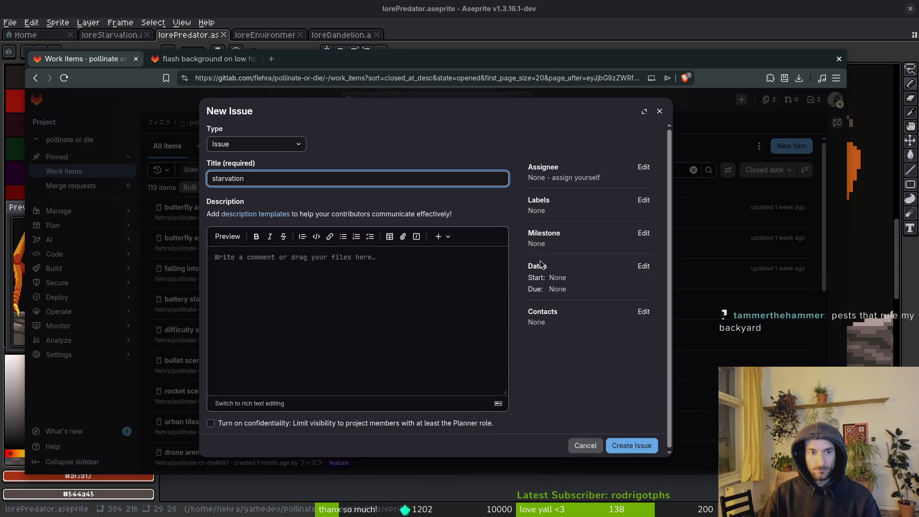
{"action": "type", "text": " panel"}
{"action": "left_click", "coordinate": [643, 200]}
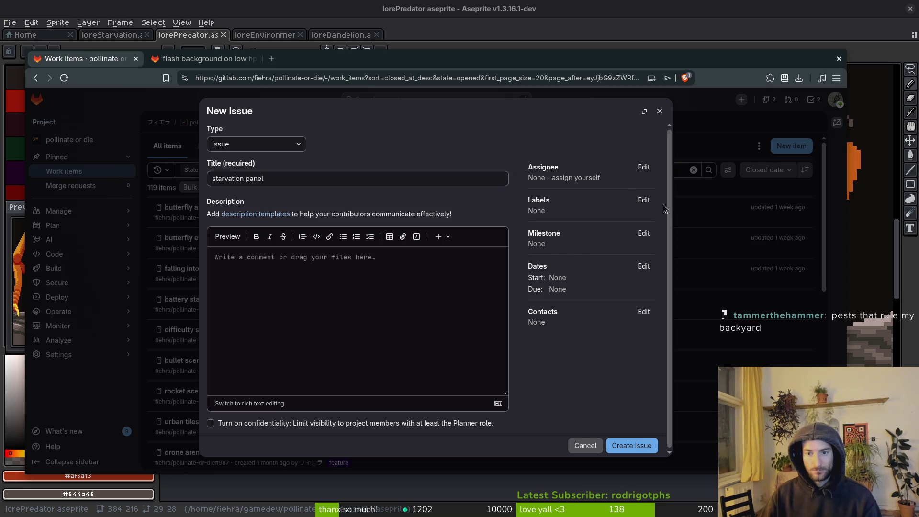
{"action": "left_click", "coordinate": [565, 271]}
{"action": "left_click", "coordinate": [641, 200]}
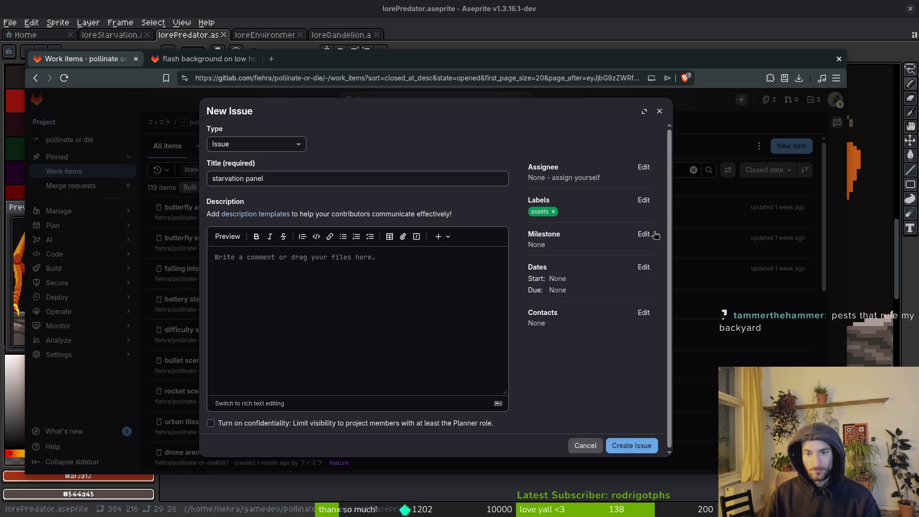
{"action": "left_click", "coordinate": [650, 237]}
{"action": "left_click", "coordinate": [565, 309]}
{"action": "left_click", "coordinate": [632, 445]}
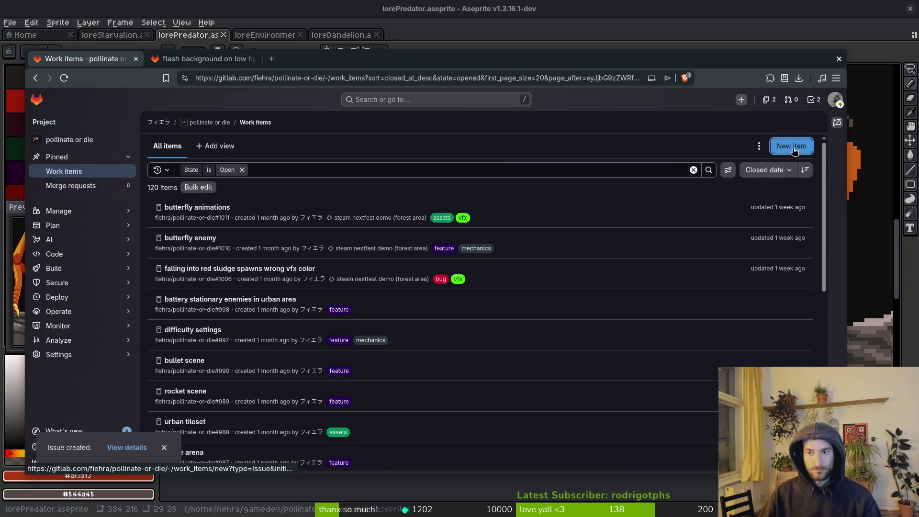
Step: File a 'predator panel' issue with the assets label and the same milestone
{"action": "left_click", "coordinate": [792, 146]}
{"action": "type", "text": "predat"}
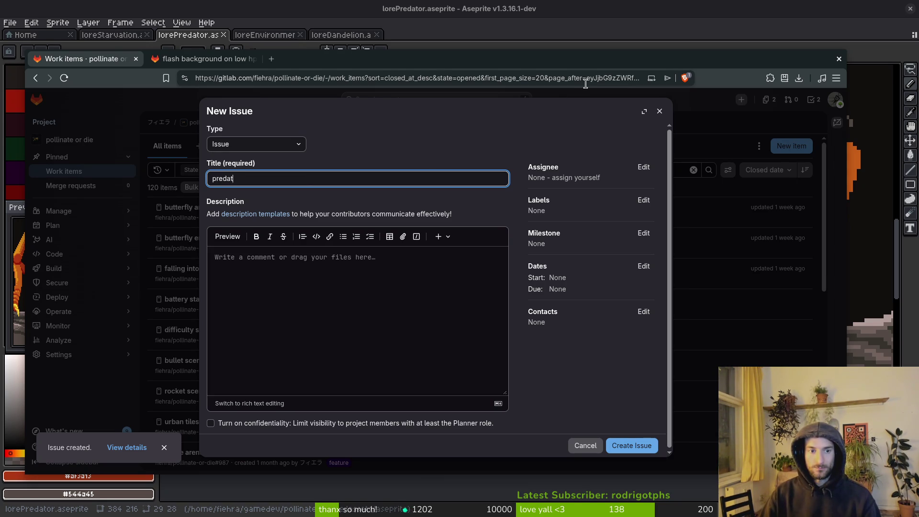
{"action": "type", "text": "or panel"}
{"action": "left_click", "coordinate": [643, 200]}
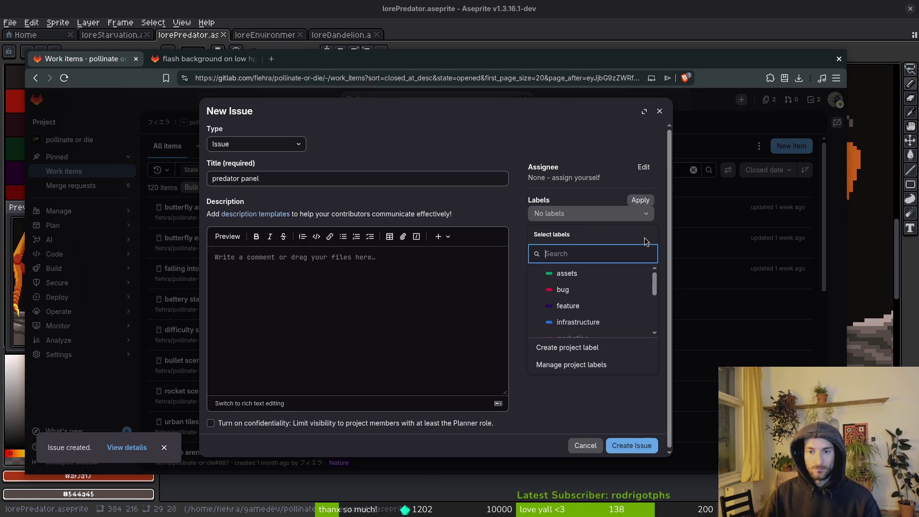
{"action": "left_click", "coordinate": [593, 273]}
{"action": "left_click", "coordinate": [607, 287]}
{"action": "left_click", "coordinate": [643, 234]}
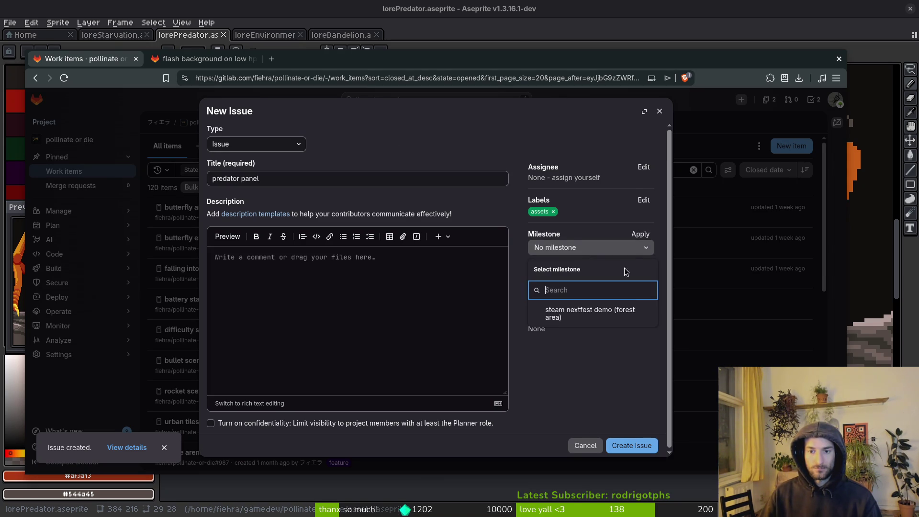
{"action": "left_click", "coordinate": [594, 317]}
{"action": "left_click", "coordinate": [632, 445]}
Step: File a 'flower panel' issue with the assets label and the same milestone
{"action": "left_click", "coordinate": [792, 146]}
{"action": "left_click", "coordinate": [481, 181]}
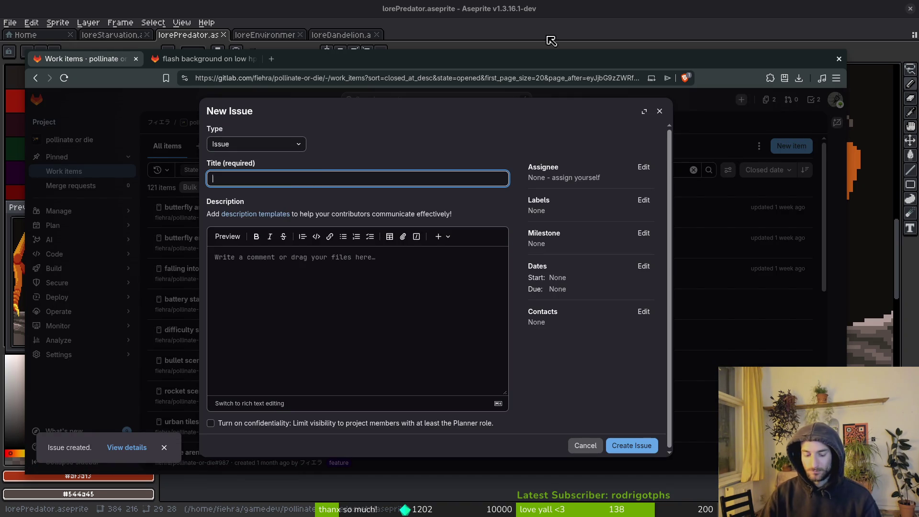
{"action": "type", "text": "flower panel"}
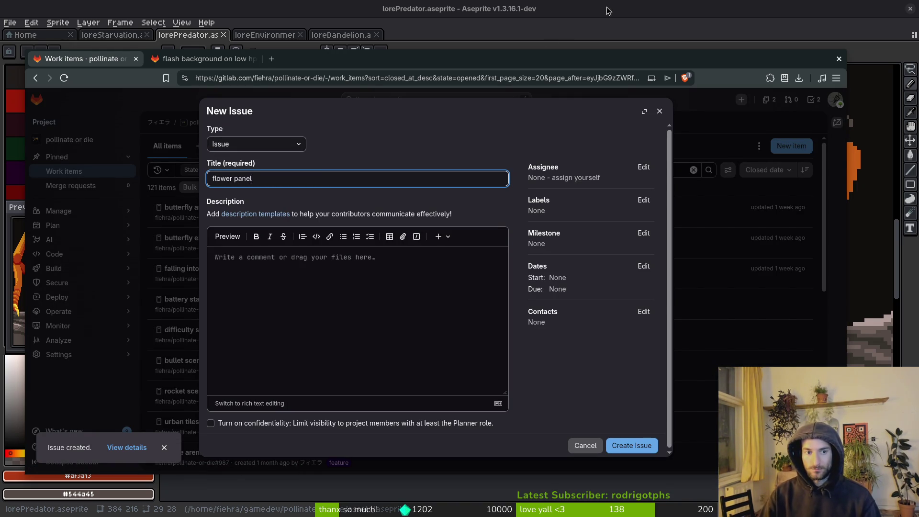
{"action": "left_click", "coordinate": [645, 201]}
{"action": "left_click", "coordinate": [610, 273]}
{"action": "left_click", "coordinate": [641, 200]}
{"action": "left_click", "coordinate": [643, 233]}
{"action": "left_click", "coordinate": [613, 314]}
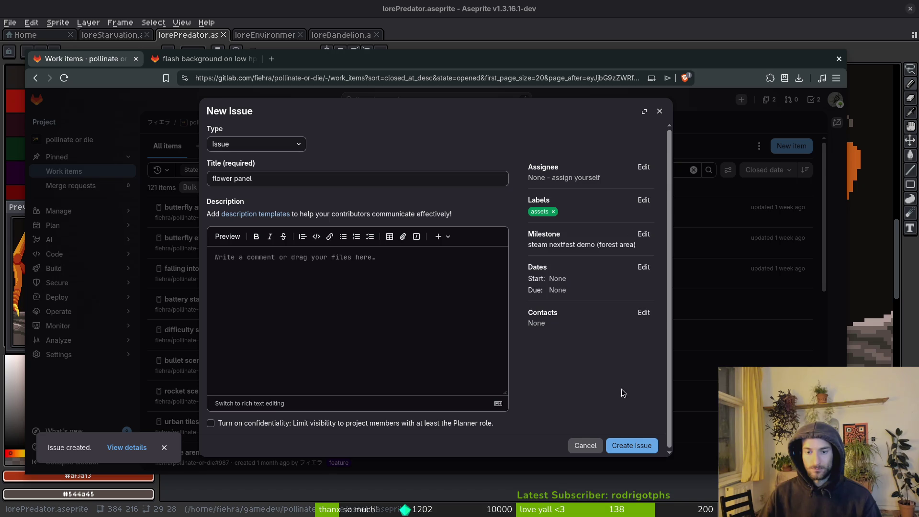
{"action": "left_click", "coordinate": [632, 445]}
{"action": "left_click", "coordinate": [792, 146]}
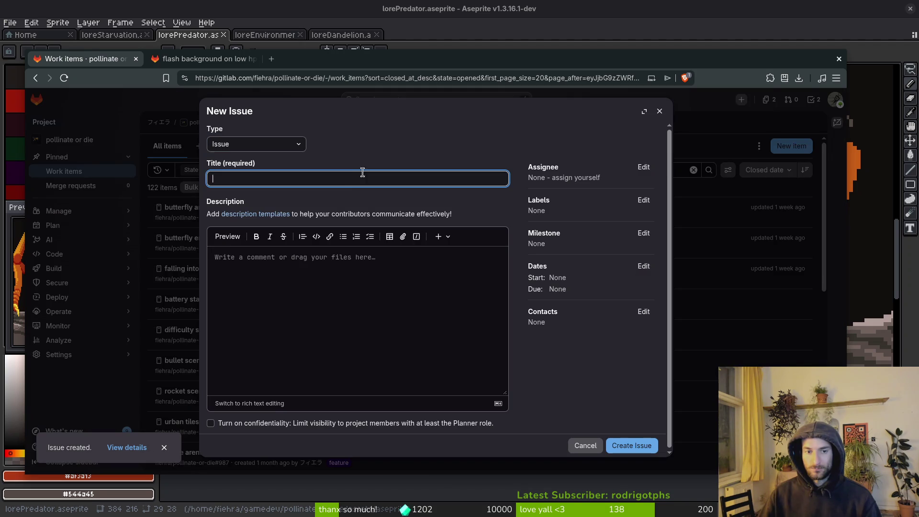
Step: Create a 'pollination panel' issue tagged with the assets label
{"action": "type", "text": "po"}
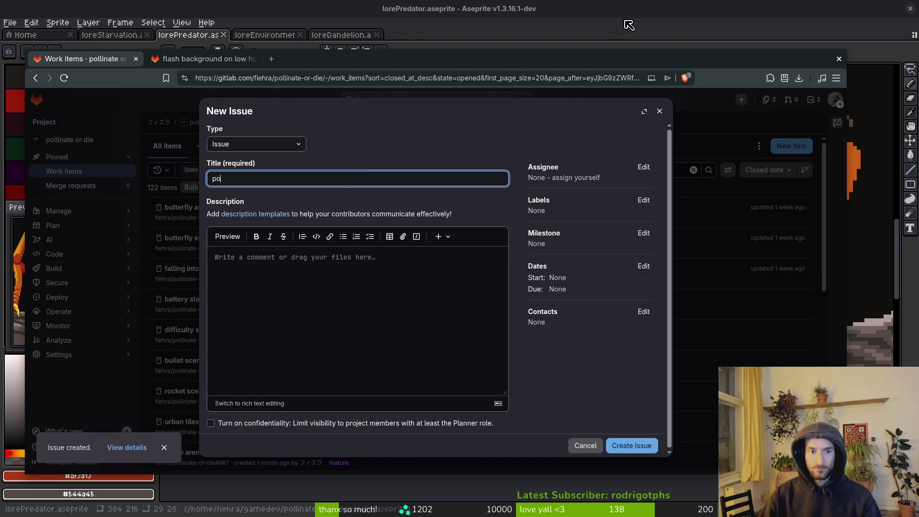
{"action": "type", "text": "llination panel"}
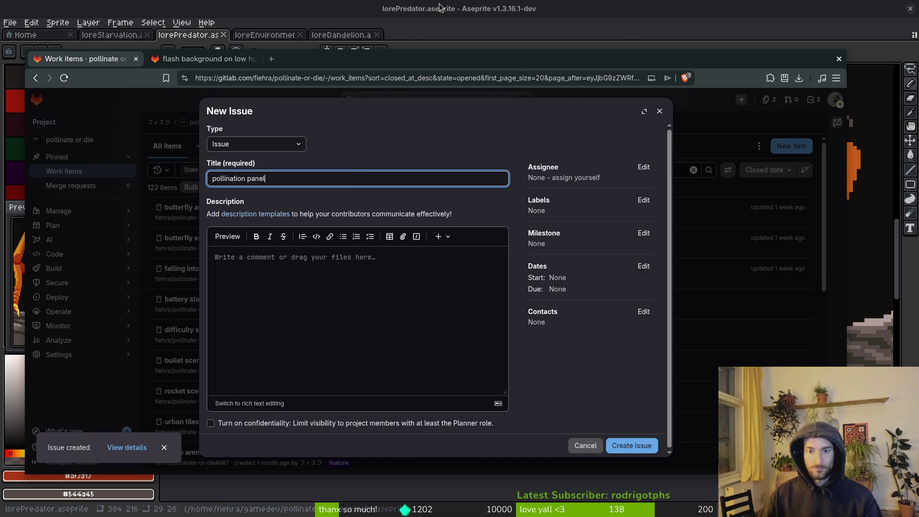
{"action": "left_click", "coordinate": [643, 200]}
{"action": "left_click", "coordinate": [567, 273]}
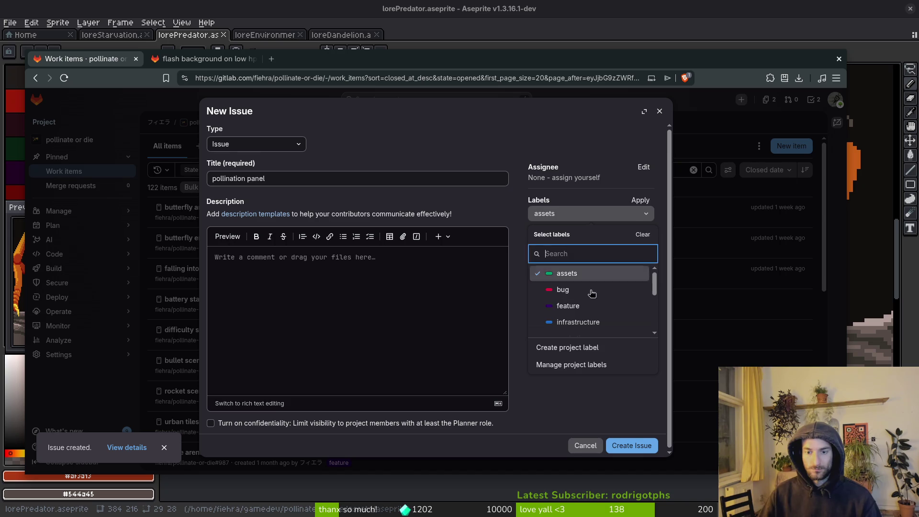
{"action": "left_click", "coordinate": [594, 407]}
{"action": "left_click", "coordinate": [632, 445]}
Step: Create a 'deforestation panel' issue with the assets label and steam nextfest demo (forest area) milestone
{"action": "left_click", "coordinate": [792, 146]}
{"action": "type", "text": "defor"}
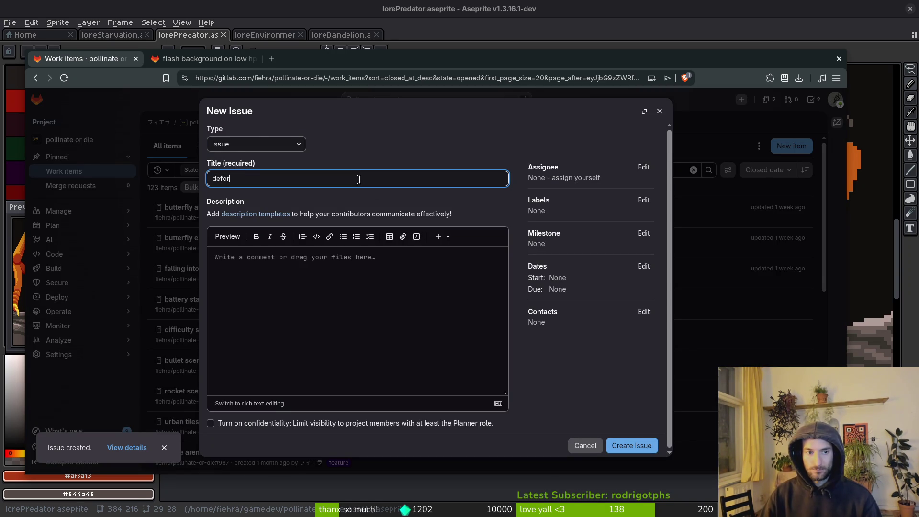
{"action": "type", "text": "estation"}
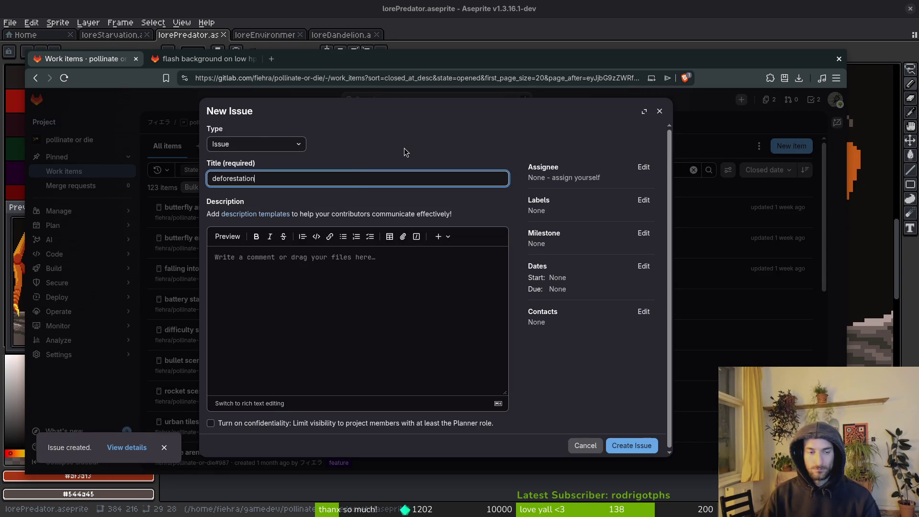
{"action": "type", "text": " panel"}
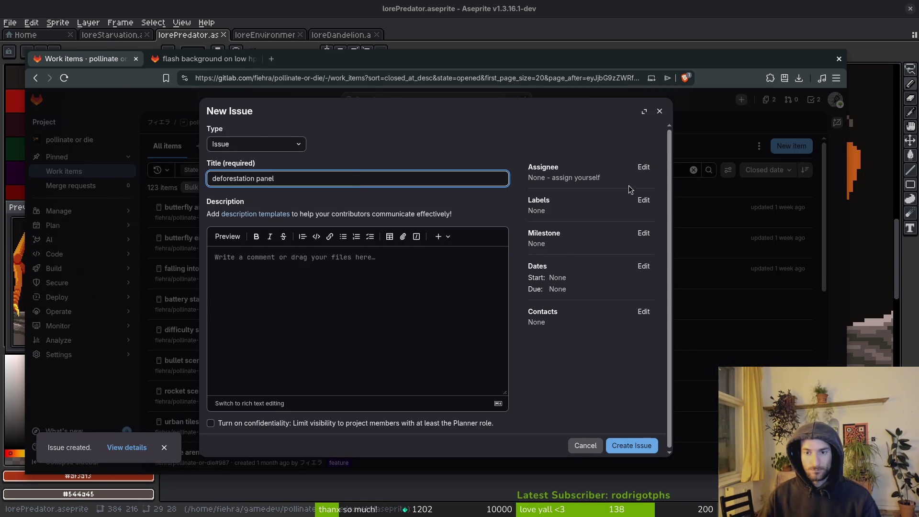
{"action": "left_click", "coordinate": [643, 200]}
{"action": "left_click", "coordinate": [572, 273]}
{"action": "left_click", "coordinate": [596, 412]}
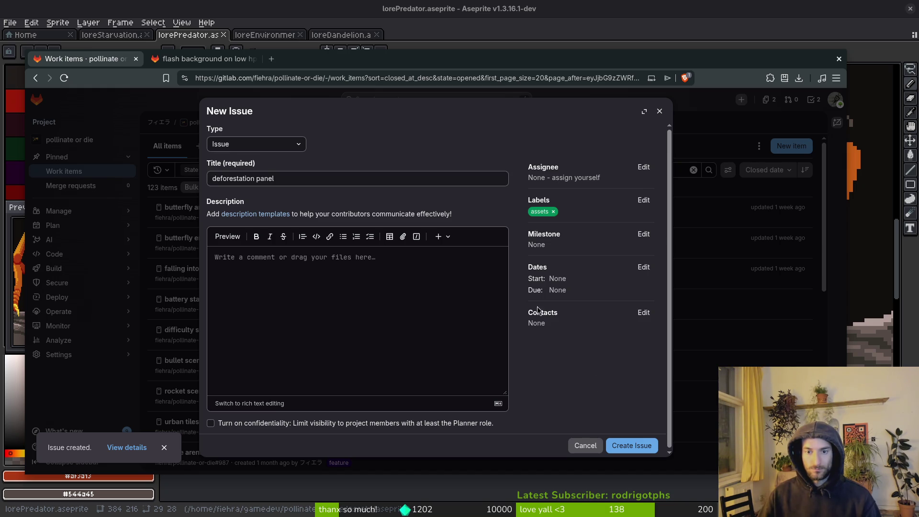
{"action": "left_click", "coordinate": [644, 234]}
{"action": "left_click", "coordinate": [621, 331]}
{"action": "left_click", "coordinate": [632, 445]}
Step: Create a 'pollution panel' issue with the same milestone and assets label, then open a blank tab
{"action": "left_click", "coordinate": [791, 146]}
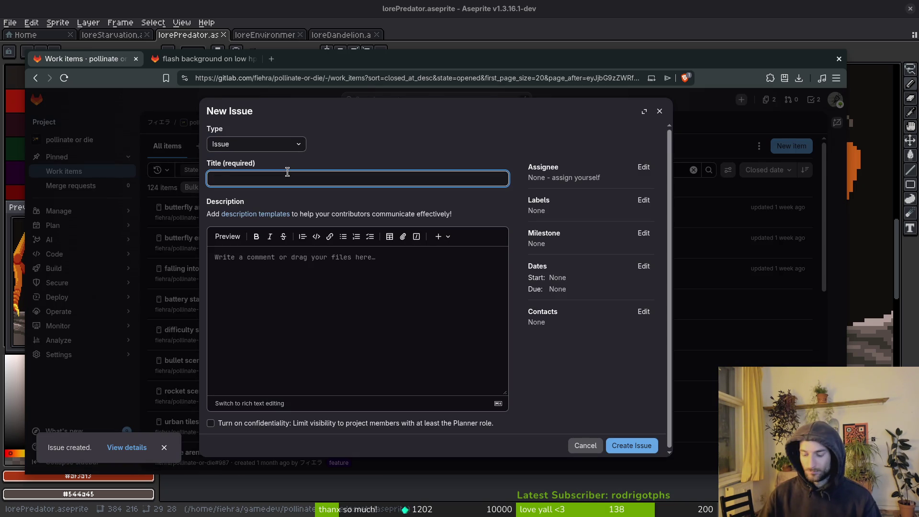
{"action": "type", "text": "pollutuion"}
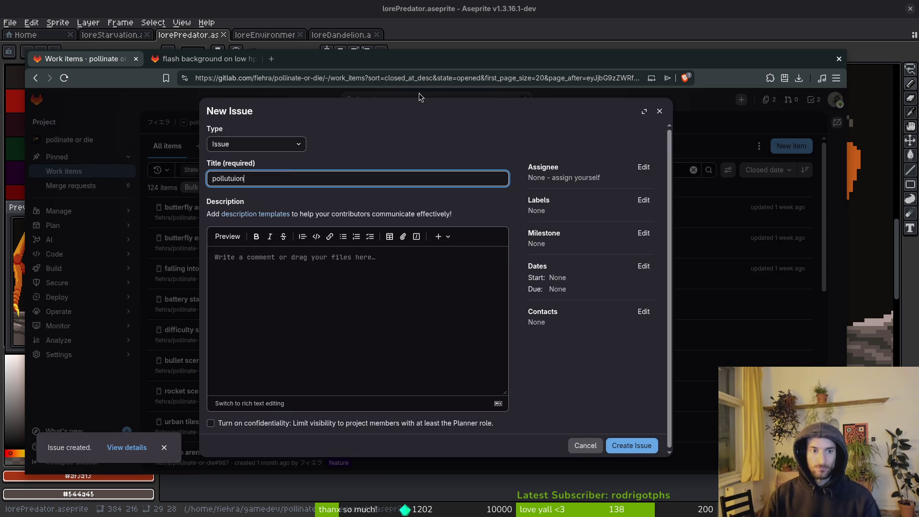
{"action": "type", "text": "ion panel"}
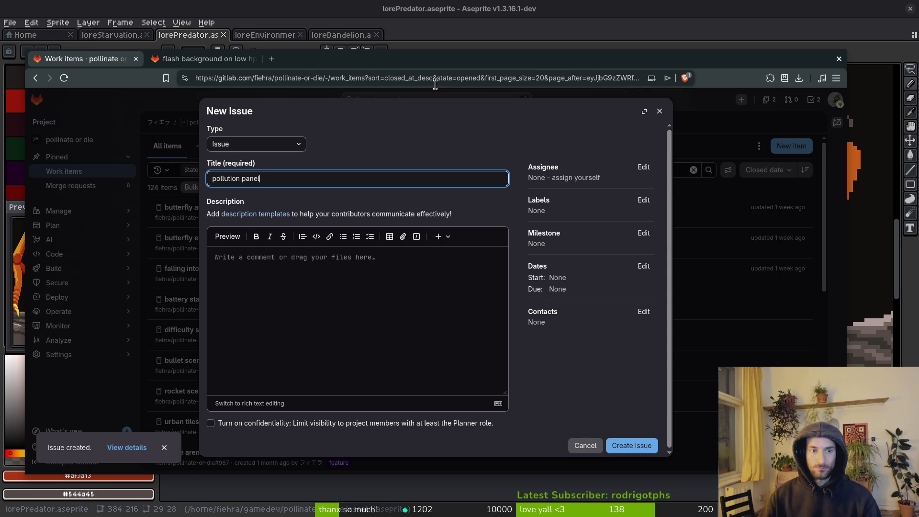
{"action": "left_click", "coordinate": [647, 238]}
{"action": "left_click", "coordinate": [574, 314]}
{"action": "left_click", "coordinate": [643, 200]}
{"action": "left_click", "coordinate": [567, 273]}
{"action": "left_click", "coordinate": [632, 445]}
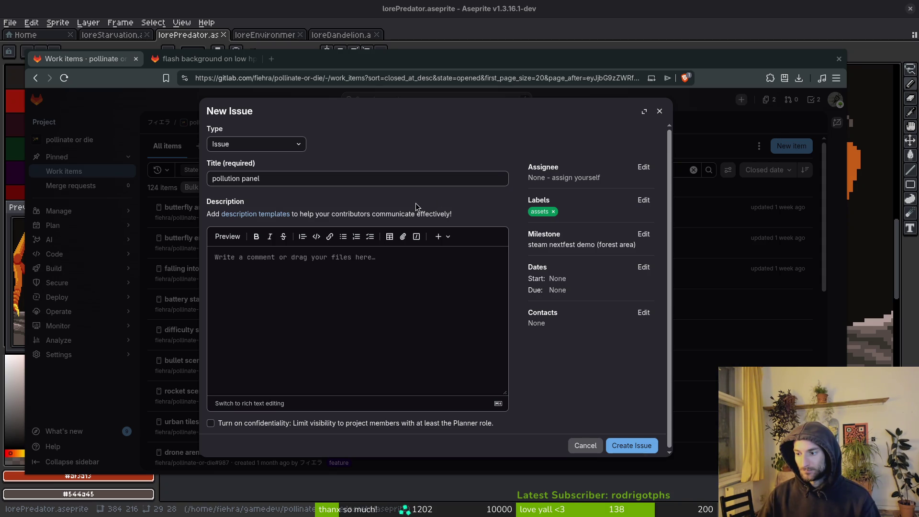
{"action": "left_click", "coordinate": [628, 445]}
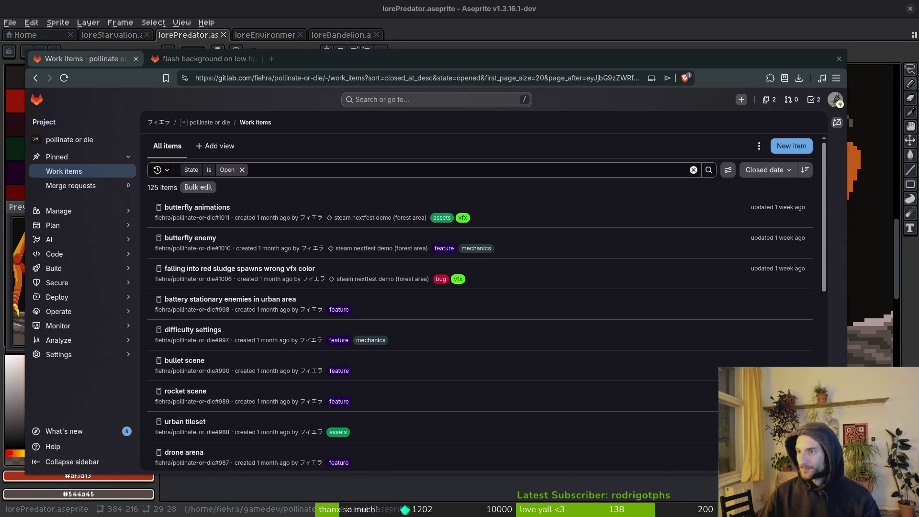
{"action": "left_click", "coordinate": [276, 61]}
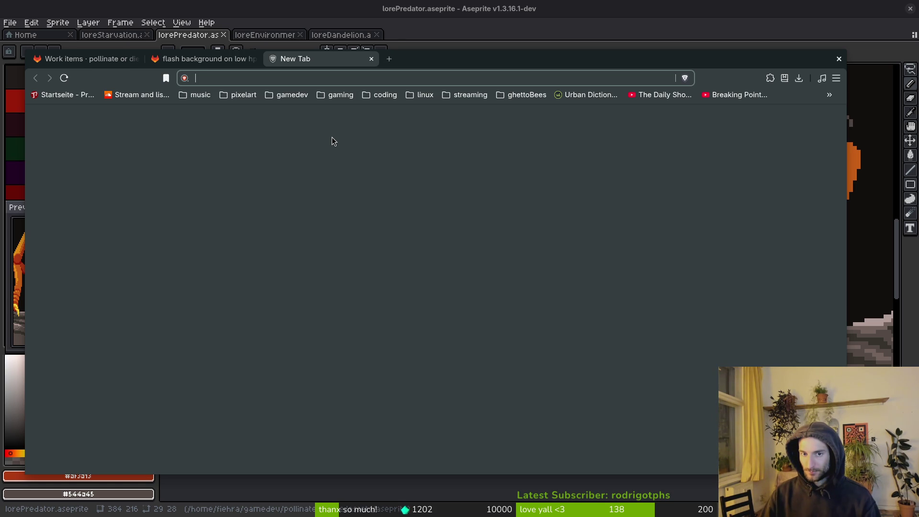
Step: Search the web for 'push existing folder to new git'
{"action": "type", "text": "push ex"}
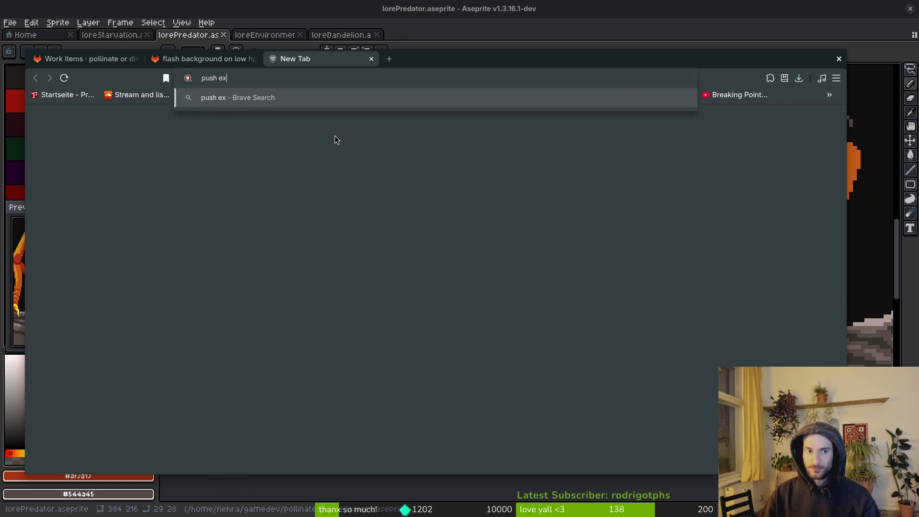
{"action": "type", "text": "isting folder to c"}
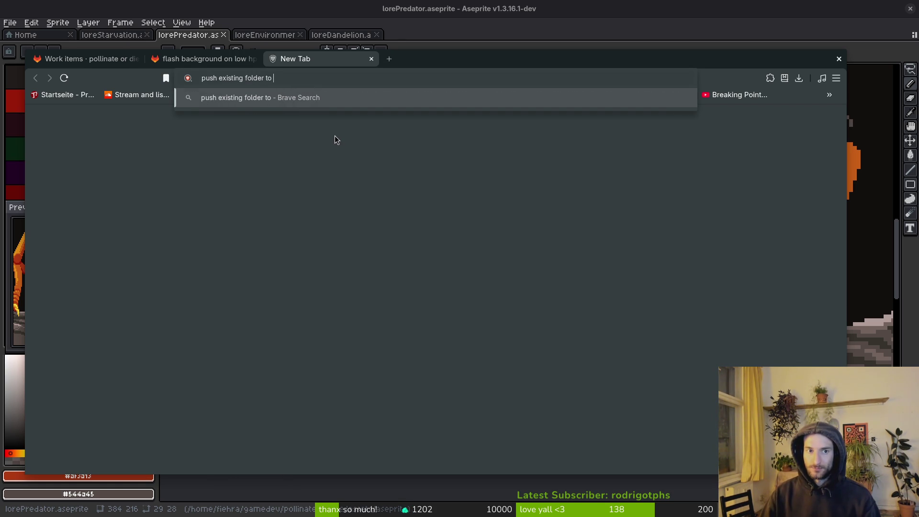
{"action": "key", "text": "BackSpace"}
{"action": "type", "text": "new git"}
{"action": "key", "text": "Return"}
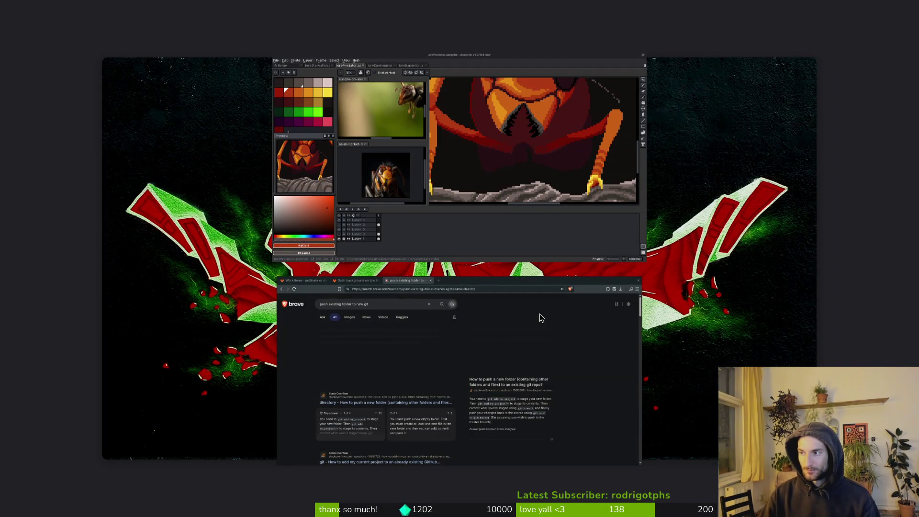
Step: In a terminal, move into gamedev/pollinate-or-die, listing each folder's contents
{"action": "key", "text": "super+Return"}
{"action": "type", "text": "cd ga"}
{"action": "key", "text": "Tab"}
{"action": "key", "text": "Return"}
{"action": "type", "text": "ls"}
{"action": "key", "text": "Return"}
{"action": "type", "text": "cd po"}
{"action": "key", "text": "Tab"}
{"action": "key", "text": "Return"}
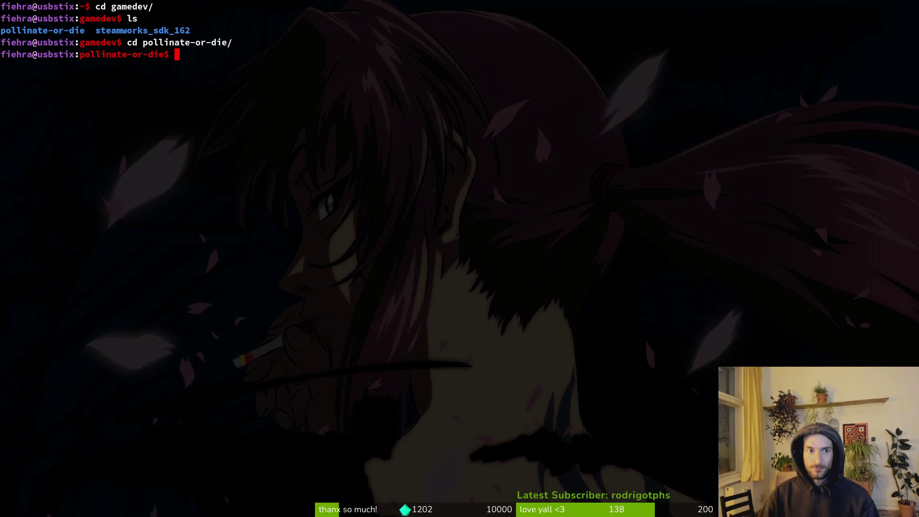
{"action": "type", "text": "ls"}
Step: Continue into assets/aseprite, listing the contents and the .aseprite files
{"action": "key", "text": "Return"}
{"action": "type", "text": "cd ass"}
{"action": "key", "text": "Tab"}
{"action": "key", "text": "Return"}
{"action": "type", "text": "ls"}
{"action": "key", "text": "Return"}
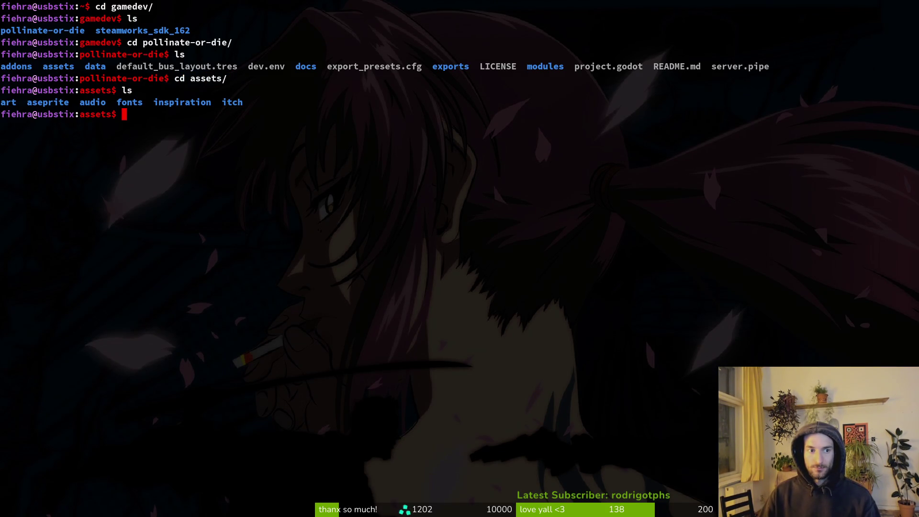
{"action": "type", "text": "cd ase"}
{"action": "key", "text": "Tab"}
{"action": "key", "text": "Return"}
{"action": "type", "text": "ls"}
Step: Initialise an empty git repository in the aseprite folder and type git push without running it
{"action": "key", "text": "Return"}
{"action": "type", "text": "git init"}
{"action": "key", "text": "Return"}
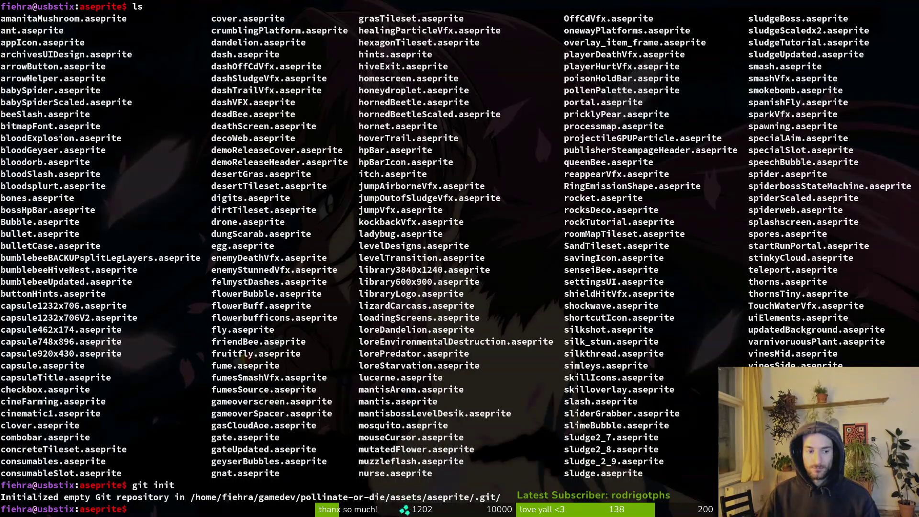
{"action": "type", "text": "git push"}
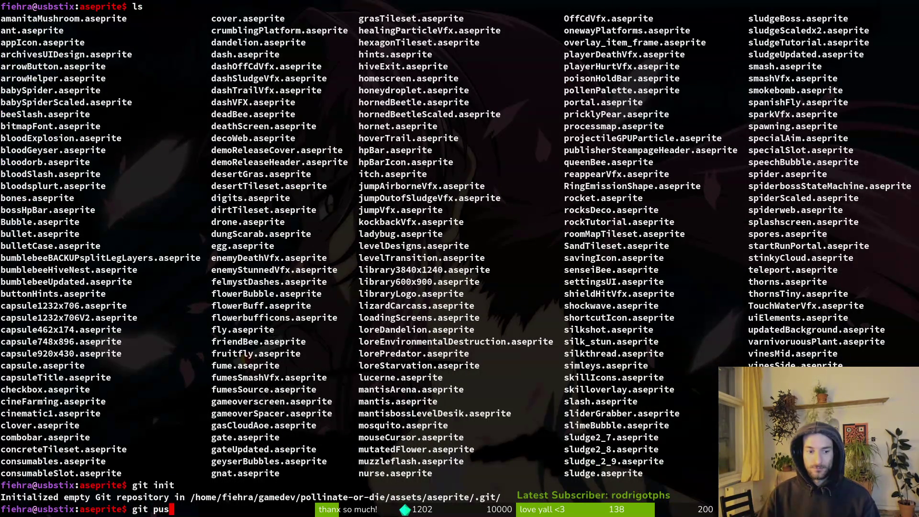
{"action": "key", "text": "alt+Tab"}
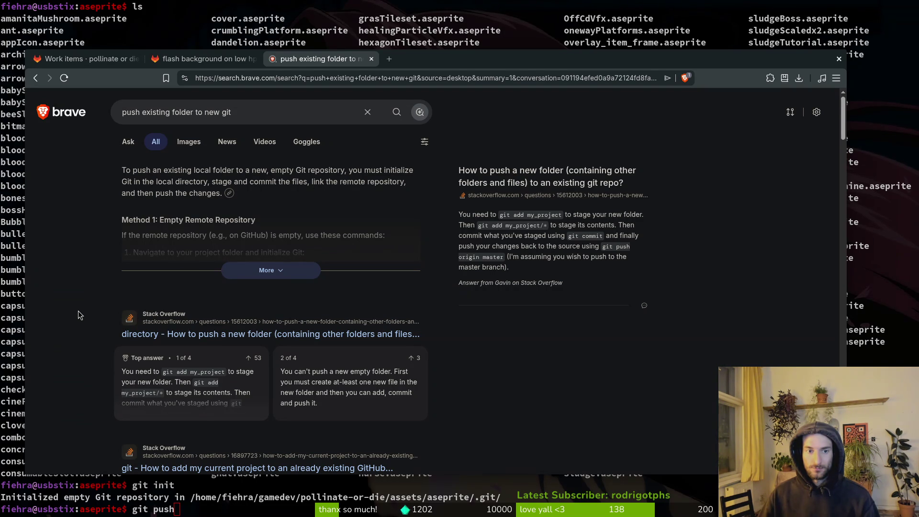
Step: Navigate from the work item through the project and owner profile to GitLab's New project page
{"action": "left_click", "coordinate": [204, 58]}
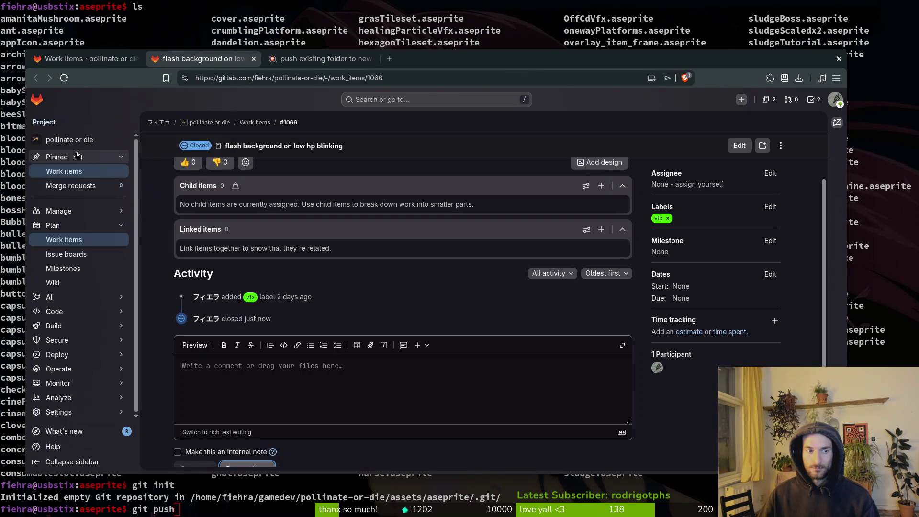
{"action": "left_click", "coordinate": [210, 123]}
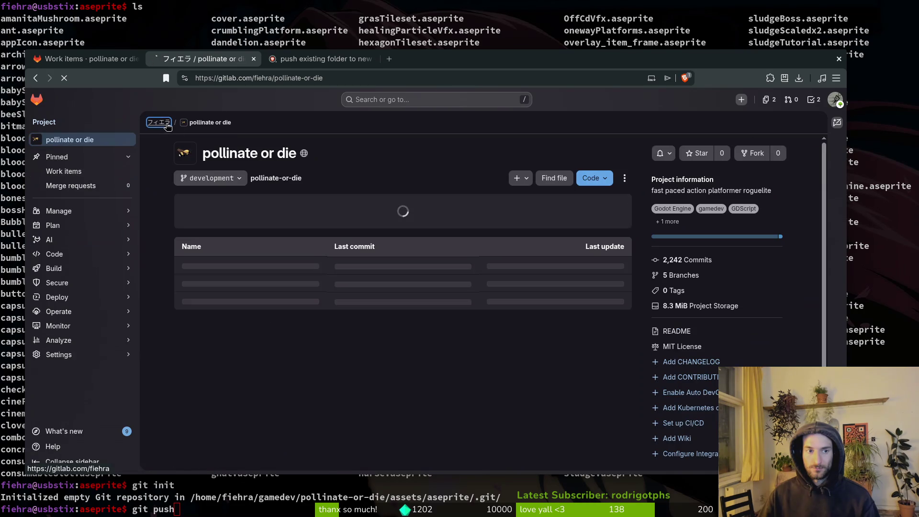
{"action": "left_click", "coordinate": [159, 122]}
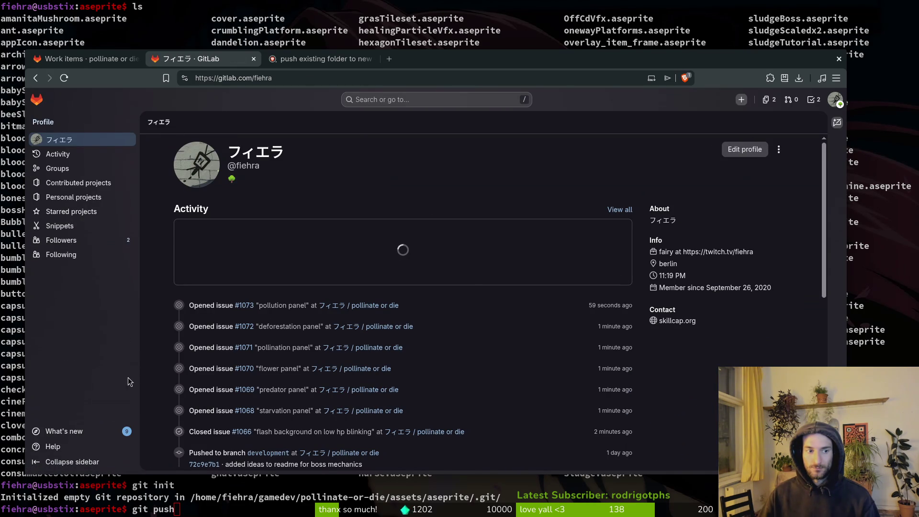
{"action": "left_click", "coordinate": [779, 150]}
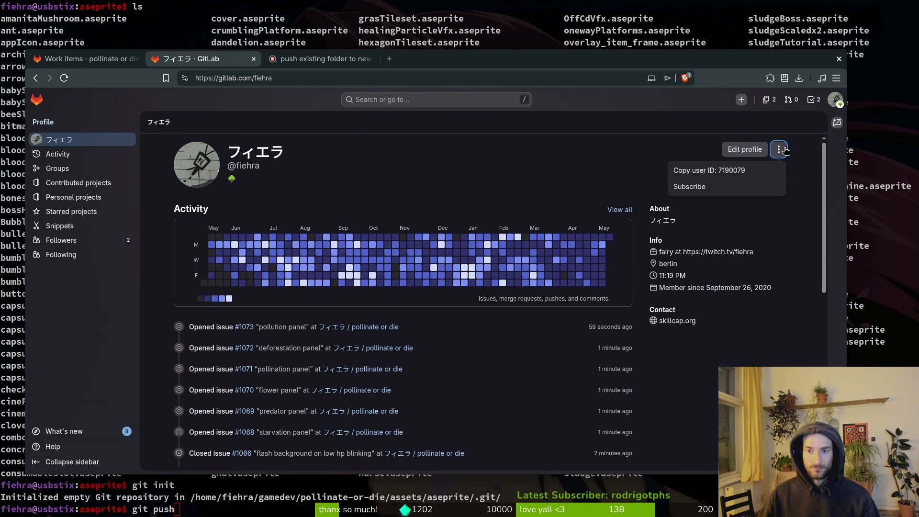
{"action": "left_click", "coordinate": [565, 178]}
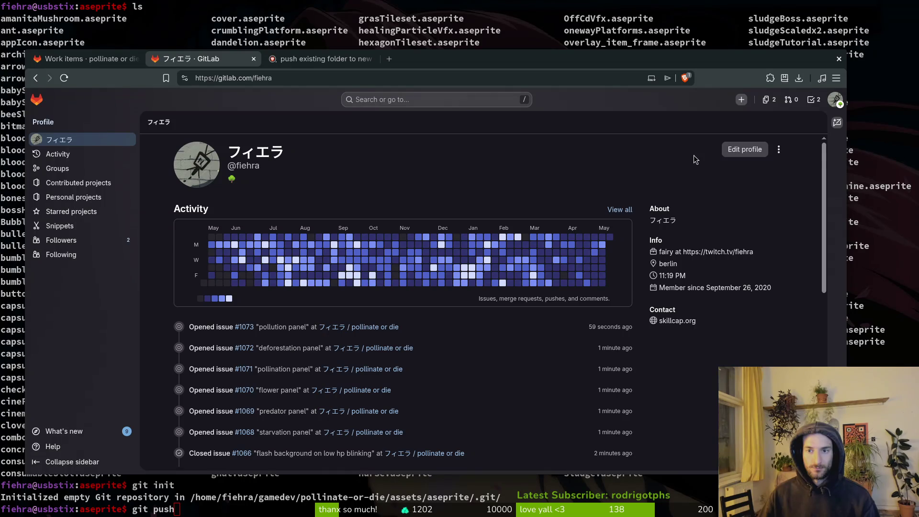
{"action": "left_click", "coordinate": [741, 99]}
{"action": "left_click", "coordinate": [773, 117]}
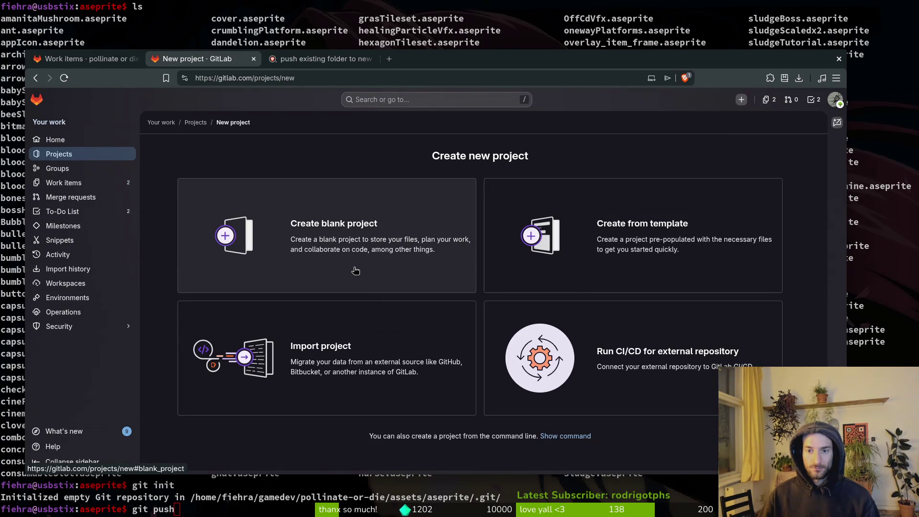
Step: Start a blank project with no README and name it spritesBackup
{"action": "left_click", "coordinate": [308, 265]}
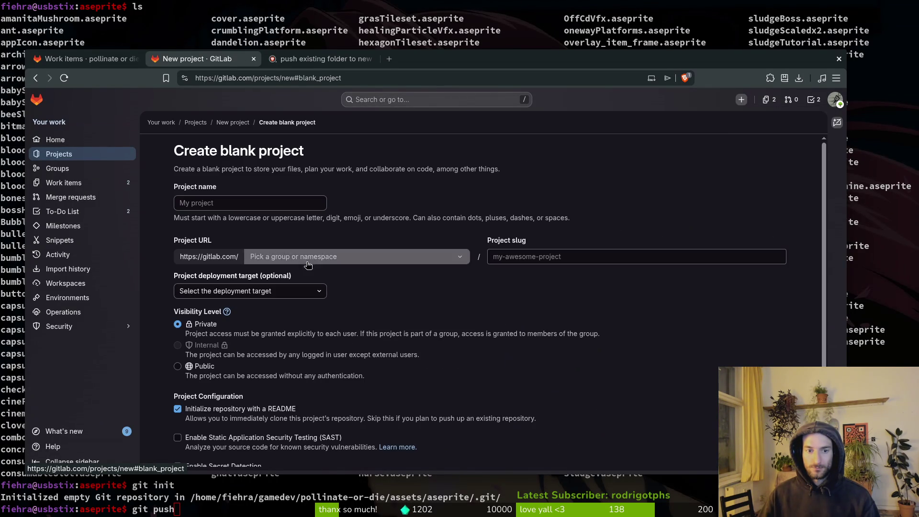
{"action": "scroll", "coordinate": [239, 347], "scroll_direction": "down", "scroll_amount": 2}
{"action": "left_click", "coordinate": [211, 347]}
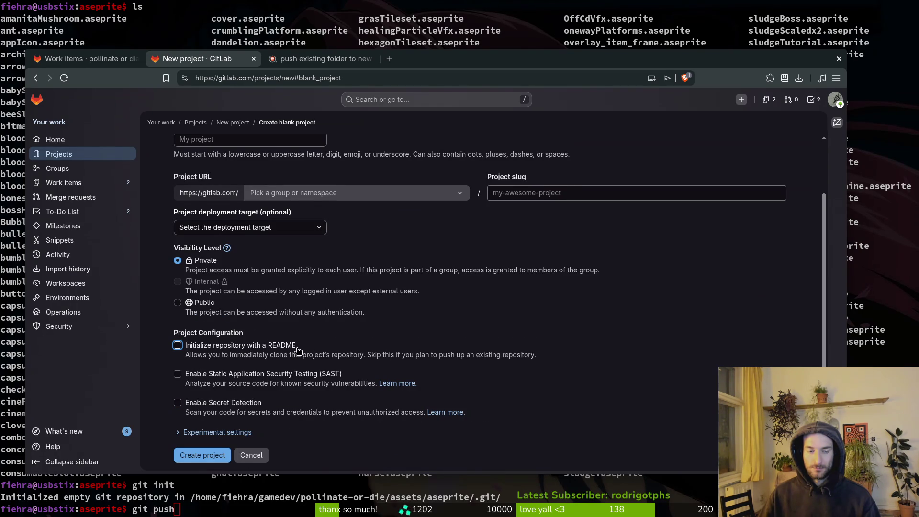
{"action": "scroll", "coordinate": [298, 351], "scroll_direction": "up", "scroll_amount": 2}
{"action": "left_click", "coordinate": [215, 204]}
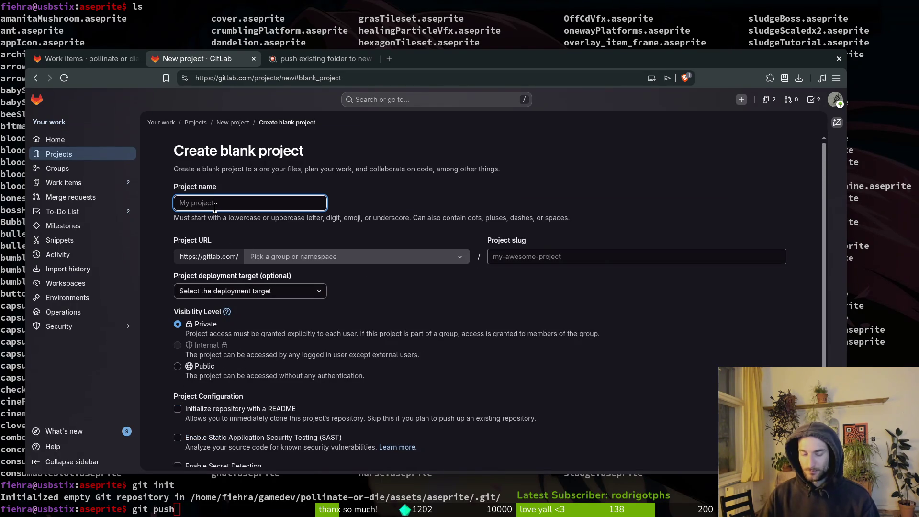
{"action": "type", "text": "pollina"}
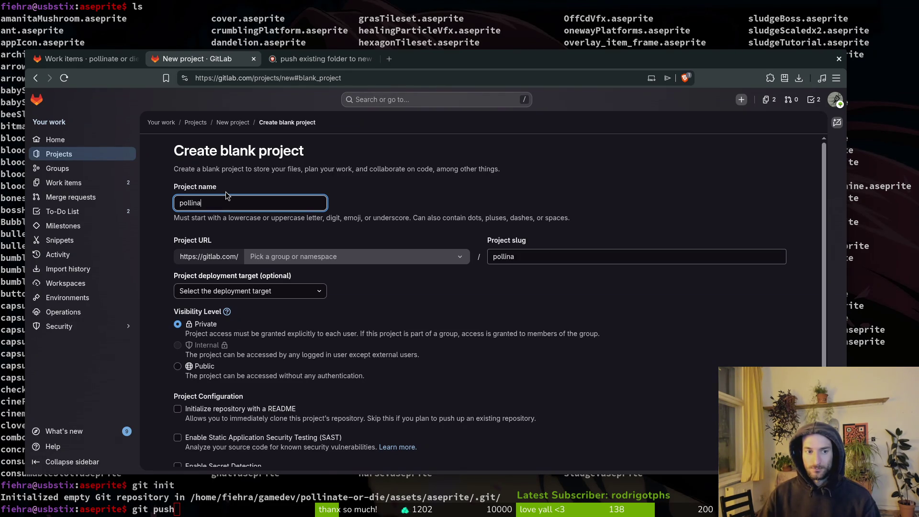
{"action": "key", "text": "ctrl+a"}
{"action": "type", "text": "sprites"}
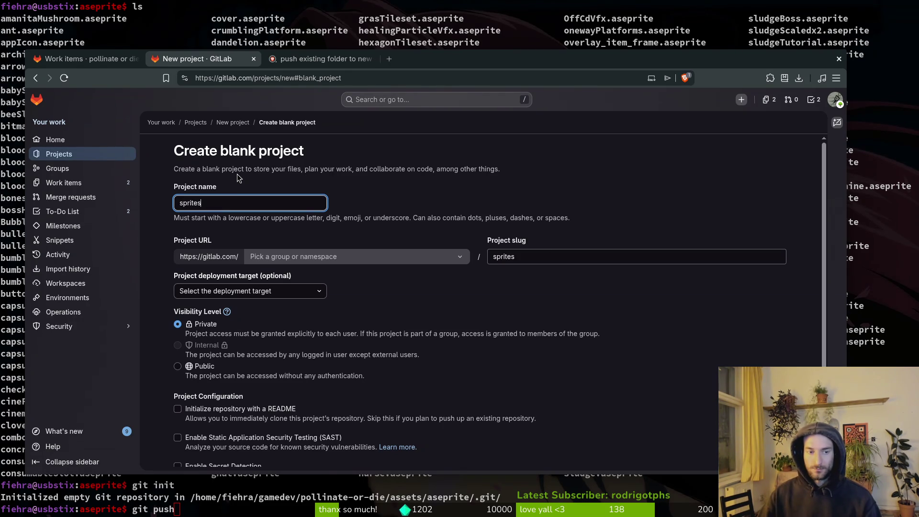
{"action": "type", "text": "BackupP"}
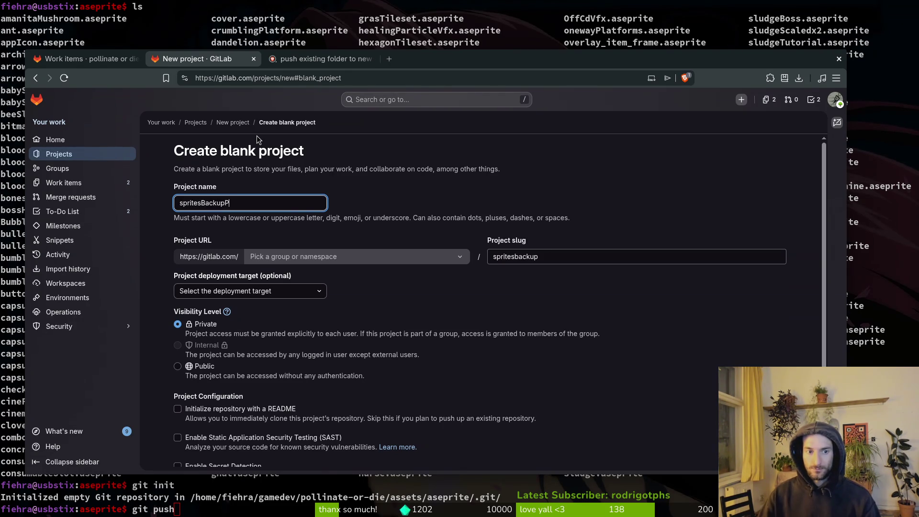
{"action": "key", "text": "BackSpace"}
{"action": "key", "text": "BackSpace"}
{"action": "key", "text": "BackSpace"}
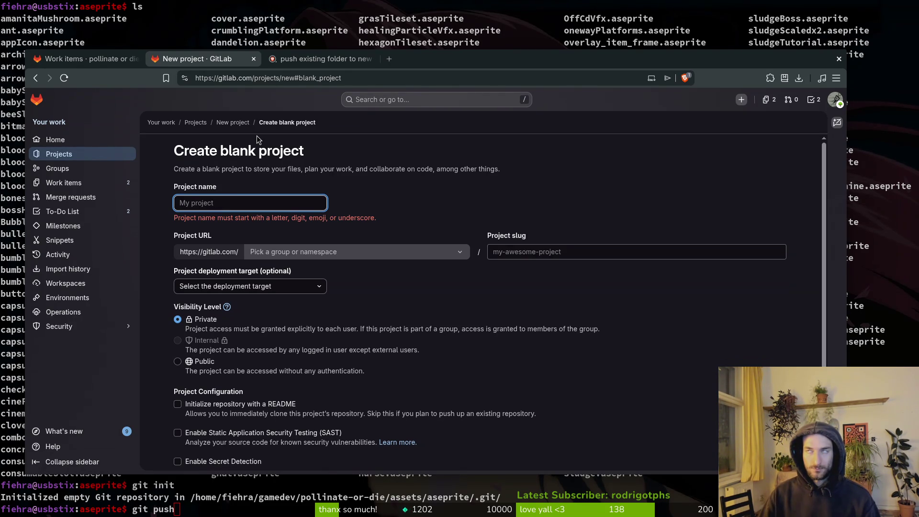
{"action": "type", "text": "poat"}
{"action": "key", "text": "BackSpace"}
{"action": "key", "text": "BackSpace"}
{"action": "key", "text": "BackSpace"}
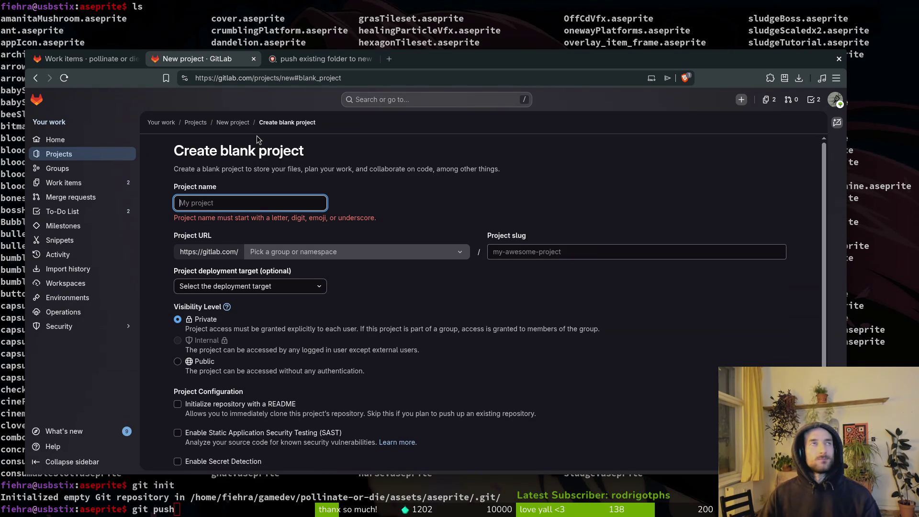
{"action": "type", "text": "spritersB"}
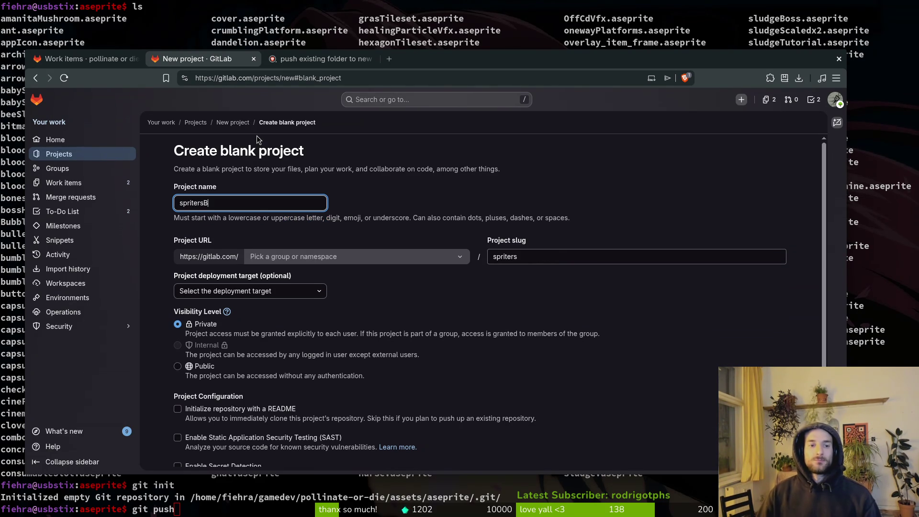
{"action": "type", "text": "ackup"}
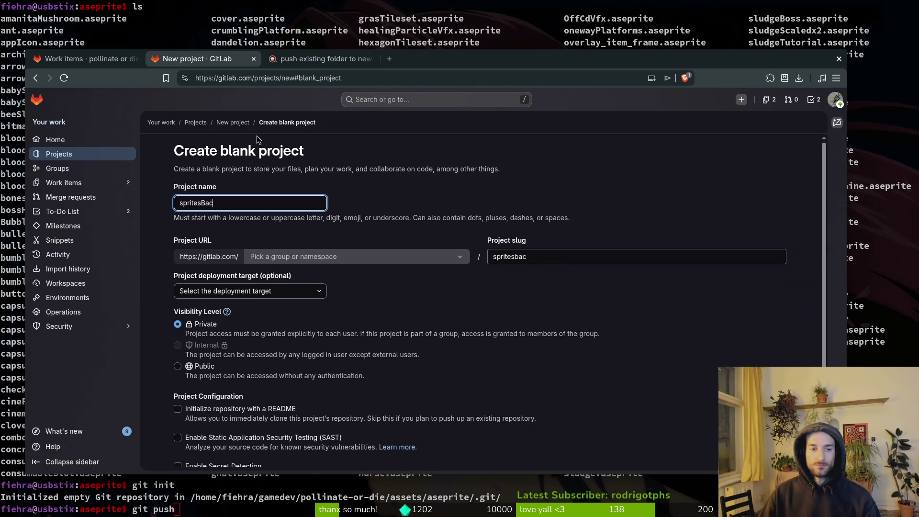
{"action": "scroll", "coordinate": [341, 295], "scroll_direction": "down", "scroll_amount": 2}
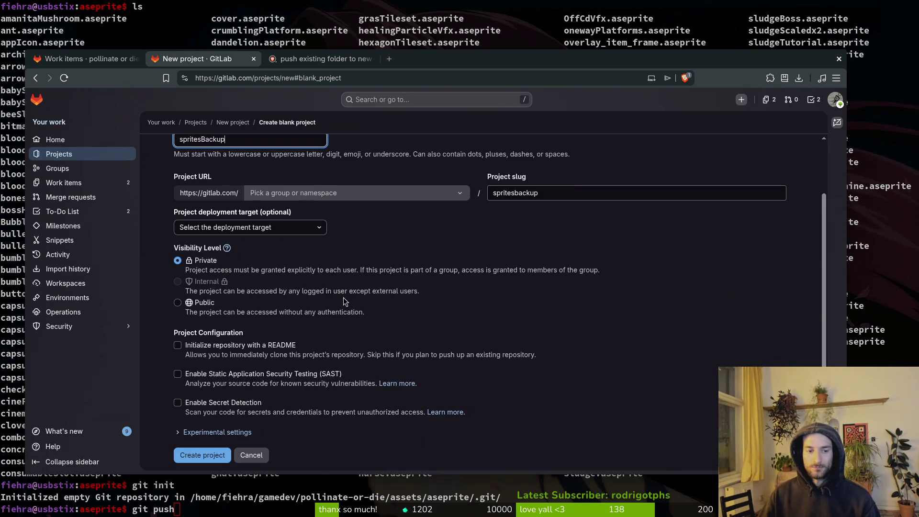
{"action": "left_click", "coordinate": [208, 456]}
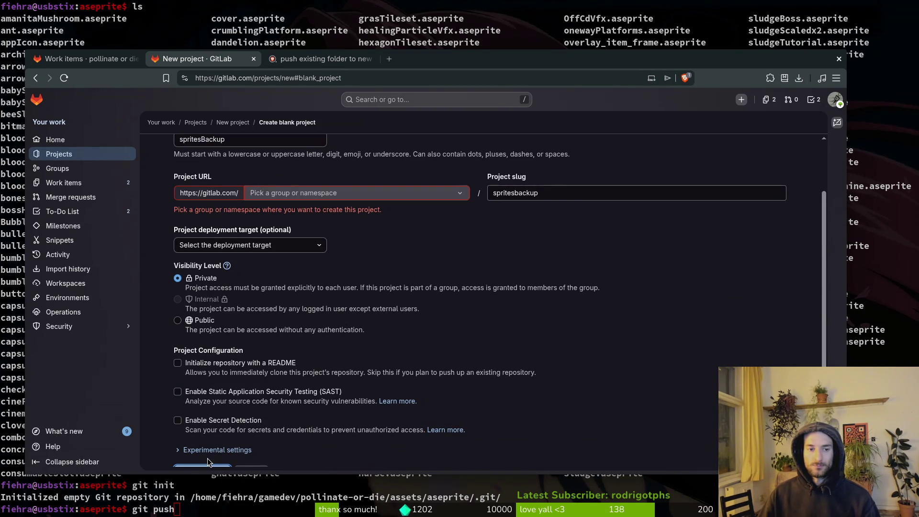
Step: Choose the personal user namespace, keep README unchecked, and create the private spritesBackup project
{"action": "left_click", "coordinate": [271, 193]}
{"action": "type", "text": "sprites"}
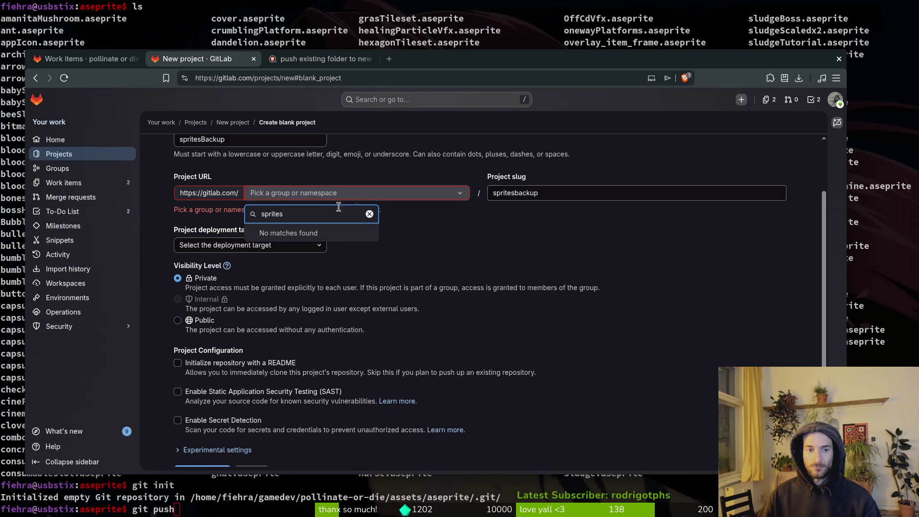
{"action": "left_click", "coordinate": [370, 214]}
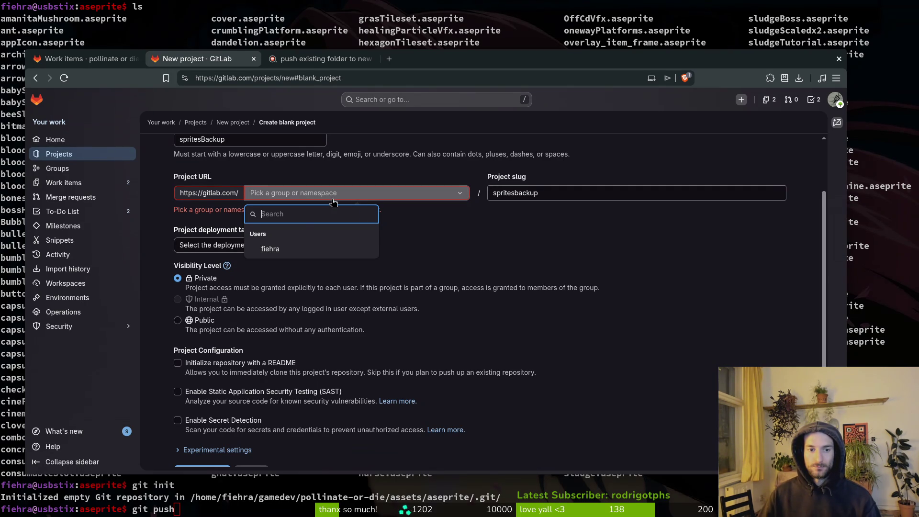
{"action": "left_click", "coordinate": [270, 249]}
{"action": "key", "text": "Tab"}
{"action": "scroll", "coordinate": [434, 245], "scroll_direction": "up", "scroll_amount": 1}
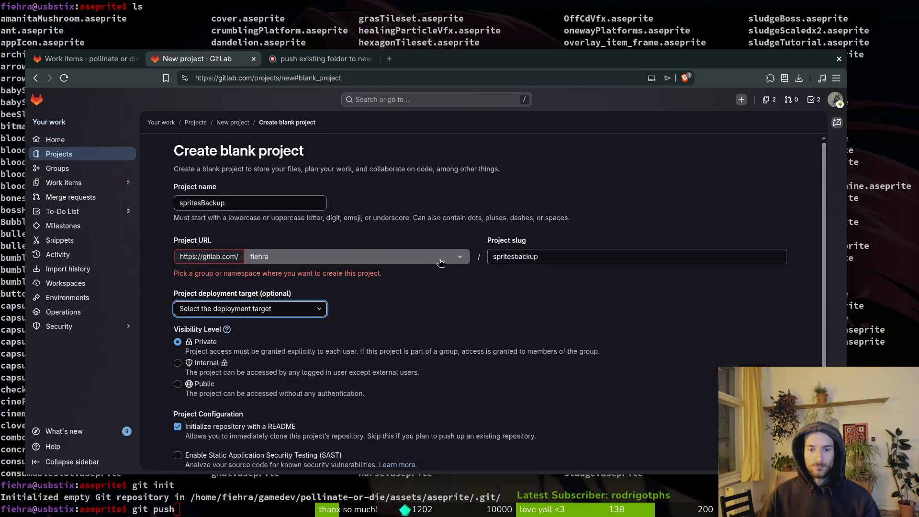
{"action": "scroll", "coordinate": [441, 290], "scroll_direction": "down", "scroll_amount": 2}
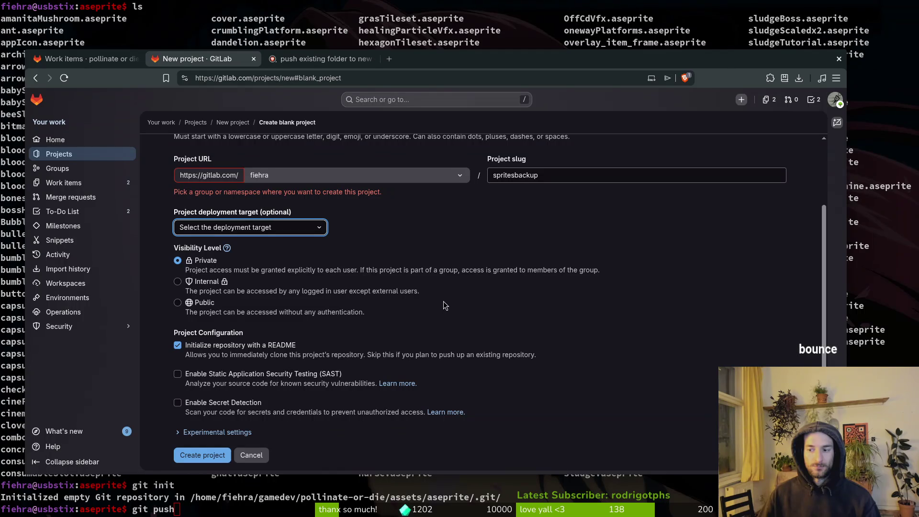
{"action": "left_click", "coordinate": [210, 354]}
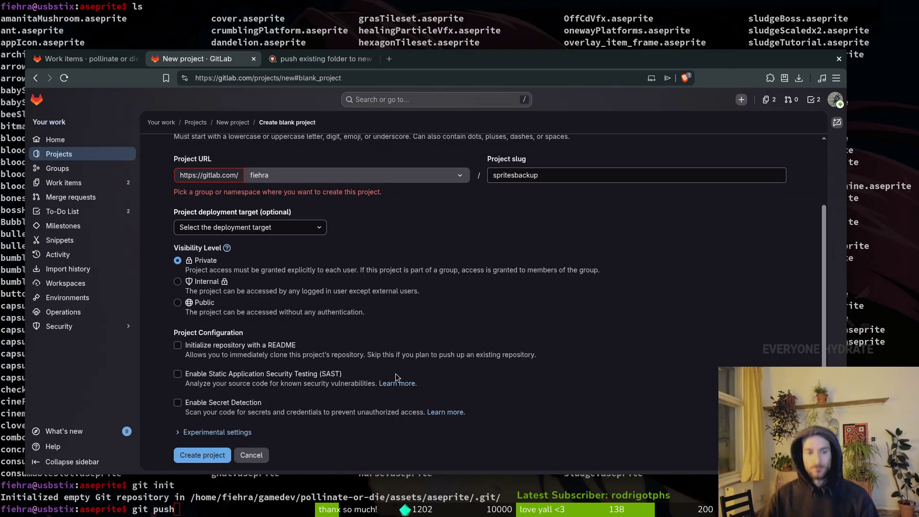
{"action": "left_click", "coordinate": [215, 457]}
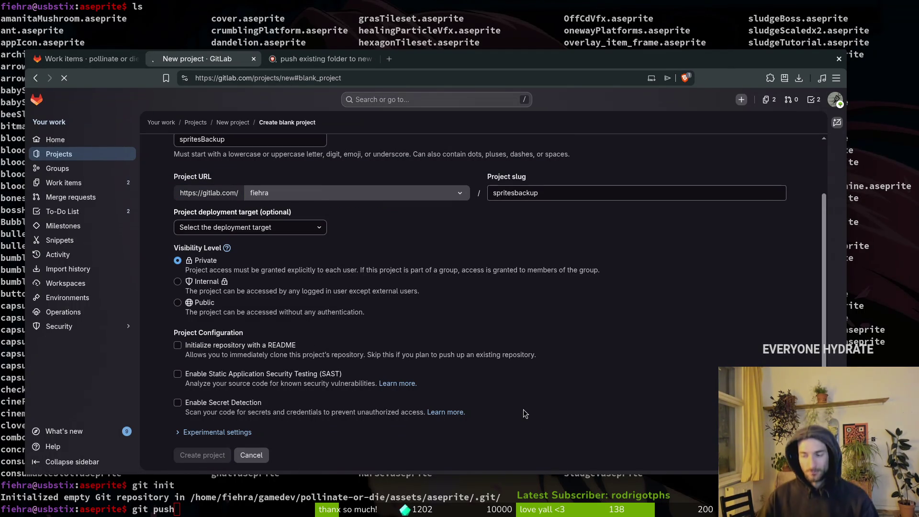
{"action": "scroll", "coordinate": [413, 353], "scroll_direction": "down", "scroll_amount": 3}
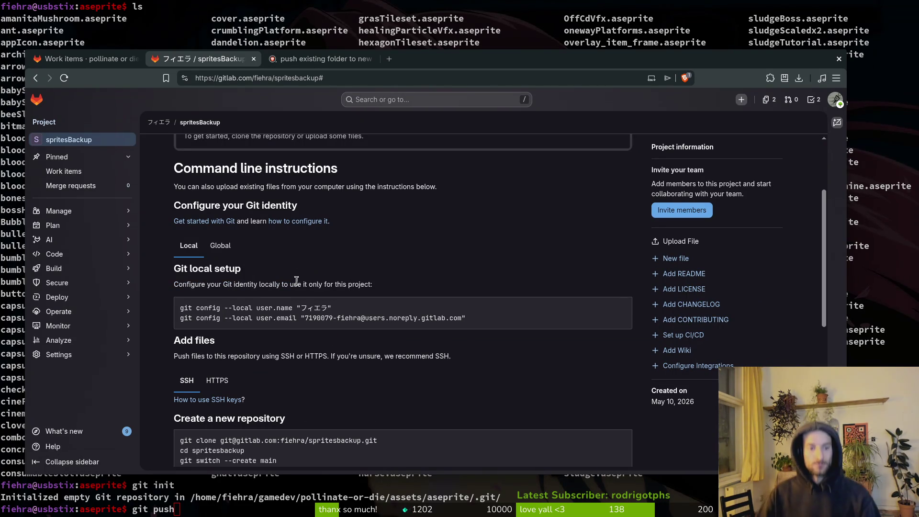
Step: Select the git init line under 'Push an existing folder', then erase the pending git push in the terminal
{"action": "scroll", "coordinate": [339, 269], "scroll_direction": "down", "scroll_amount": 3}
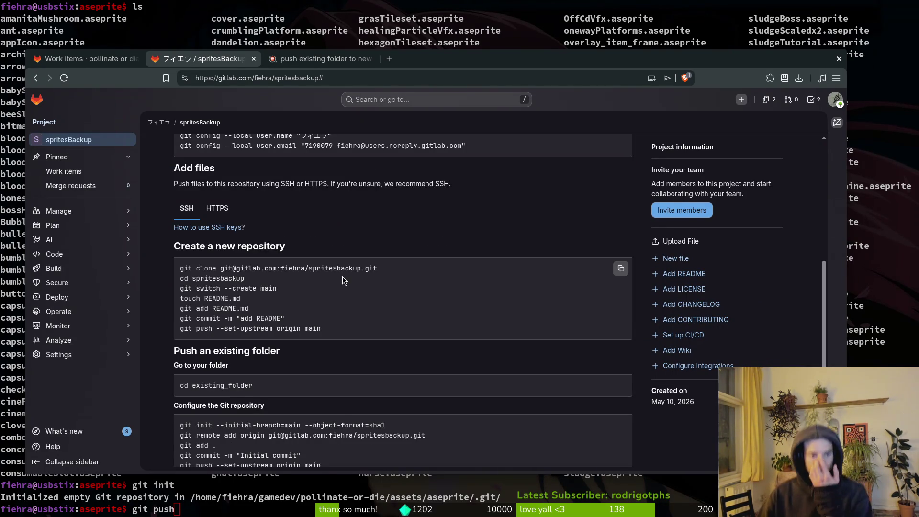
{"action": "scroll", "coordinate": [330, 366], "scroll_direction": "down", "scroll_amount": 3}
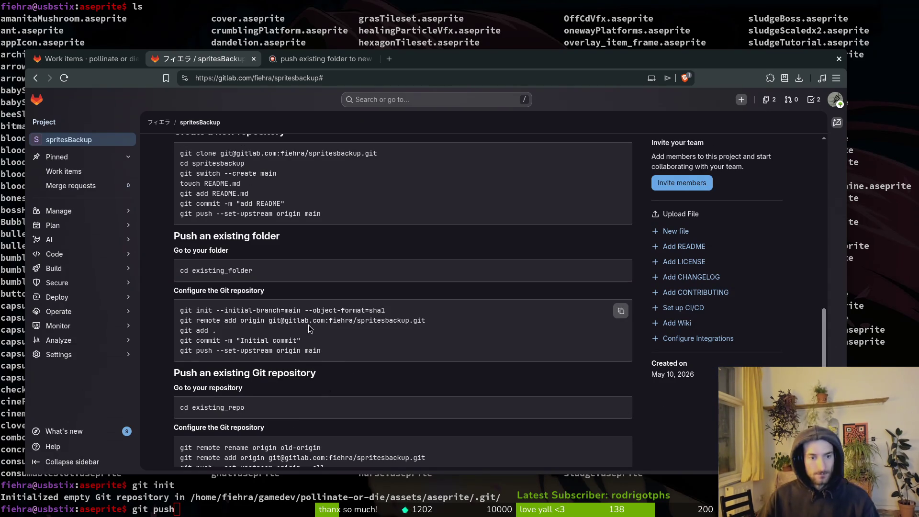
{"action": "left_click_drag", "start_coordinate": [409, 312], "coordinate": [180, 312]}
{"action": "key", "text": "ctrl+c"}
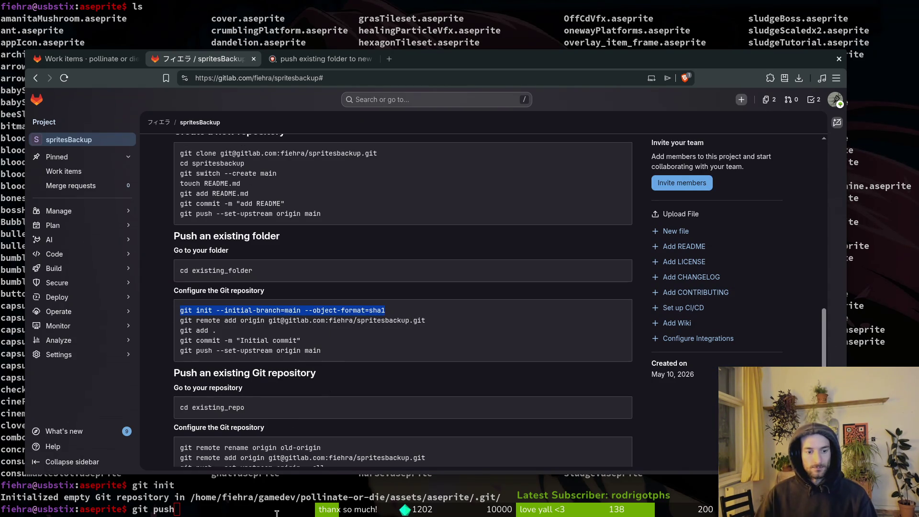
{"action": "left_click", "coordinate": [271, 512]}
{"action": "key", "text": "BackSpace"}
{"action": "key", "text": "BackSpace"}
{"action": "key", "text": "BackSpace"}
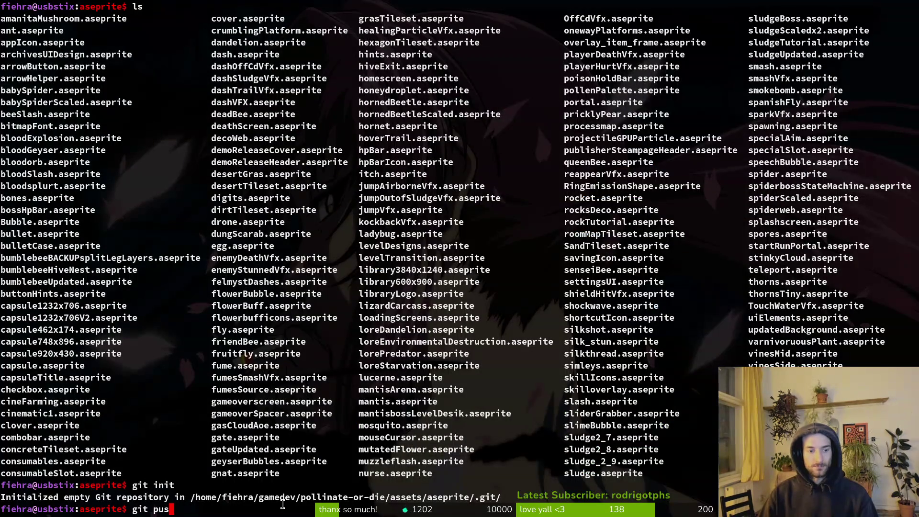
Step: Stage all sprite files with git add . and make the 'first commit'
{"action": "type", "text": "git add ."}
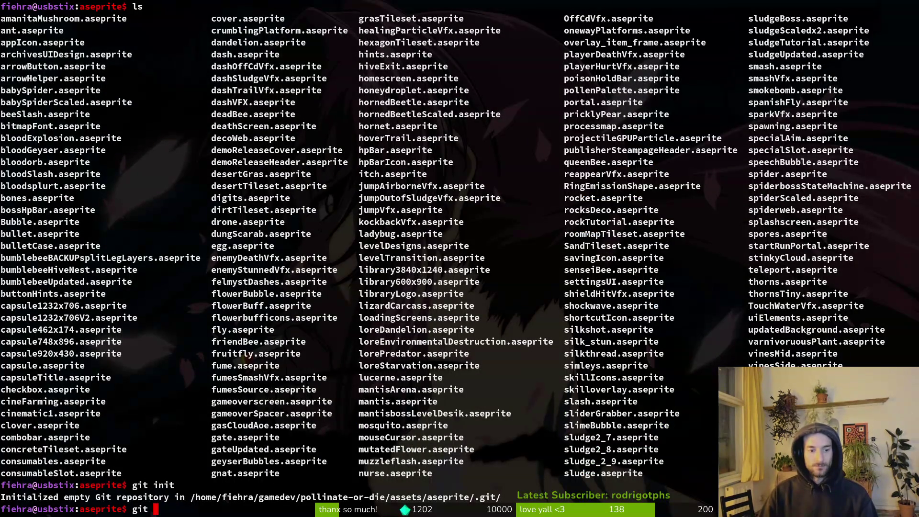
{"action": "key", "text": "Return"}
{"action": "type", "text": "git "}
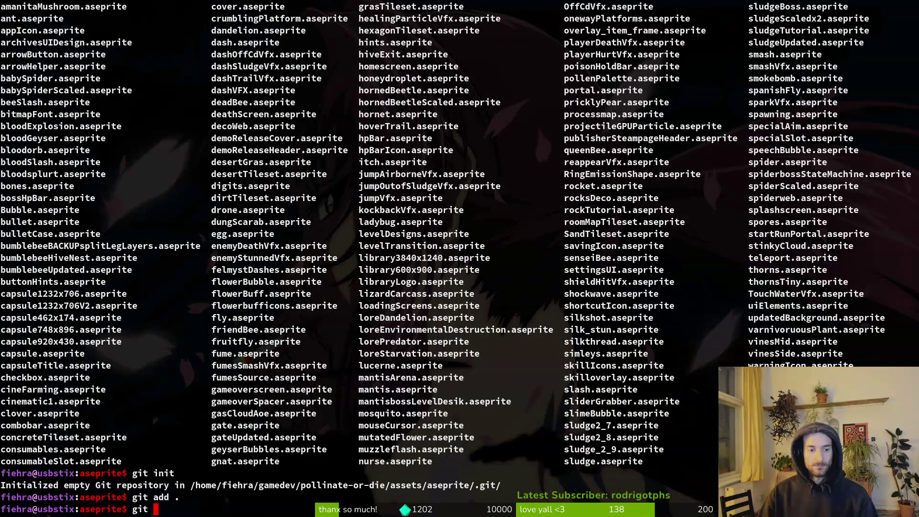
{"action": "type", "text": "commit -m \""}
{"action": "type", "text": "first commit"}
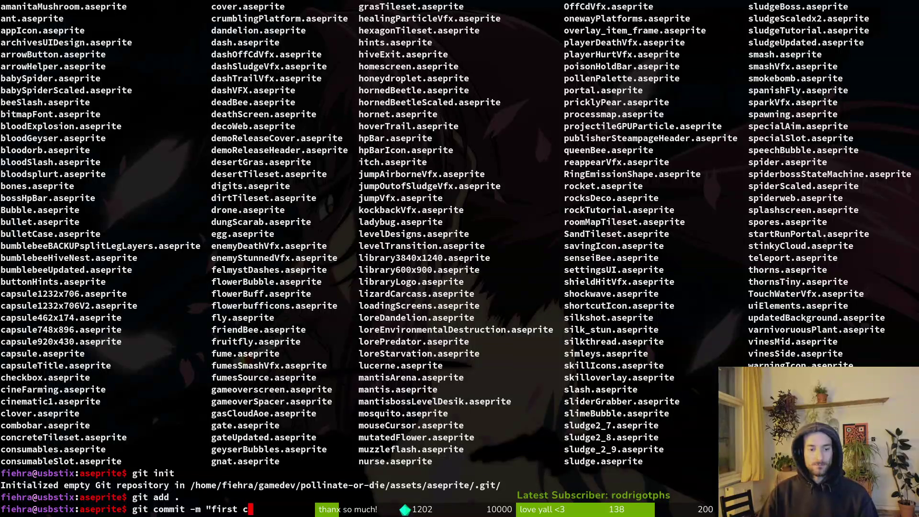
{"action": "key", "text": "Return"}
{"action": "type", "text": "\""}
{"action": "key", "text": "Return"}
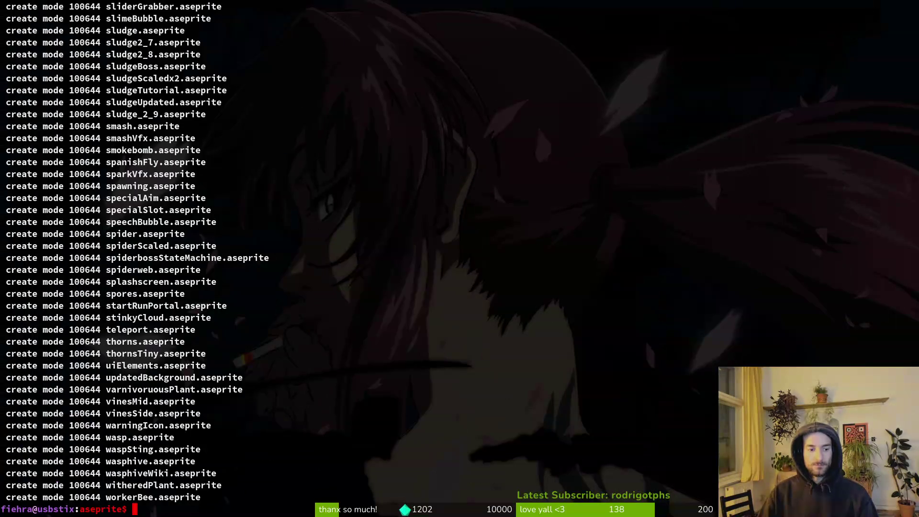
Step: Add the GitLab spritesBackup repository as the origin remote using the copied git remote add command
{"action": "type", "text": "git"}
{"action": "key", "text": "alt+Tab"}
{"action": "key", "text": "alt+Tab"}
{"action": "key", "text": "BackSpace"}
{"action": "key", "text": "BackSpace"}
{"action": "key", "text": "BackSpace"}
{"action": "key", "text": "ctrl+shift+v"}
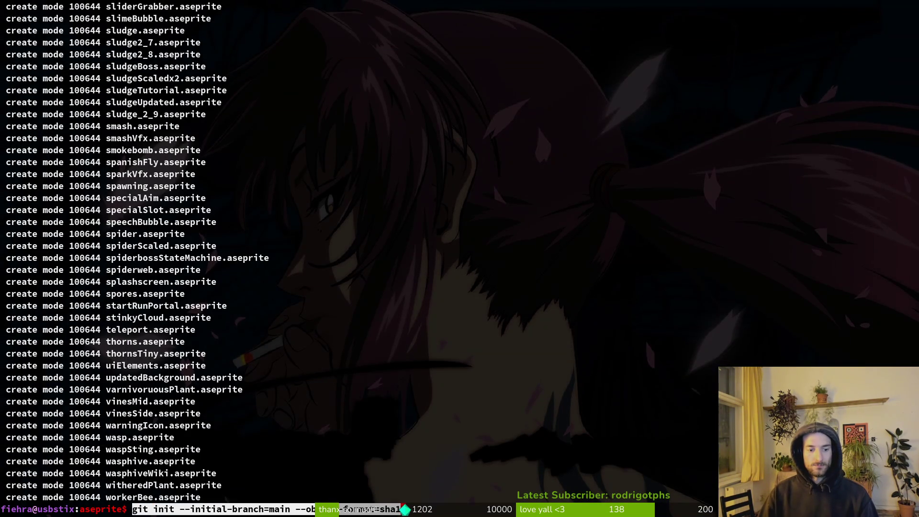
{"action": "key", "text": "alt+Tab"}
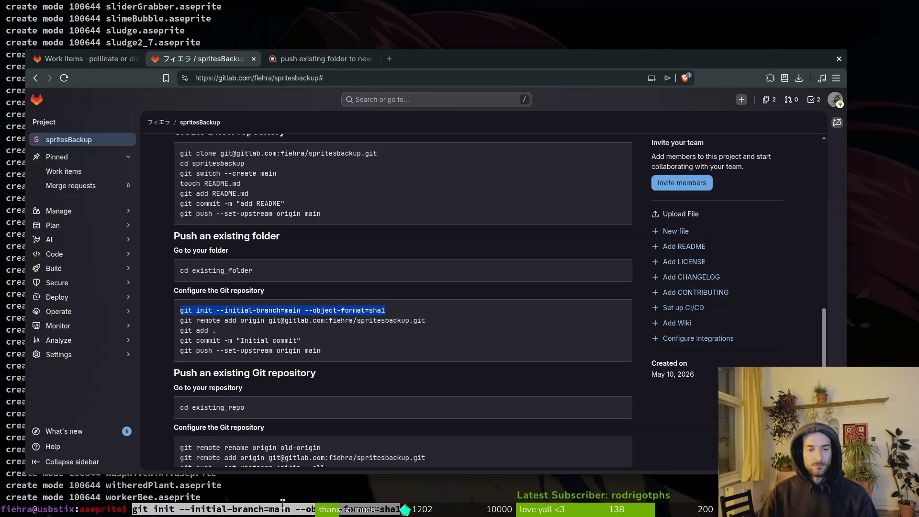
{"action": "mouse_move", "coordinate": [437, 324]}
{"action": "left_mouse_down"}
{"action": "mouse_move", "coordinate": [259, 333]}
{"action": "mouse_move", "coordinate": [180, 321]}
{"action": "left_mouse_up"}
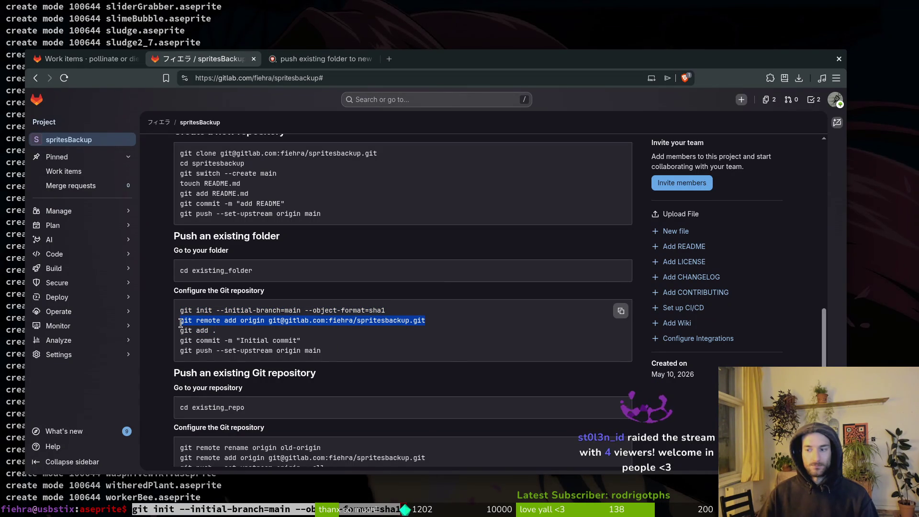
{"action": "key", "text": "alt+Tab"}
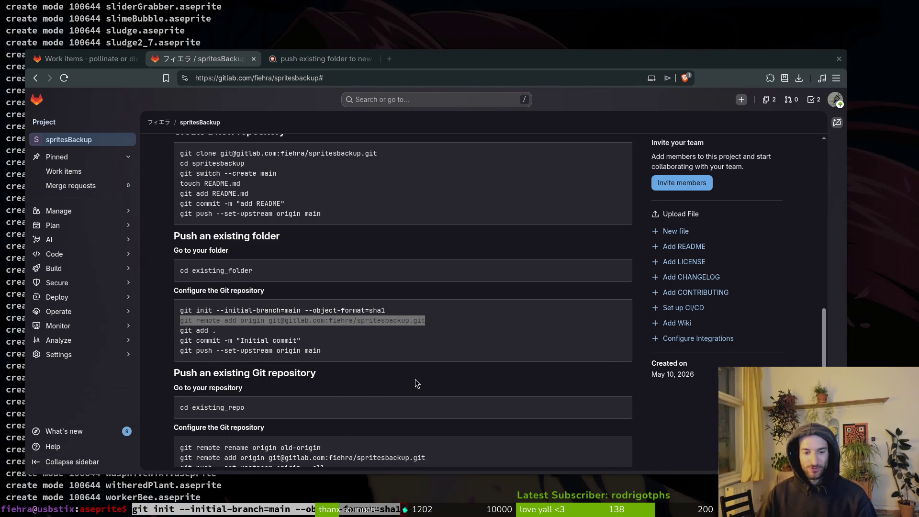
{"action": "key", "text": "super+minus"}
{"action": "key", "text": "ctrl+a"}
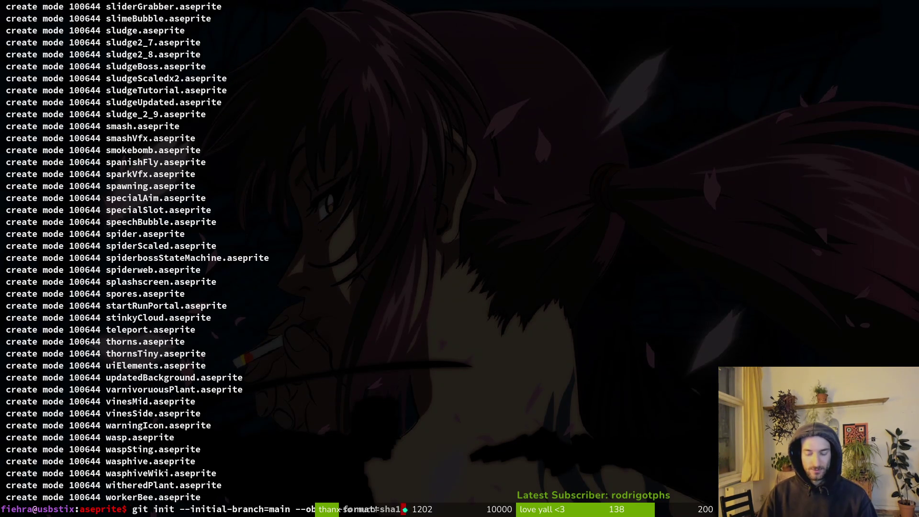
{"action": "key", "text": "ctrl+k"}
{"action": "key", "text": "ctrl+shift+v"}
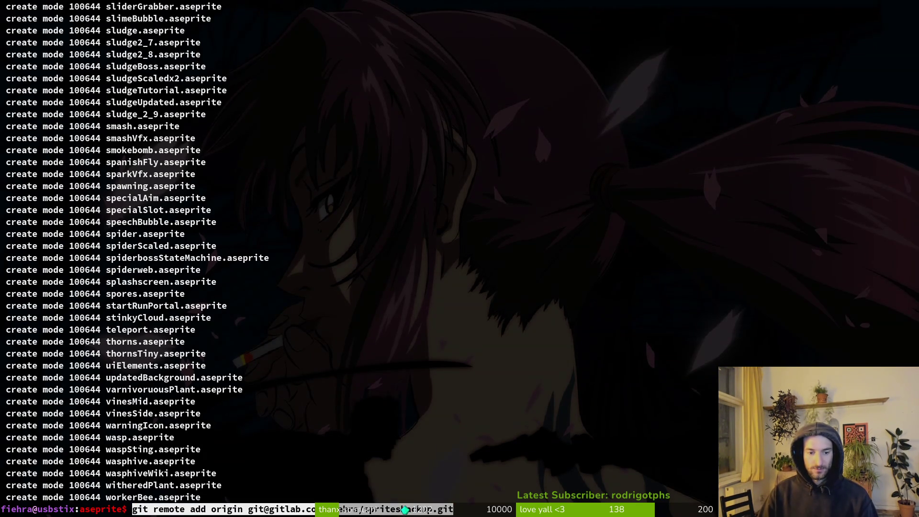
{"action": "key", "text": "Return"}
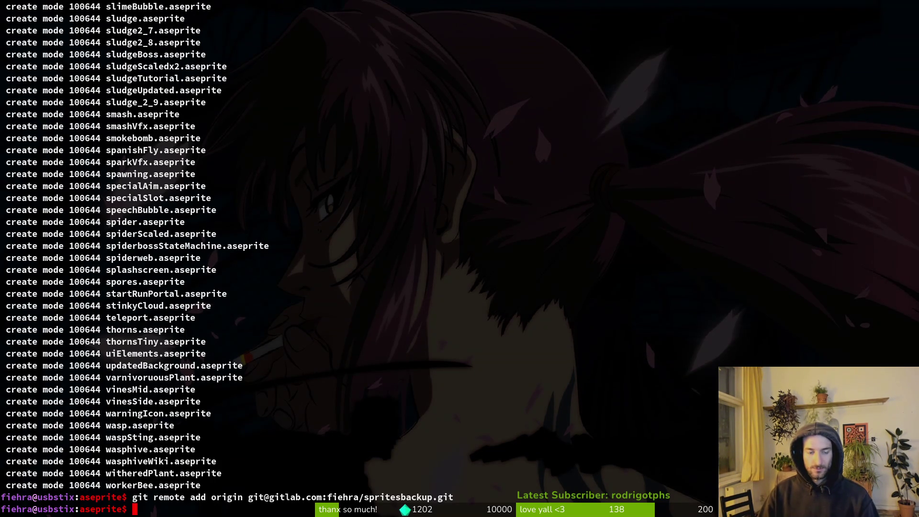
Step: Push the sprites to main with 'git push --set-upstream origin main'
{"action": "key", "text": "alt+Tab"}
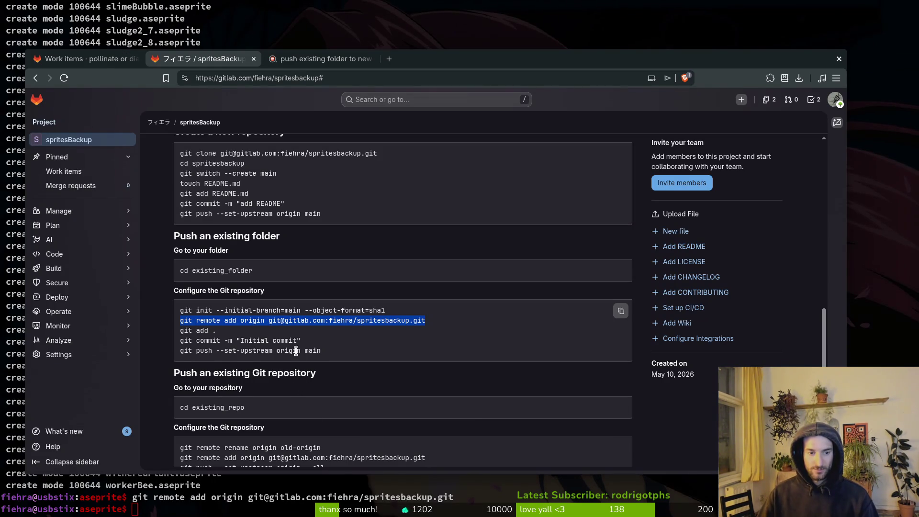
{"action": "key", "text": "alt+Tab"}
{"action": "left_click_drag", "start_coordinate": [356, 356], "coordinate": [175, 357]}
{"action": "key", "text": "ctrl+c"}
{"action": "key", "text": "alt+Tab"}
{"action": "key", "text": "ctrl+shift+v"}
{"action": "key", "text": "Return"}
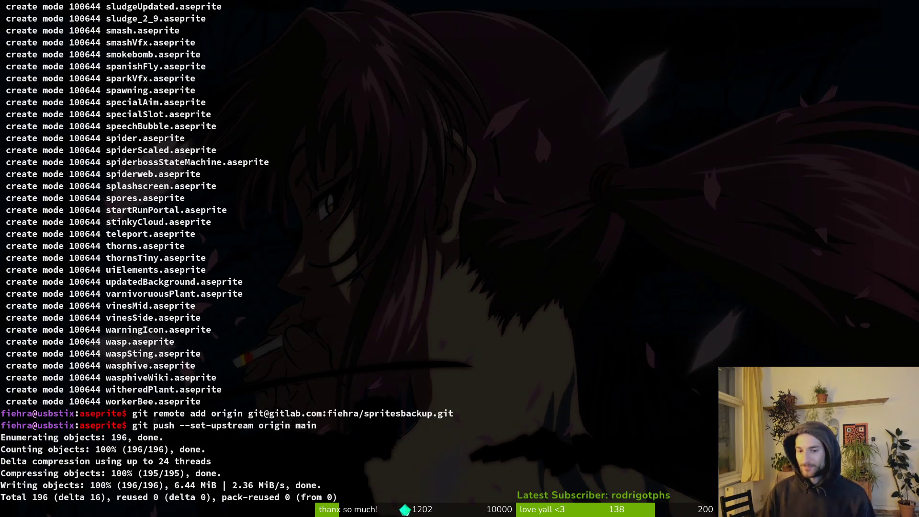
{"action": "key", "text": "super+f"}
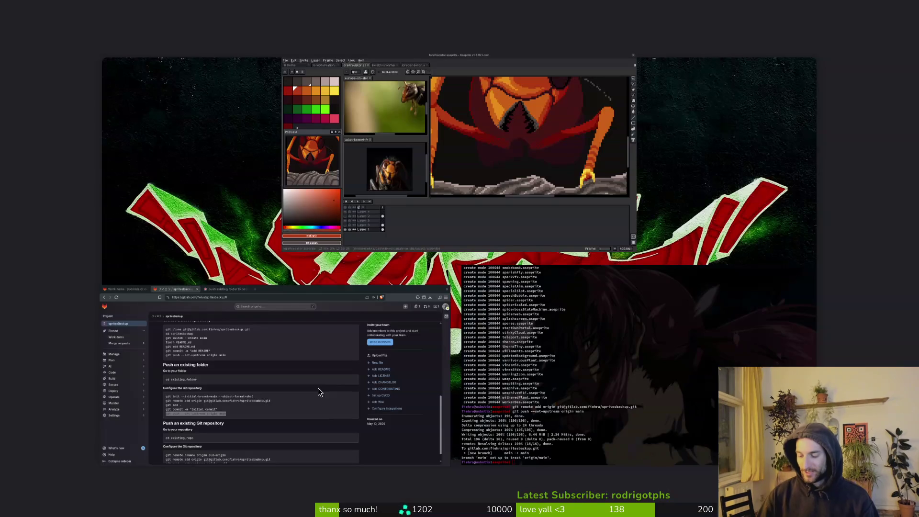
Step: Clear the screen and run npm start in Downloads/stream/chatPokemon to launch the twitch-plays-pokemon bot
{"action": "key", "text": "super+f"}
{"action": "key", "text": "ctrl+l"}
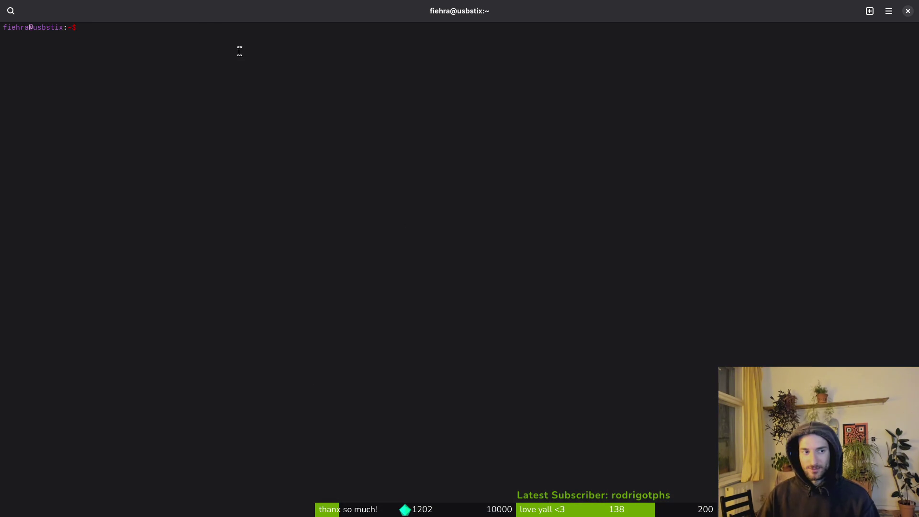
{"action": "type", "text": "cd Downloads/stre"}
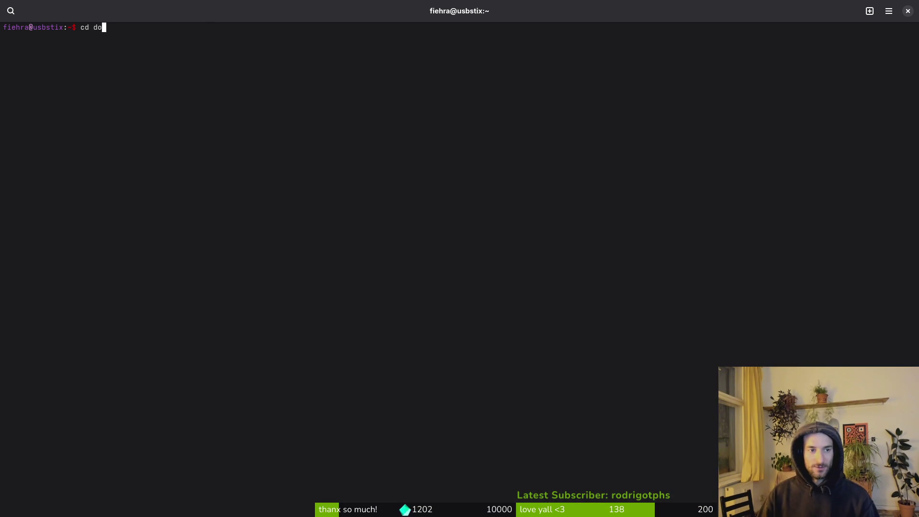
{"action": "key", "text": "Tab"}
{"action": "key", "text": "Return"}
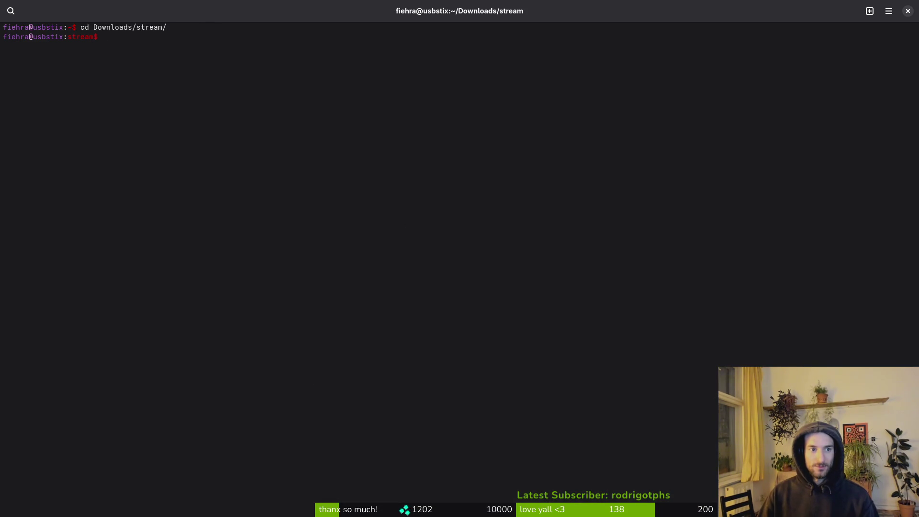
{"action": "type", "text": "po"}
{"action": "key", "text": "BackSpace"}
{"action": "type", "text": "c"}
{"action": "key", "text": "Tab"}
{"action": "key", "text": "Return"}
{"action": "type", "text": "npm start"}
{"action": "key", "text": "Return"}
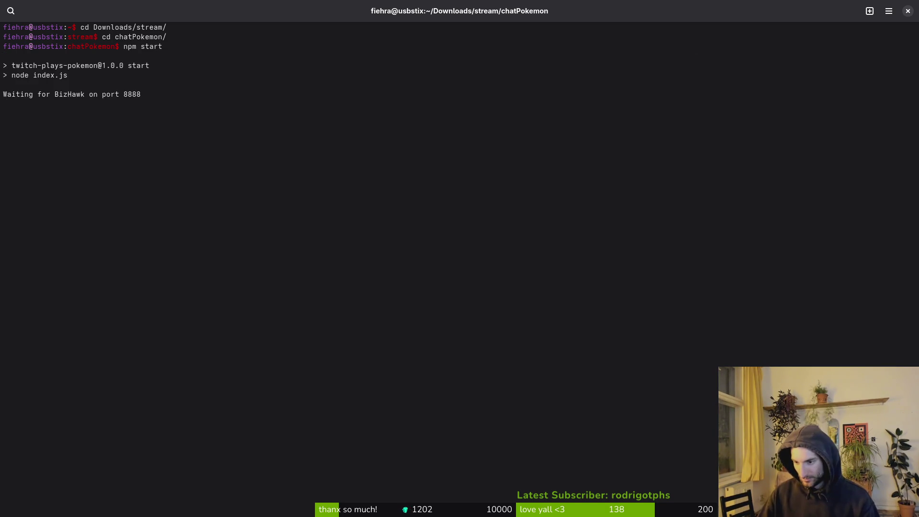
Step: In the other terminal, run cd then rando to randomise its background image
{"action": "key", "text": "alt+Tab"}
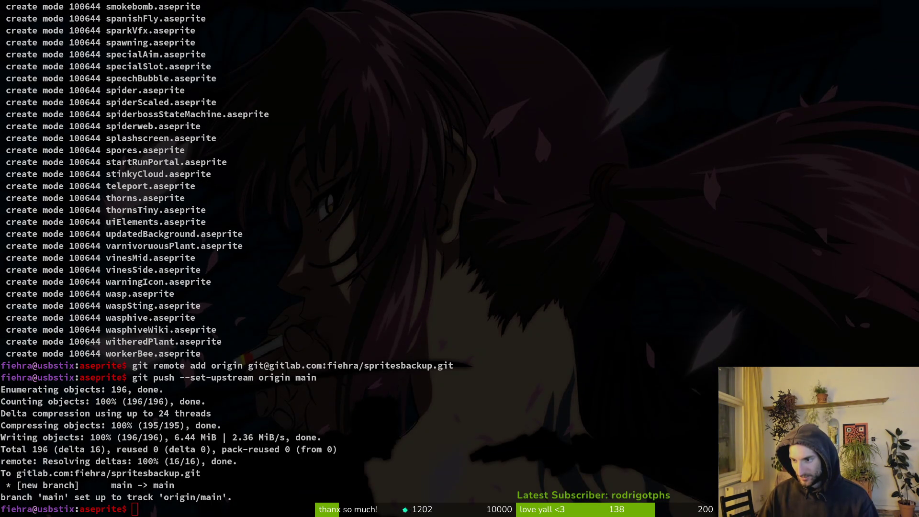
{"action": "type", "text": "cd"}
{"action": "key", "text": "Return"}
{"action": "type", "text": "rando"}
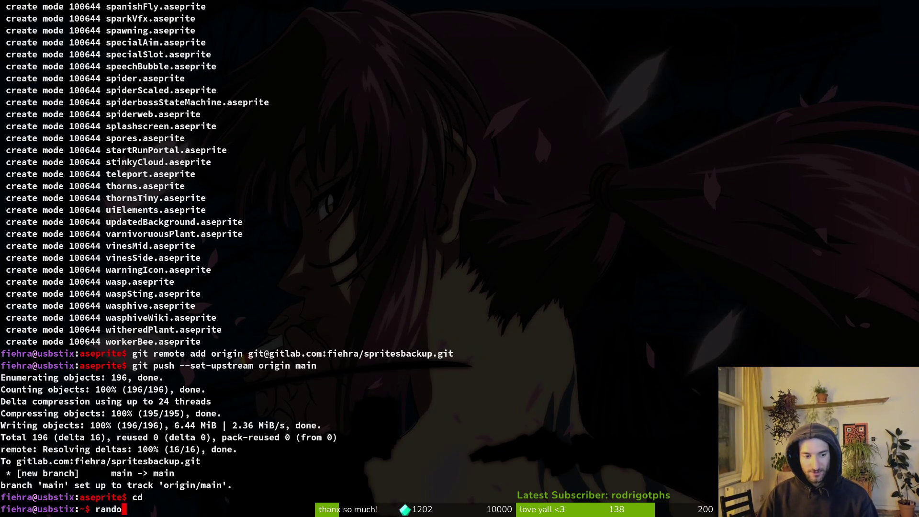
{"action": "key", "text": "Return"}
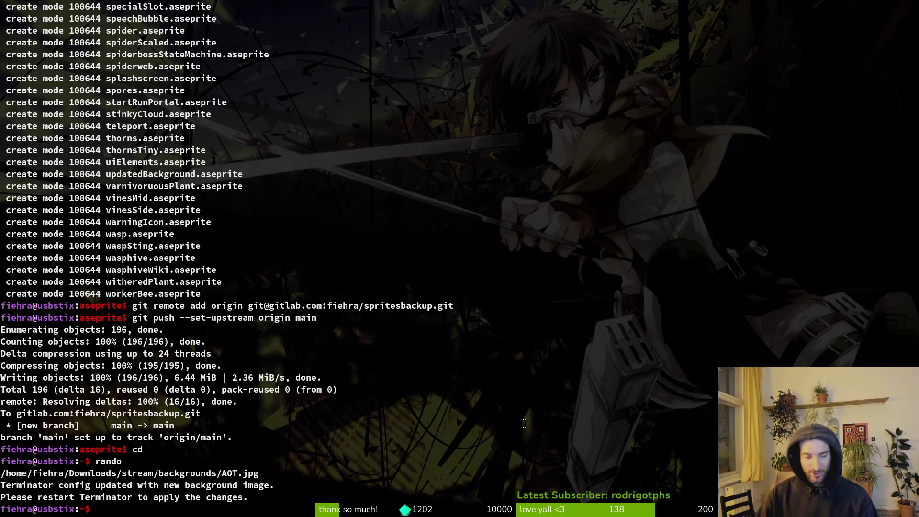
{"action": "key", "text": "alt+Tab"}
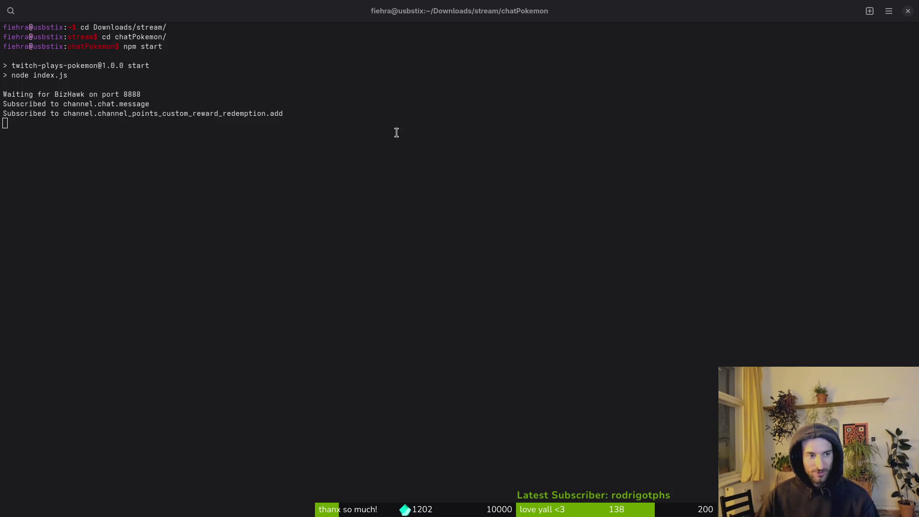
{"action": "key", "text": "alt+Tab"}
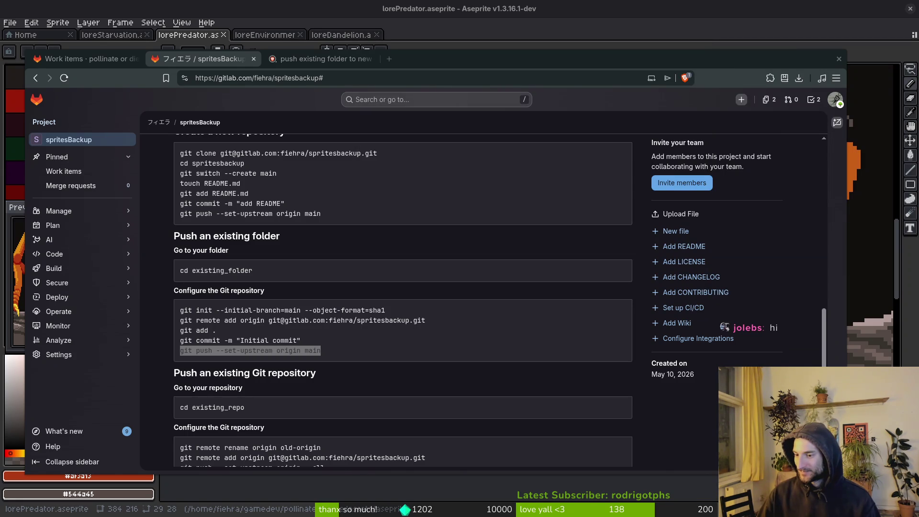
Step: Close the leftover search tab and reload spritesBackup to list the pushed sprite files
{"action": "key", "text": "Home"}
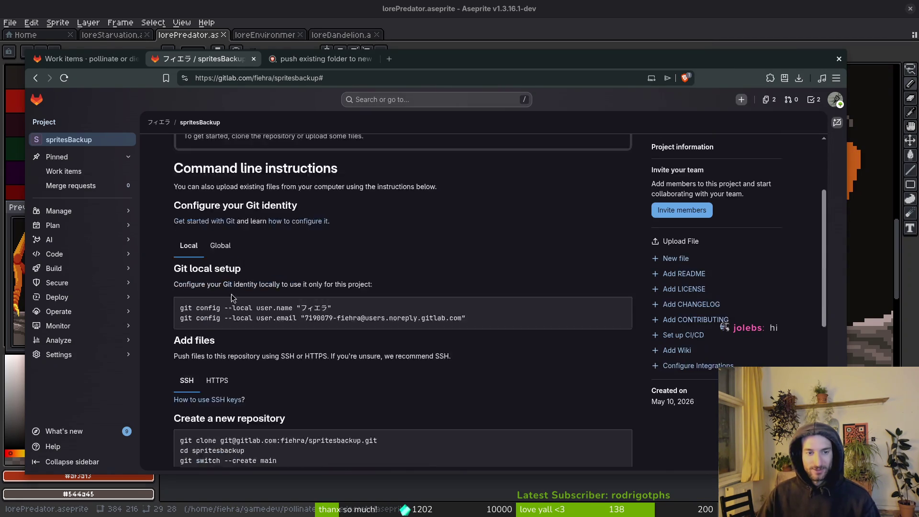
{"action": "left_click", "coordinate": [342, 58]}
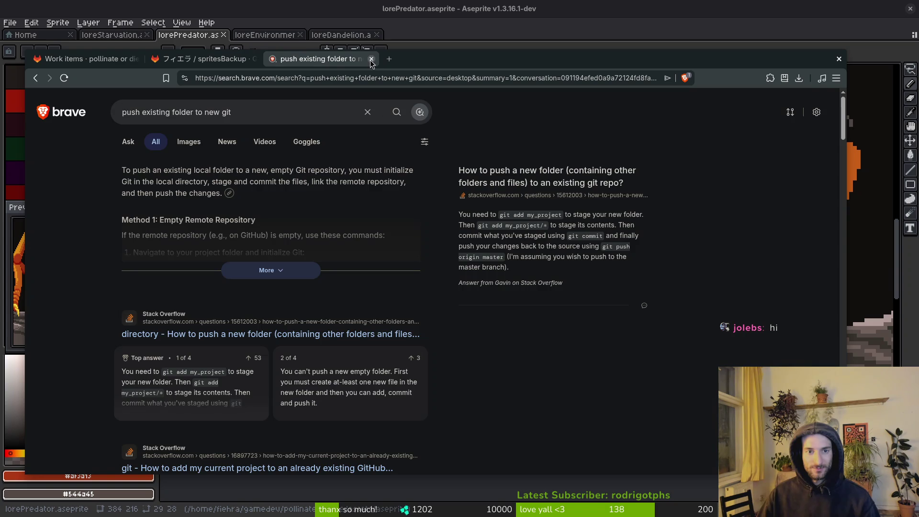
{"action": "left_click", "coordinate": [373, 59]}
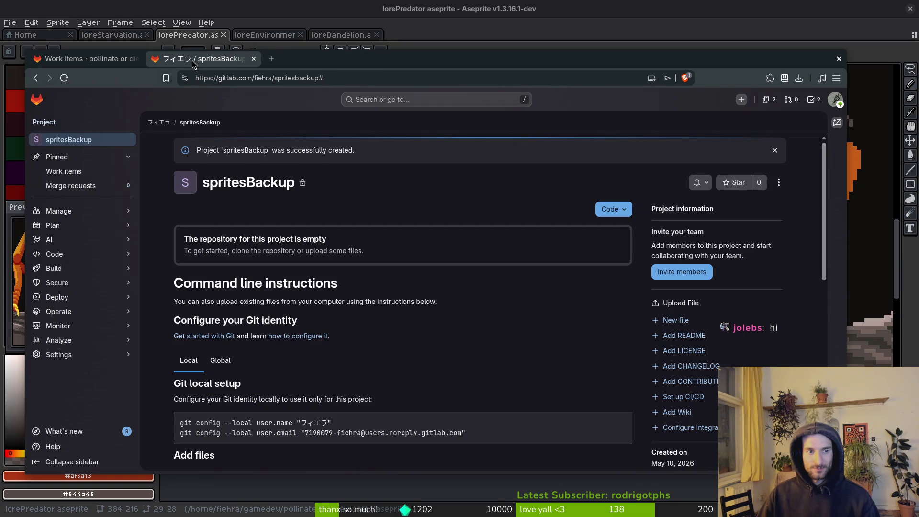
{"action": "key", "text": "F5"}
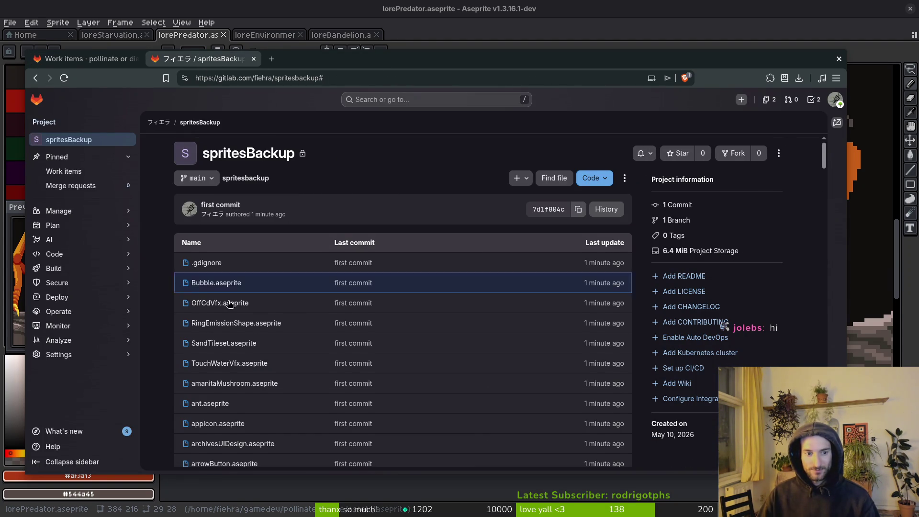
{"action": "scroll", "coordinate": [287, 356], "scroll_direction": "down", "scroll_amount": 3}
{"action": "scroll", "coordinate": [272, 349], "scroll_direction": "up", "scroll_amount": 3}
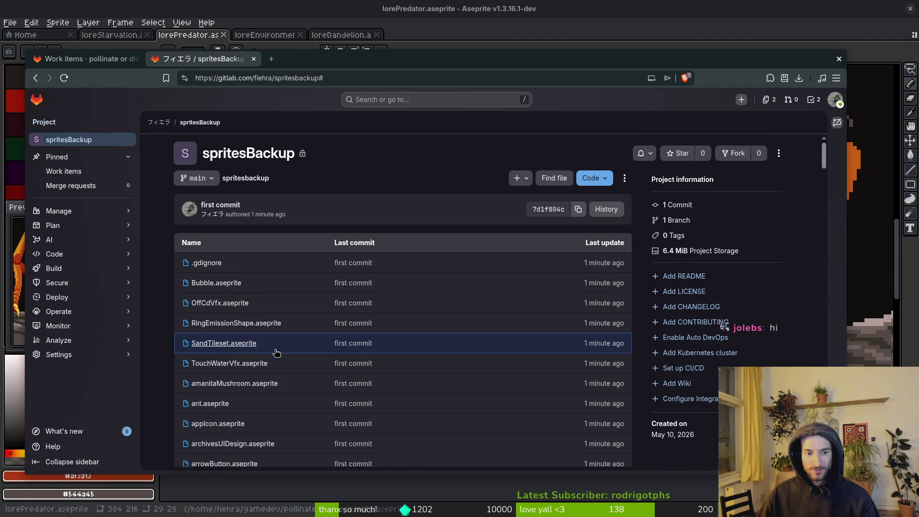
{"action": "scroll", "coordinate": [239, 287], "scroll_direction": "down", "scroll_amount": 10}
{"action": "scroll", "coordinate": [230, 277], "scroll_direction": "up", "scroll_amount": 7}
{"action": "scroll", "coordinate": [268, 254], "scroll_direction": "up", "scroll_amount": 3}
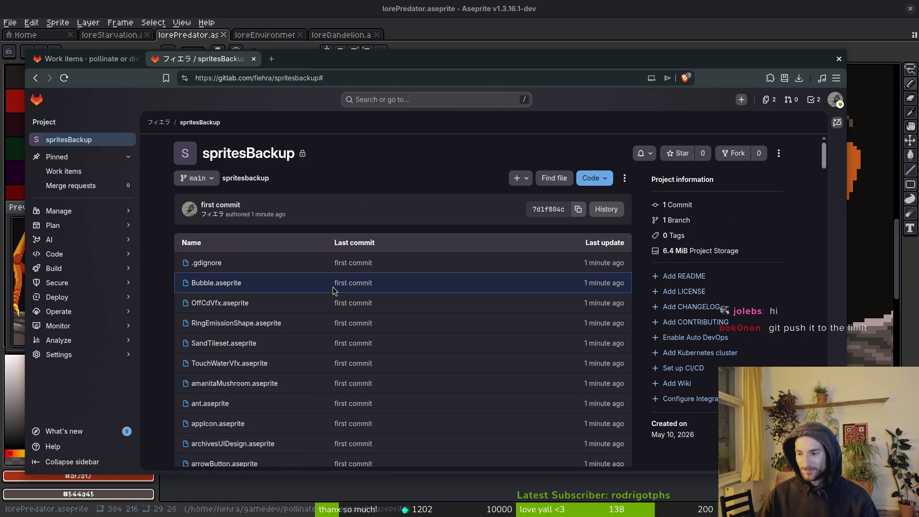
{"action": "scroll", "coordinate": [297, 296], "scroll_direction": "down", "scroll_amount": 20}
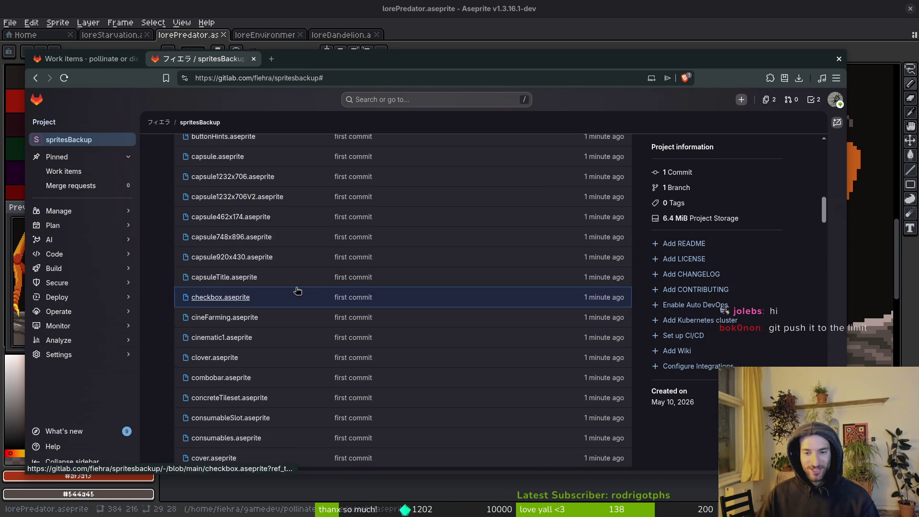
{"action": "scroll", "coordinate": [316, 314], "scroll_direction": "up", "scroll_amount": 15}
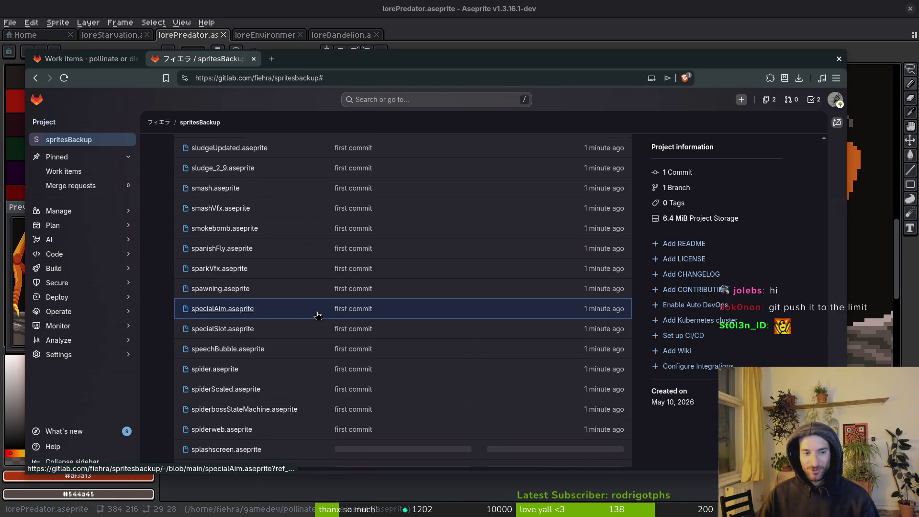
{"action": "scroll", "coordinate": [354, 335], "scroll_direction": "up", "scroll_amount": 20}
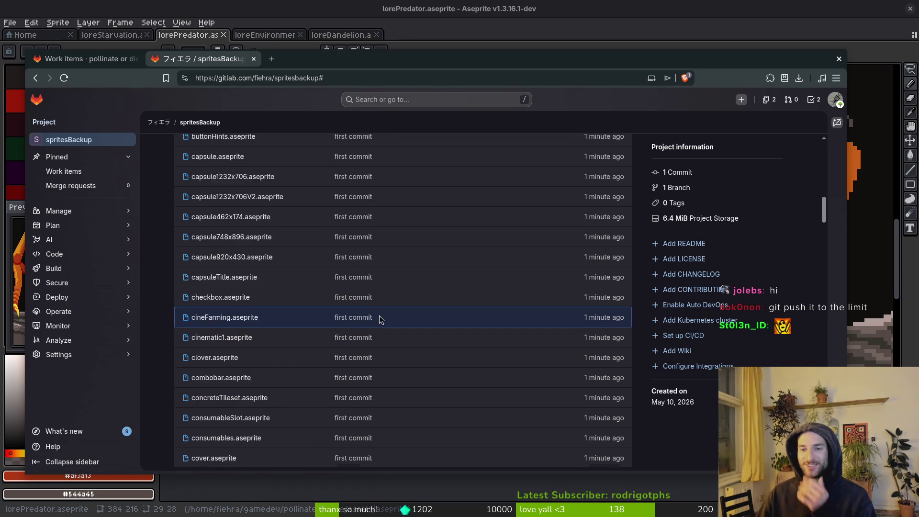
Step: Leave the GitLab home page and filter pollinate or die work items by the 'feature' label
{"action": "left_click", "coordinate": [37, 100]}
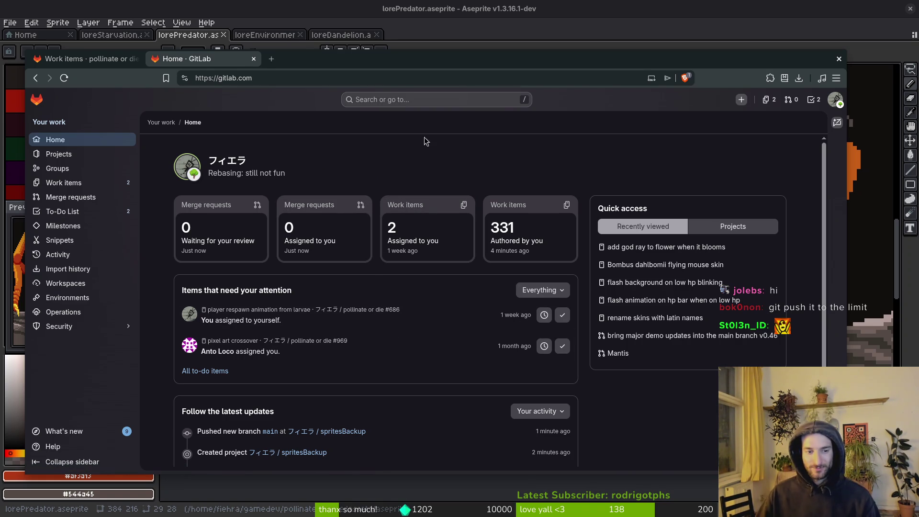
{"action": "left_click", "coordinate": [253, 59]}
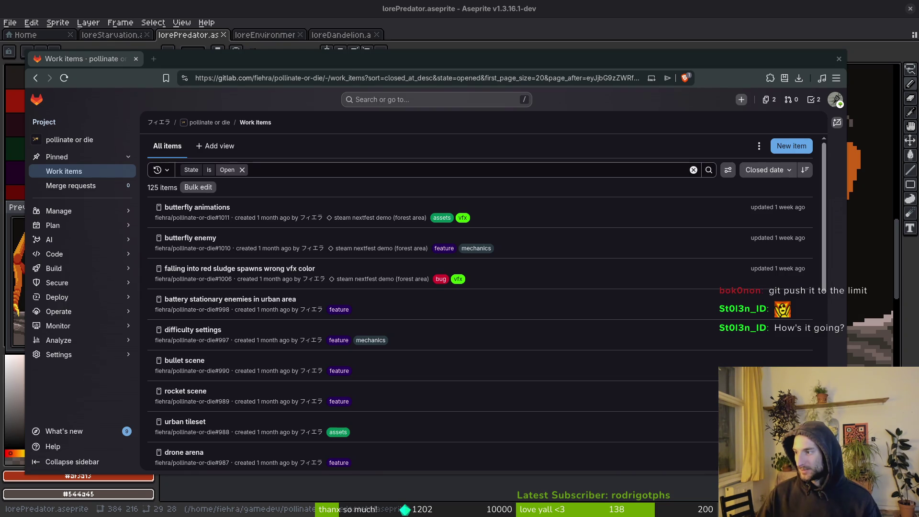
{"action": "left_click", "coordinate": [445, 249]}
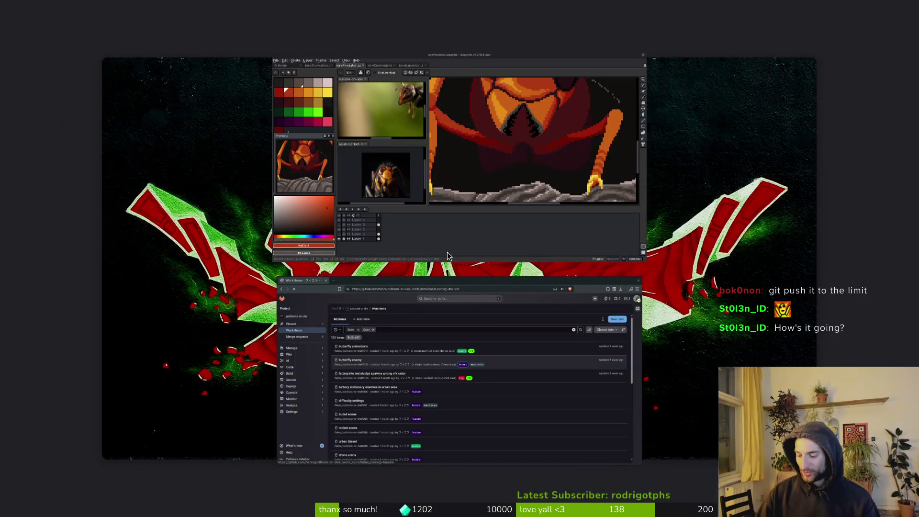
Step: Move into gamedev/pollinate-or-die/assets and list its contents
{"action": "key", "text": "super+2"}
{"action": "type", "text": "cd gamedev/"}
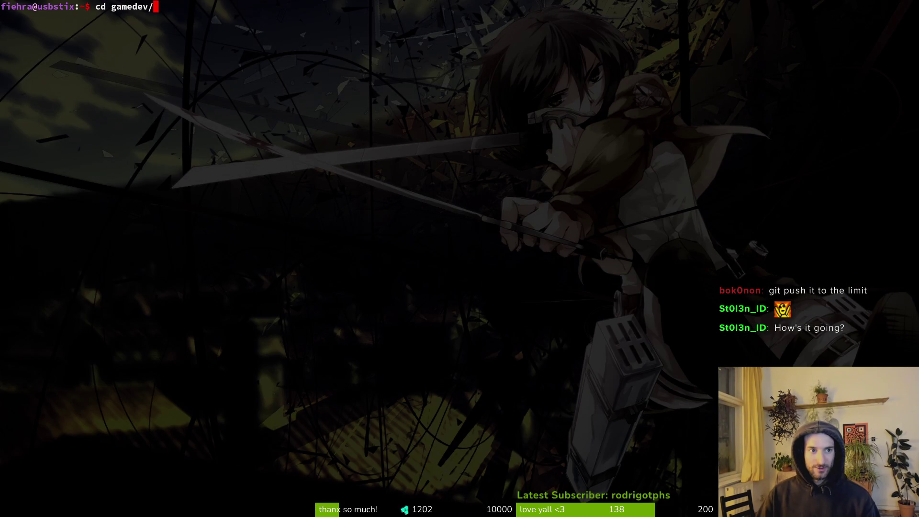
{"action": "key", "text": "Return"}
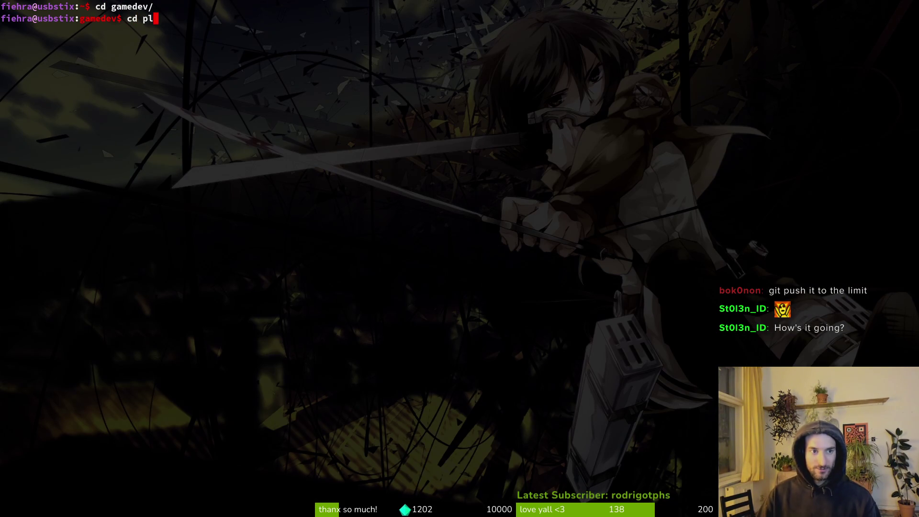
{"action": "key", "text": "Return"}
{"action": "type", "text": "cd po"}
{"action": "key", "text": "Tab"}
{"action": "key", "text": "Return"}
{"action": "type", "text": "assets/"}
{"action": "key", "text": "Tab"}
{"action": "key", "text": "Return"}
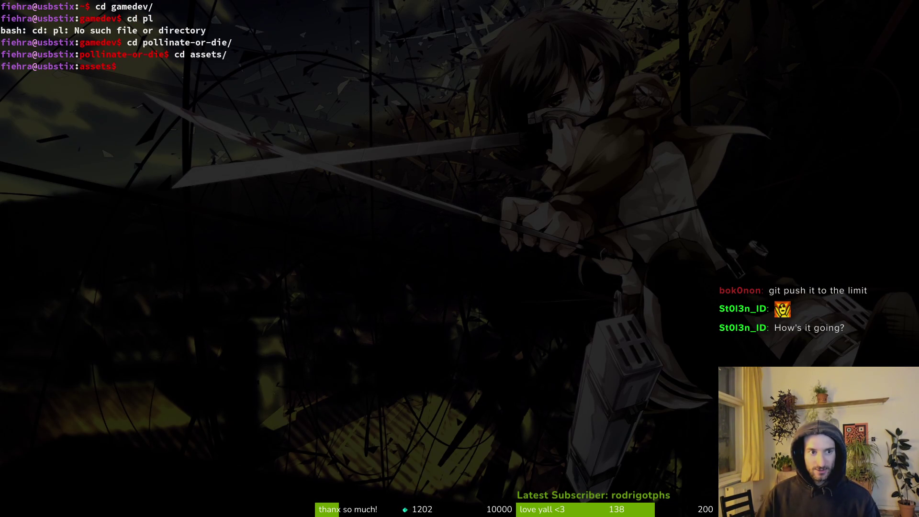
{"action": "type", "text": "ls"}
{"action": "key", "text": "Return"}
Step: Enter the aseprite folder and list its .aseprite files
{"action": "type", "text": "ase"}
{"action": "key", "text": "Tab"}
{"action": "key", "text": "Return"}
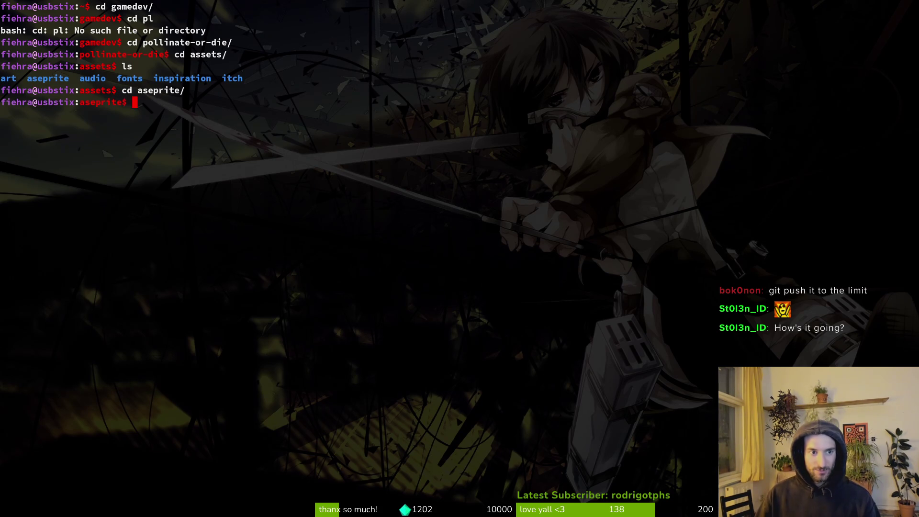
{"action": "type", "text": "ls"}
{"action": "key", "text": "Return"}
Step: Re-enter the aseprite folder and check tig status for unstaged changes
{"action": "type", "text": "cd .."}
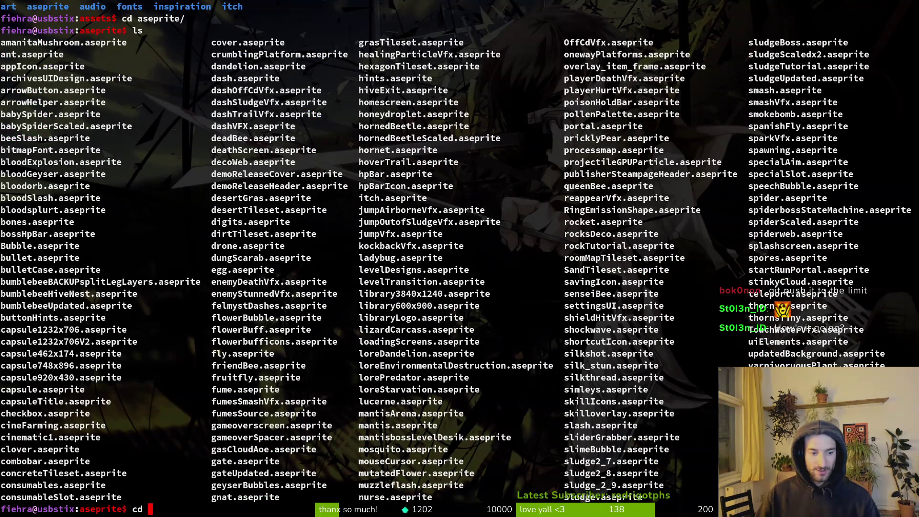
{"action": "key", "text": "Return"}
{"action": "type", "text": "d ase"}
{"action": "key", "text": "Tab"}
{"action": "key", "text": "Return"}
{"action": "type", "text": "tig status"}
{"action": "key", "text": "Return"}
{"action": "key", "text": "j"}
{"action": "key", "text": "j"}
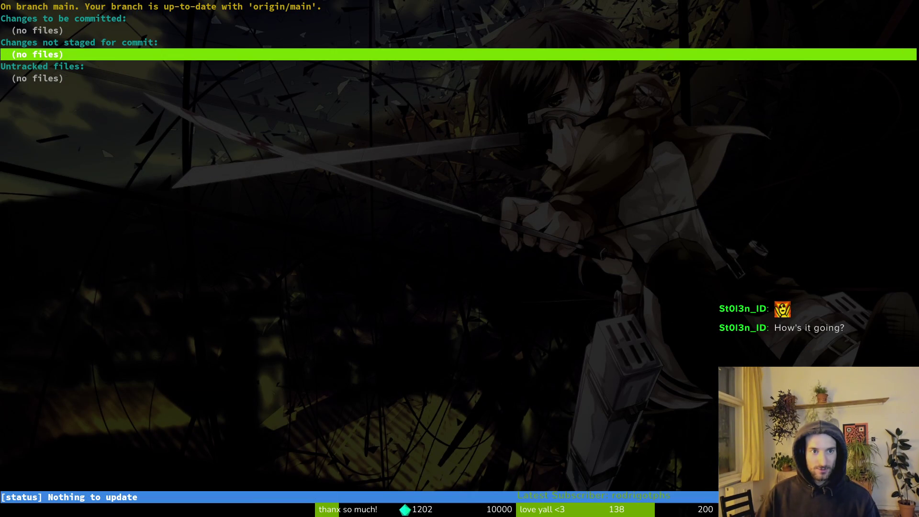
{"action": "key", "text": "q"}
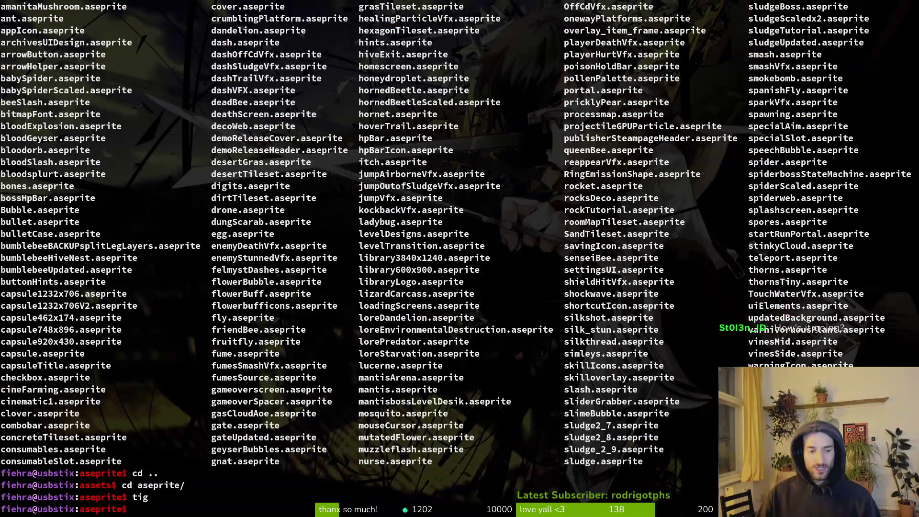
Step: Open tig's commit history from assets, then tig from the pollinate-or-die folder
{"action": "type", "text": "cd ."}
{"action": "key", "text": "Return"}
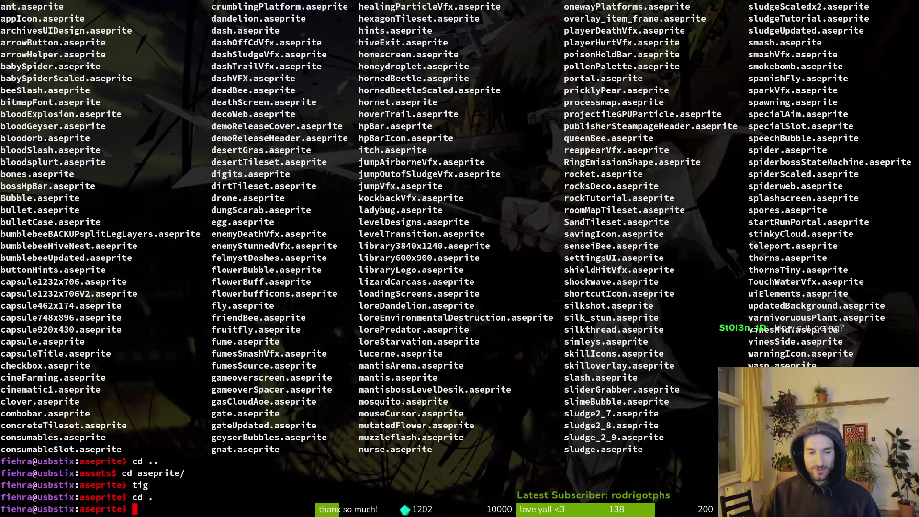
{"action": "type", "text": ".."}
{"action": "key", "text": "Return"}
{"action": "type", "text": "tig"}
{"action": "key", "text": "Return"}
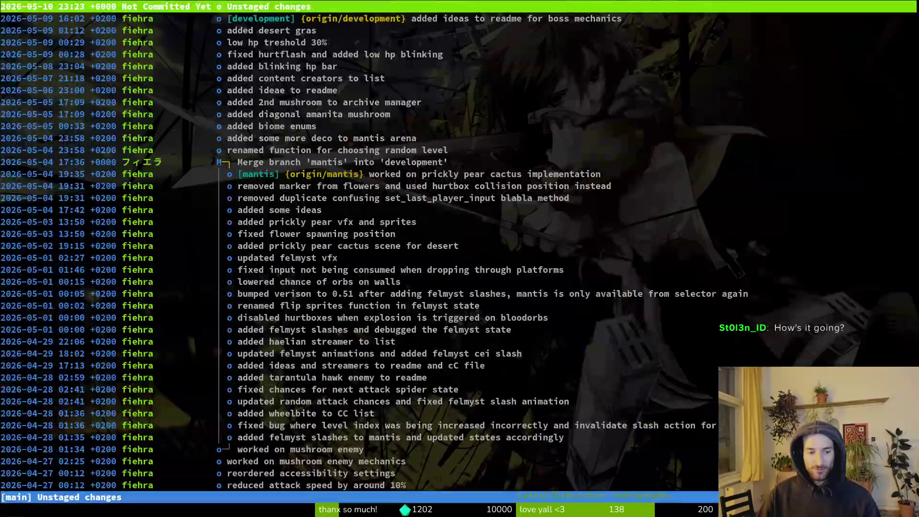
{"action": "key", "text": "ctrl+c"}
{"action": "key", "text": "q"}
{"action": "key", "text": "ctrl+c"}
{"action": "type", "text": "cd .."}
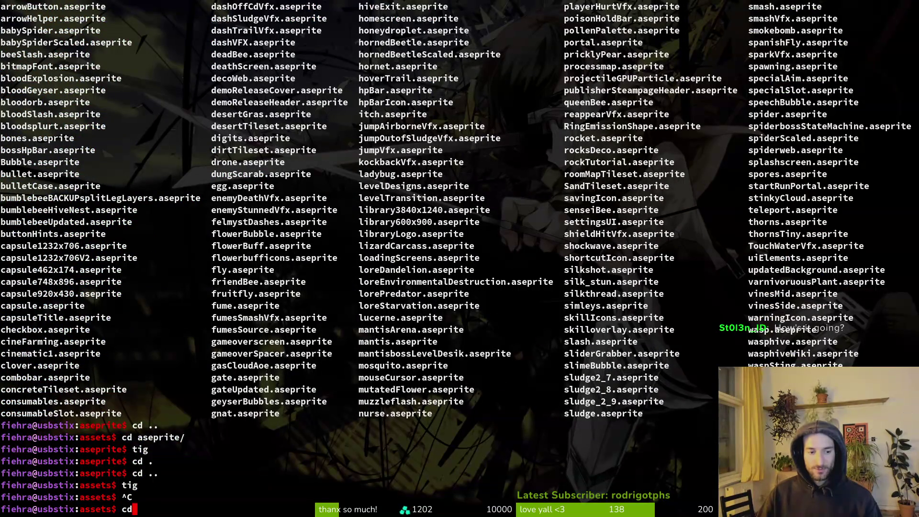
{"action": "key", "text": "Return"}
{"action": "type", "text": "tig"}
{"action": "key", "text": "Return"}
{"action": "key", "text": "q"}
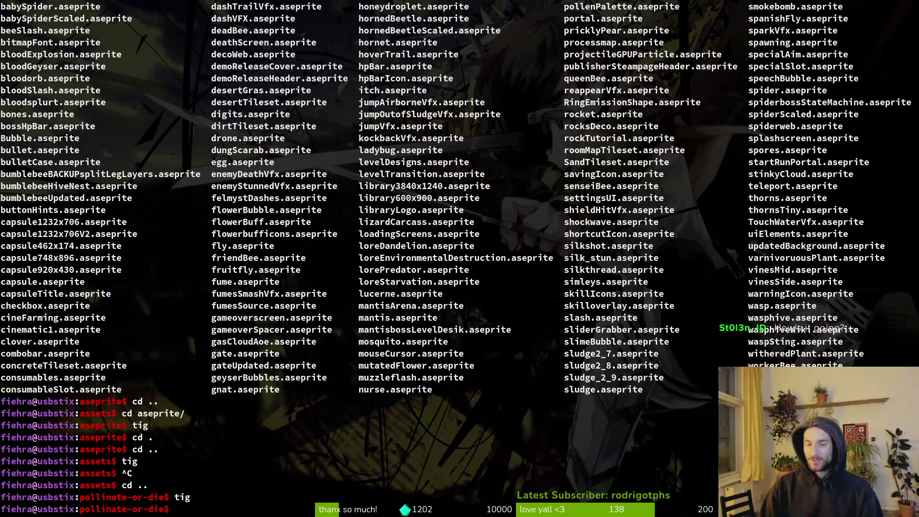
Step: Clear the screen, return home and run rando for a new background
{"action": "key", "text": "ctrl+l"}
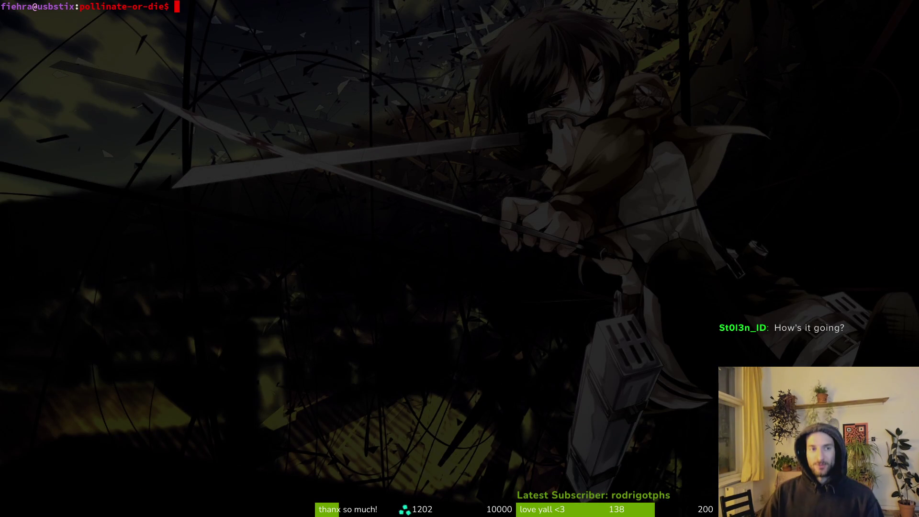
{"action": "type", "text": "cd"}
{"action": "key", "text": "Return"}
{"action": "type", "text": "rando"}
{"action": "key", "text": "Return"}
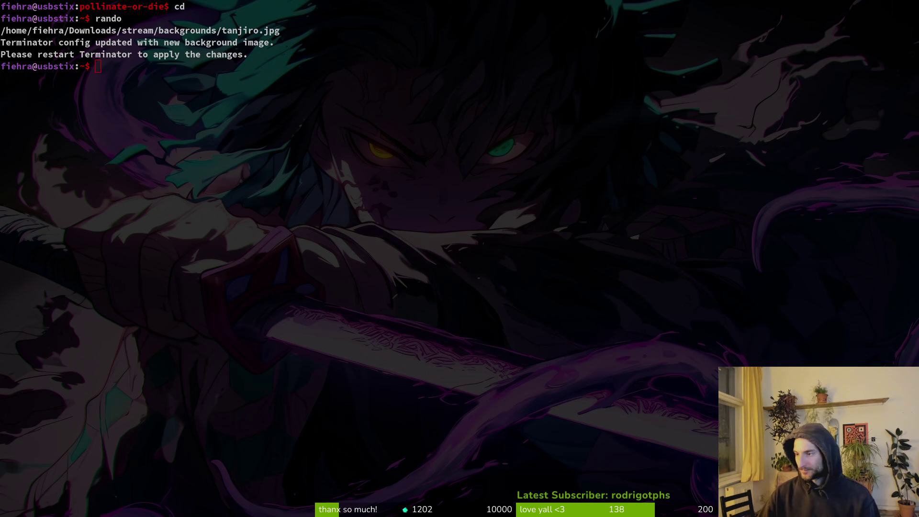
Step: Bring the Aseprite window with lorePredator.aseprite back to the front
{"action": "key", "text": "super+2"}
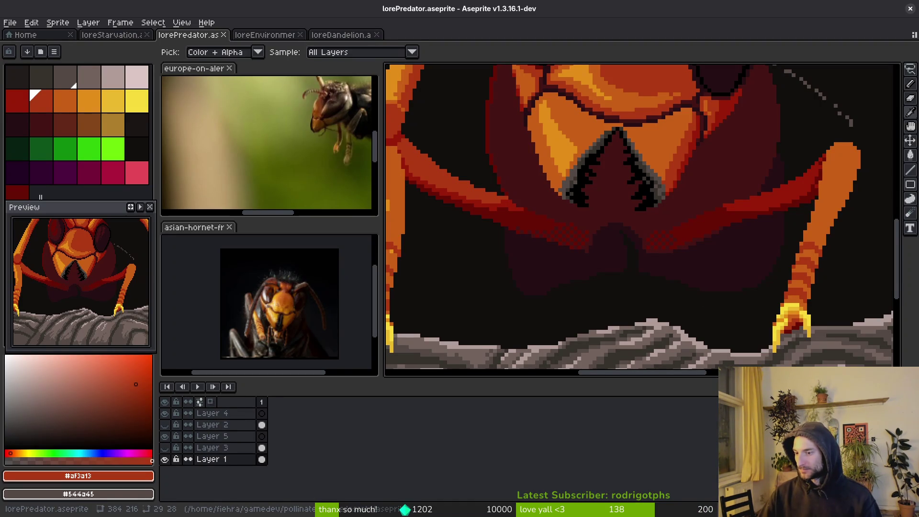
Step: Pick the light-orange swatch and pencil a highlight along the top of the hornet's antenna
{"action": "key", "text": "super+1"}
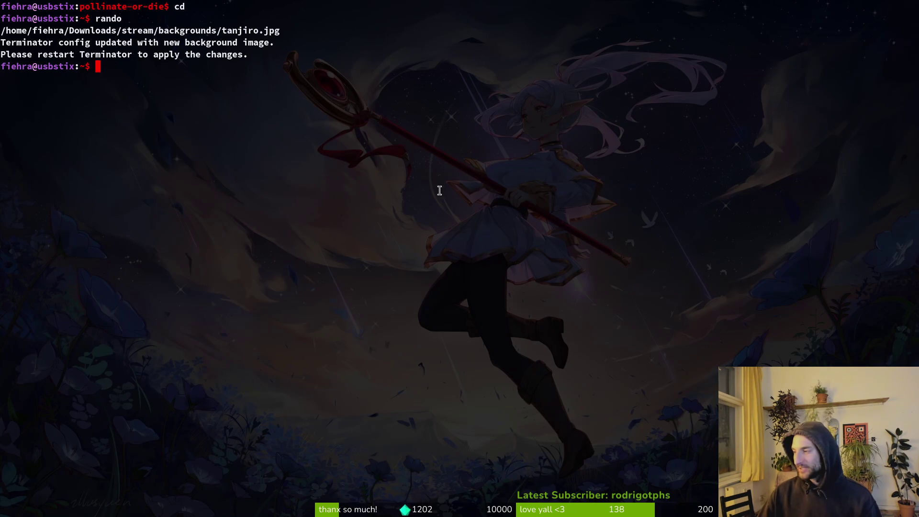
{"action": "key", "text": "super+2"}
{"action": "scroll", "coordinate": [698, 234], "scroll_direction": "down", "scroll_amount": 3}
{"action": "scroll", "coordinate": [698, 234], "scroll_direction": "up", "scroll_amount": 3}
{"action": "scroll", "coordinate": [699, 233], "scroll_direction": "down", "scroll_amount": 2}
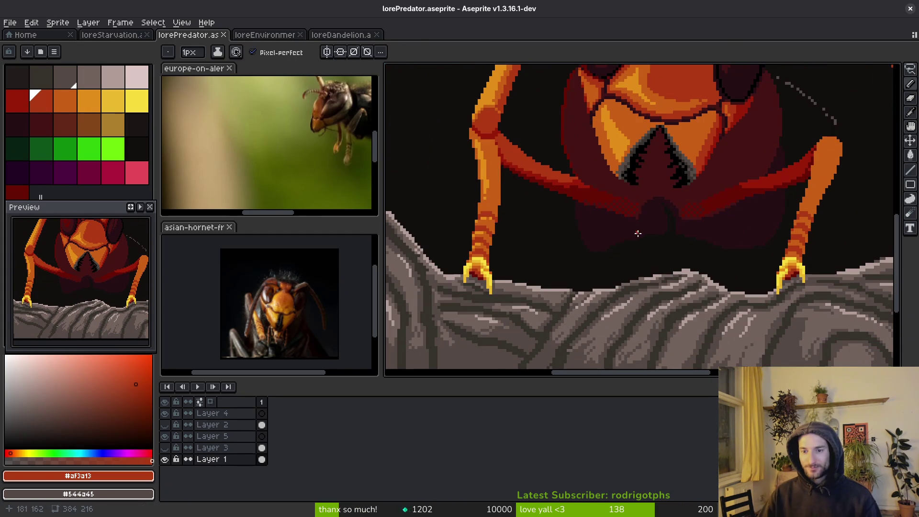
{"action": "left_click", "coordinate": [489, 188], "text": "alt"}
{"action": "scroll", "coordinate": [780, 196], "scroll_direction": "up", "scroll_amount": 3}
{"action": "scroll", "coordinate": [779, 197], "scroll_direction": "up", "scroll_amount": 4}
{"action": "mouse_move", "coordinate": [792, 128]}
{"action": "left_mouse_down"}
{"action": "mouse_move", "coordinate": [738, 129]}
{"action": "mouse_move", "coordinate": [724, 145]}
{"action": "mouse_move", "coordinate": [709, 175]}
{"action": "mouse_move", "coordinate": [740, 154]}
{"action": "mouse_move", "coordinate": [709, 269]}
{"action": "left_mouse_up"}
{"action": "mouse_move", "coordinate": [527, 292]}
{"action": "left_mouse_down"}
{"action": "mouse_move", "coordinate": [643, 220]}
{"action": "mouse_move", "coordinate": [589, 257]}
{"action": "mouse_move", "coordinate": [607, 280]}
{"action": "left_mouse_up"}
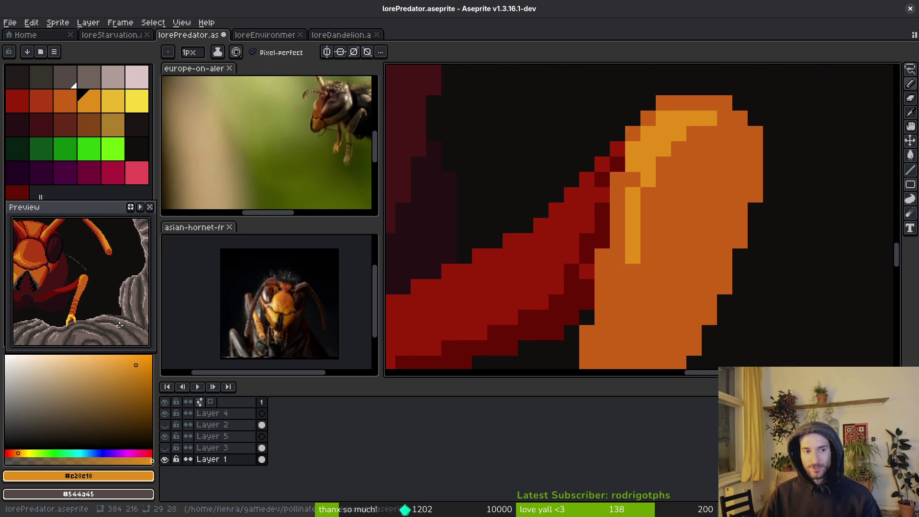
Step: Pan to check the orange antenna tip, then open the loreEnvironmentalDestruction forest sprite
{"action": "mouse_move", "coordinate": [479, 216]}
{"action": "left_mouse_down"}
{"action": "mouse_move", "coordinate": [598, 239]}
{"action": "mouse_move", "coordinate": [478, 348]}
{"action": "mouse_move", "coordinate": [473, 160]}
{"action": "mouse_move", "coordinate": [603, 268]}
{"action": "mouse_move", "coordinate": [821, 260]}
{"action": "mouse_move", "coordinate": [770, 225]}
{"action": "mouse_move", "coordinate": [737, 254]}
{"action": "mouse_move", "coordinate": [835, 254]}
{"action": "mouse_move", "coordinate": [814, 249]}
{"action": "left_mouse_up"}
{"action": "mouse_move", "coordinate": [431, 215]}
{"action": "left_mouse_down"}
{"action": "mouse_move", "coordinate": [694, 283]}
{"action": "mouse_move", "coordinate": [745, 209]}
{"action": "mouse_move", "coordinate": [507, 242]}
{"action": "mouse_move", "coordinate": [890, 229]}
{"action": "left_mouse_up"}
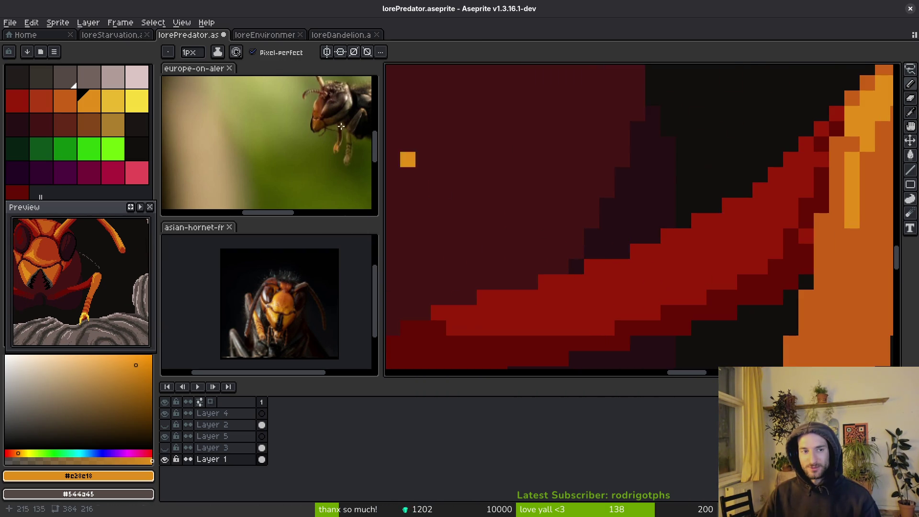
{"action": "left_click", "coordinate": [283, 35]}
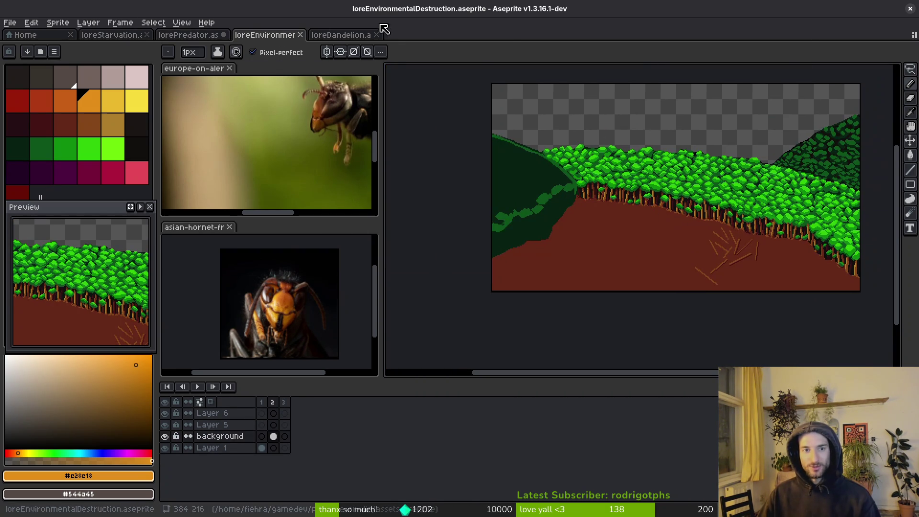
Step: View the loreStarvation skeleton sprite and its preview playback options, then return to lorePredator
{"action": "left_click", "coordinate": [115, 35]}
{"action": "left_click_drag", "start_coordinate": [814, 237], "coordinate": [461, 194]}
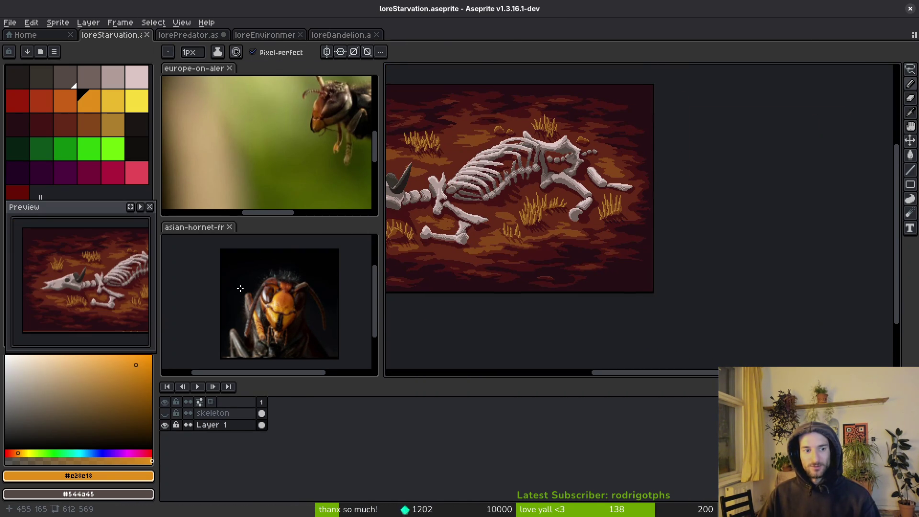
{"action": "left_click", "coordinate": [143, 207]}
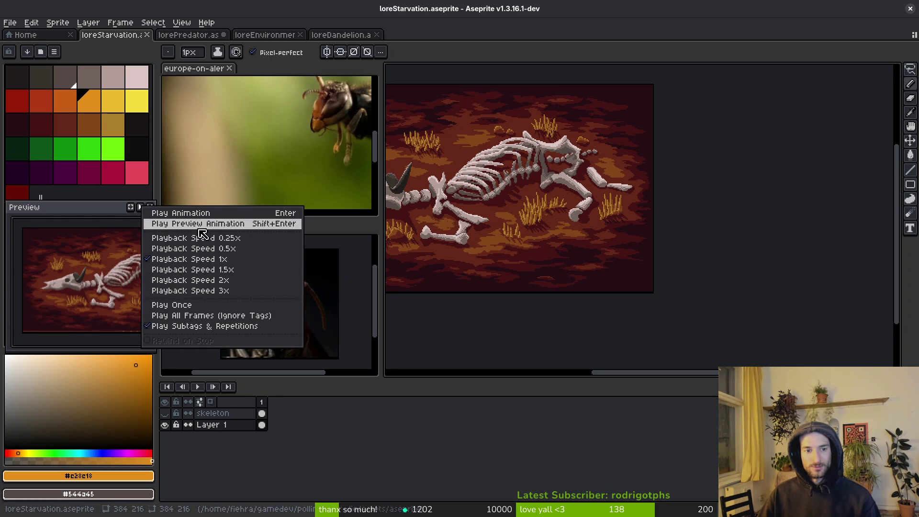
{"action": "left_click", "coordinate": [225, 229]}
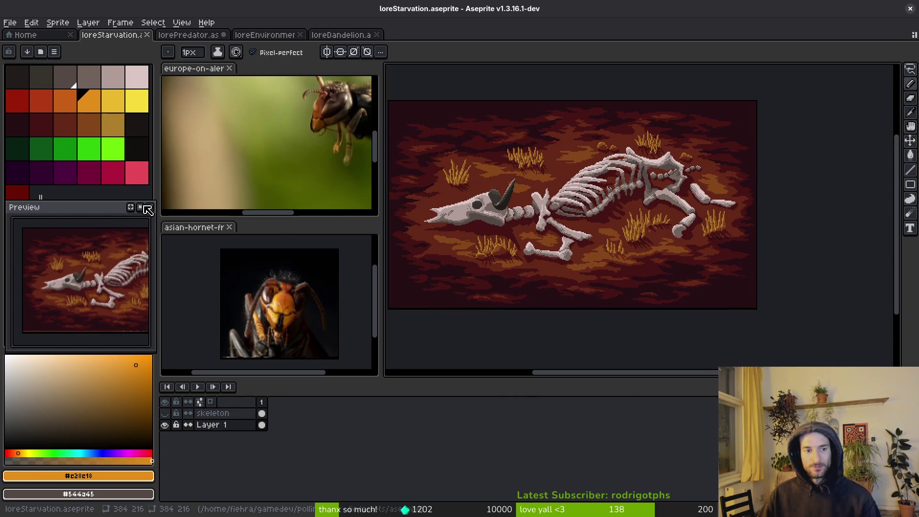
{"action": "mouse_move", "coordinate": [537, 213]}
{"action": "left_mouse_down"}
{"action": "mouse_move", "coordinate": [599, 308]}
{"action": "mouse_move", "coordinate": [536, 236]}
{"action": "mouse_move", "coordinate": [787, 195]}
{"action": "mouse_move", "coordinate": [539, 201]}
{"action": "left_mouse_up"}
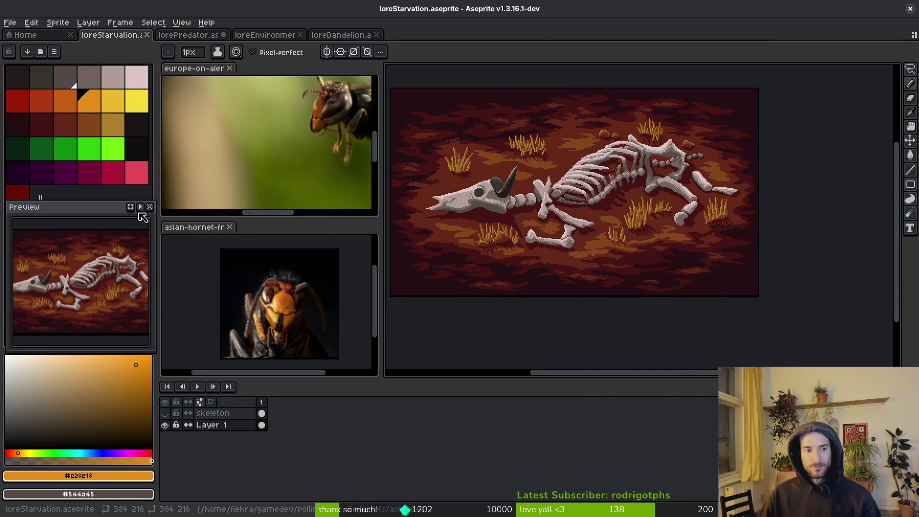
{"action": "mouse_move", "coordinate": [479, 192]}
{"action": "left_mouse_down"}
{"action": "mouse_move", "coordinate": [479, 281]}
{"action": "mouse_move", "coordinate": [474, 271]}
{"action": "mouse_move", "coordinate": [689, 196]}
{"action": "left_mouse_up"}
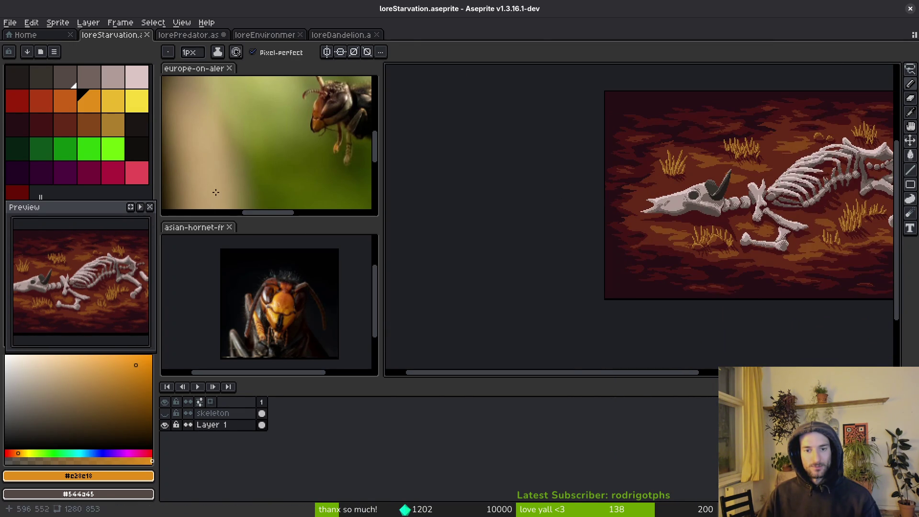
{"action": "mouse_move", "coordinate": [750, 211]}
{"action": "left_mouse_down"}
{"action": "mouse_move", "coordinate": [651, 211]}
{"action": "mouse_move", "coordinate": [700, 199]}
{"action": "mouse_move", "coordinate": [672, 190]}
{"action": "left_mouse_up"}
{"action": "left_click", "coordinate": [189, 35]}
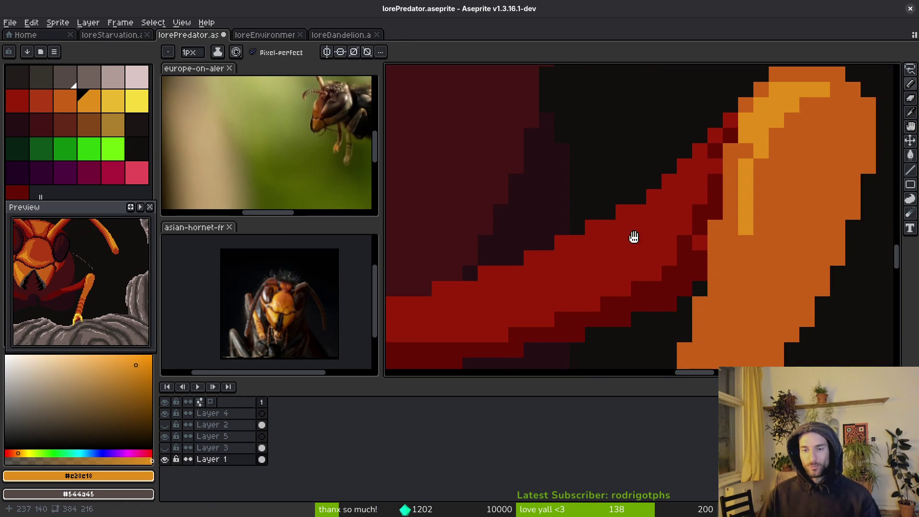
Step: Paint light-orange #e28e18 highlight strokes along the antenna
{"action": "scroll", "coordinate": [608, 235], "scroll_direction": "down", "scroll_amount": 2}
{"action": "scroll", "coordinate": [581, 230], "scroll_direction": "up", "scroll_amount": 2}
{"action": "left_click", "coordinate": [554, 131], "text": "alt"}
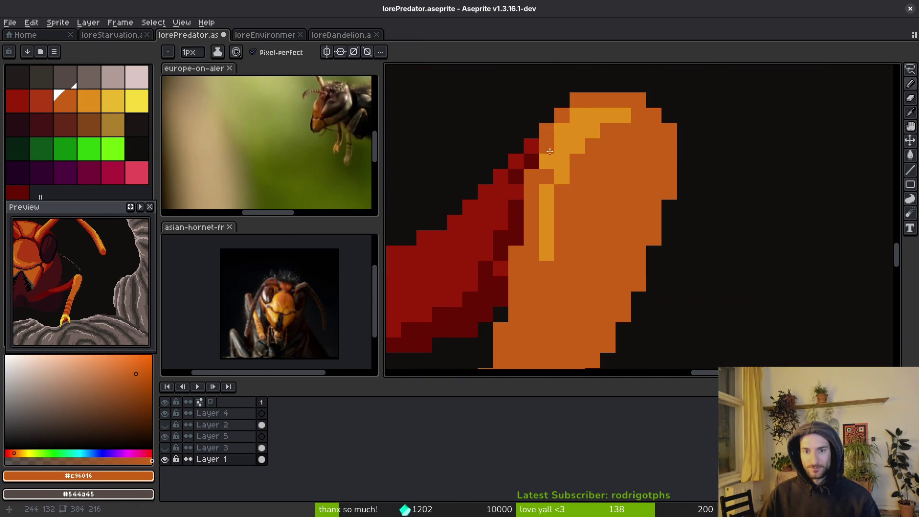
{"action": "left_click", "coordinate": [582, 118], "text": "alt"}
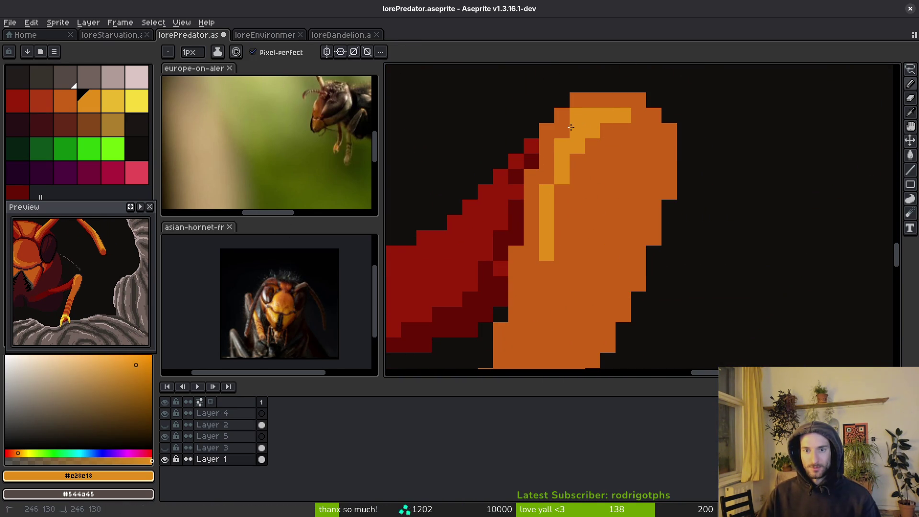
{"action": "scroll", "coordinate": [575, 125], "scroll_direction": "down", "scroll_amount": 1}
{"action": "scroll", "coordinate": [593, 134], "scroll_direction": "down", "scroll_amount": 3}
{"action": "scroll", "coordinate": [598, 115], "scroll_direction": "left", "scroll_amount": 2}
{"action": "mouse_move", "coordinate": [600, 114]}
{"action": "left_mouse_down"}
{"action": "mouse_move", "coordinate": [598, 180]}
{"action": "mouse_move", "coordinate": [581, 231]}
{"action": "mouse_move", "coordinate": [644, 96]}
{"action": "mouse_move", "coordinate": [629, 159]}
{"action": "mouse_move", "coordinate": [613, 136]}
{"action": "left_mouse_up"}
{"action": "left_click", "coordinate": [598, 217]}
{"action": "scroll", "coordinate": [627, 193], "scroll_direction": "up", "scroll_amount": 1}
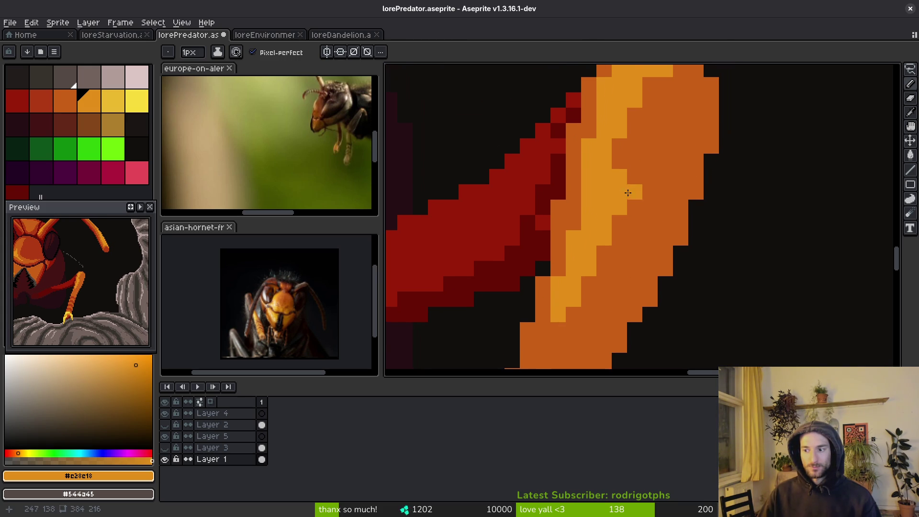
{"action": "key", "text": "alt+Tab"}
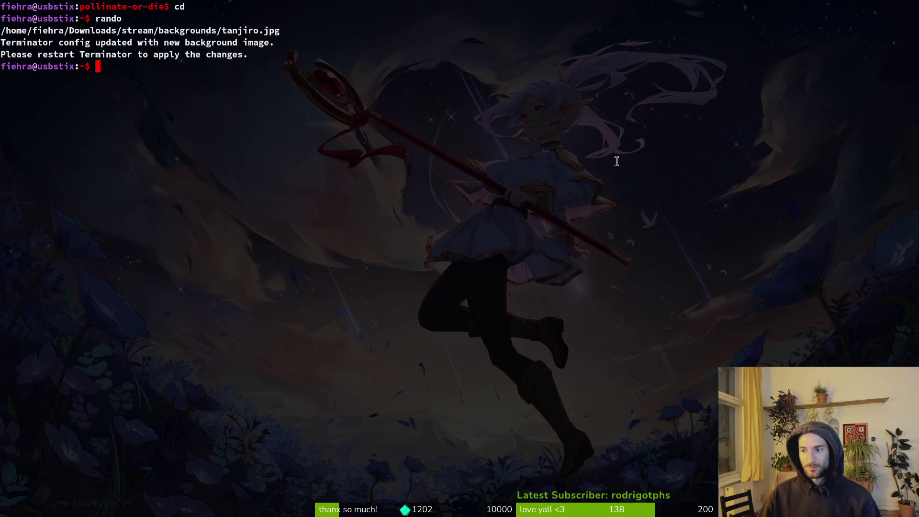
{"action": "key", "text": "alt+Tab"}
Step: Touch up the antenna with mid-orange #c96016 pixels and a diagonal light-orange #e28e18 highlight column
{"action": "scroll", "coordinate": [643, 216], "scroll_direction": "up", "scroll_amount": 1}
{"action": "left_click", "coordinate": [643, 216], "text": "alt"}
{"action": "mouse_move", "coordinate": [613, 213]}
{"action": "left_mouse_down"}
{"action": "mouse_move", "coordinate": [617, 258]}
{"action": "mouse_move", "coordinate": [602, 269]}
{"action": "left_mouse_up"}
{"action": "left_click", "coordinate": [593, 232], "text": "alt"}
{"action": "left_click", "coordinate": [613, 196]}
{"action": "left_click_drag", "start_coordinate": [612, 197], "coordinate": [588, 309]}
{"action": "left_click", "coordinate": [627, 214]}
{"action": "scroll", "coordinate": [608, 233], "scroll_direction": "down", "scroll_amount": 3}
{"action": "scroll", "coordinate": [609, 233], "scroll_direction": "up", "scroll_amount": 4}
{"action": "left_click", "coordinate": [598, 264]}
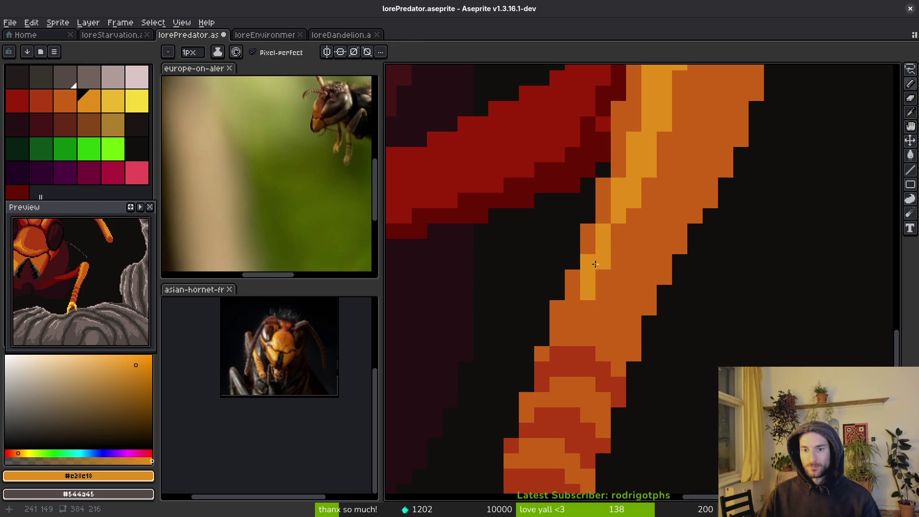
{"action": "left_click", "coordinate": [618, 268], "text": "alt"}
{"action": "scroll", "coordinate": [643, 276], "scroll_direction": "down", "scroll_amount": 3}
{"action": "scroll", "coordinate": [635, 282], "scroll_direction": "down", "scroll_amount": 2}
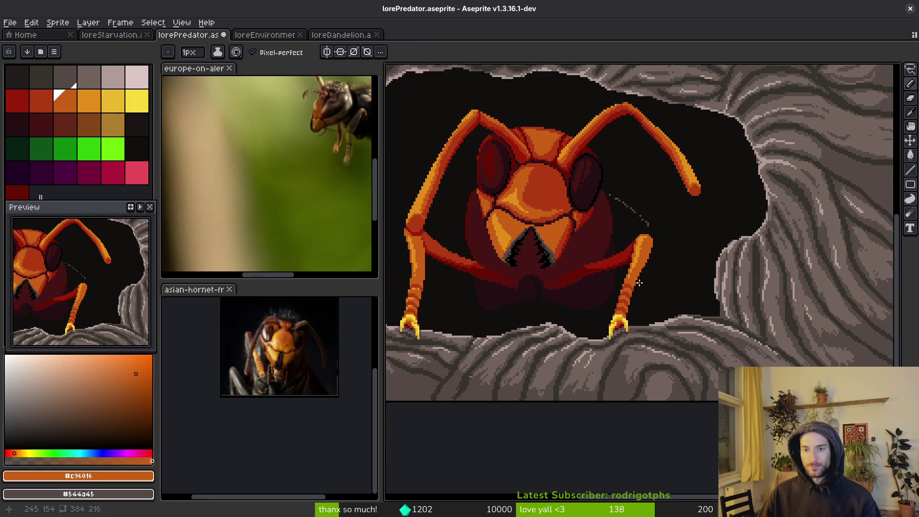
Step: Centre the hornet and draw an orange-red #af3a13 stroke along the red band's upper edge
{"action": "left_click_drag", "start_coordinate": [466, 287], "coordinate": [545, 282]}
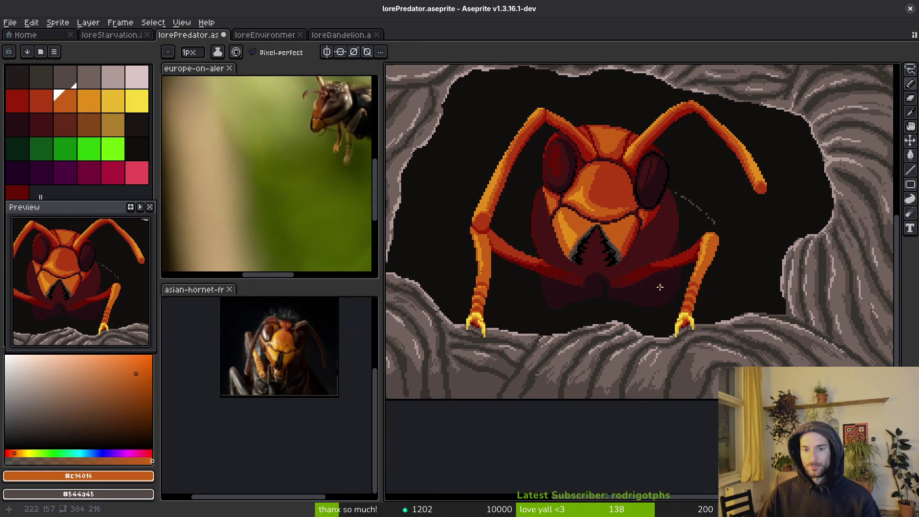
{"action": "scroll", "coordinate": [685, 249], "scroll_direction": "up", "scroll_amount": 3}
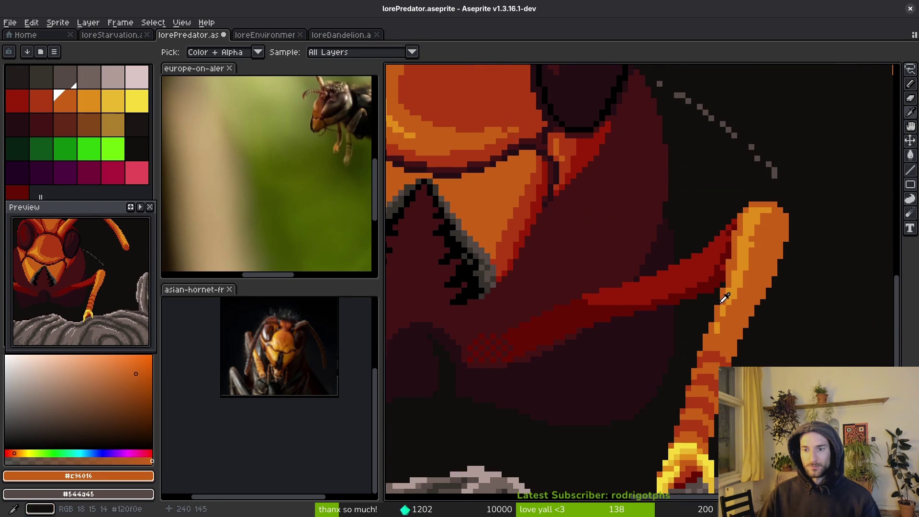
{"action": "scroll", "coordinate": [720, 278], "scroll_direction": "up", "scroll_amount": 2}
{"action": "left_click", "coordinate": [612, 180], "text": "alt"}
{"action": "left_click_drag", "start_coordinate": [612, 181], "coordinate": [635, 233]}
{"action": "mouse_move", "coordinate": [751, 99]}
{"action": "left_mouse_down"}
{"action": "mouse_move", "coordinate": [766, 88]}
{"action": "mouse_move", "coordinate": [704, 164]}
{"action": "mouse_move", "coordinate": [552, 220]}
{"action": "mouse_move", "coordinate": [550, 207]}
{"action": "mouse_move", "coordinate": [656, 173]}
{"action": "left_mouse_up"}
{"action": "key", "text": "g"}
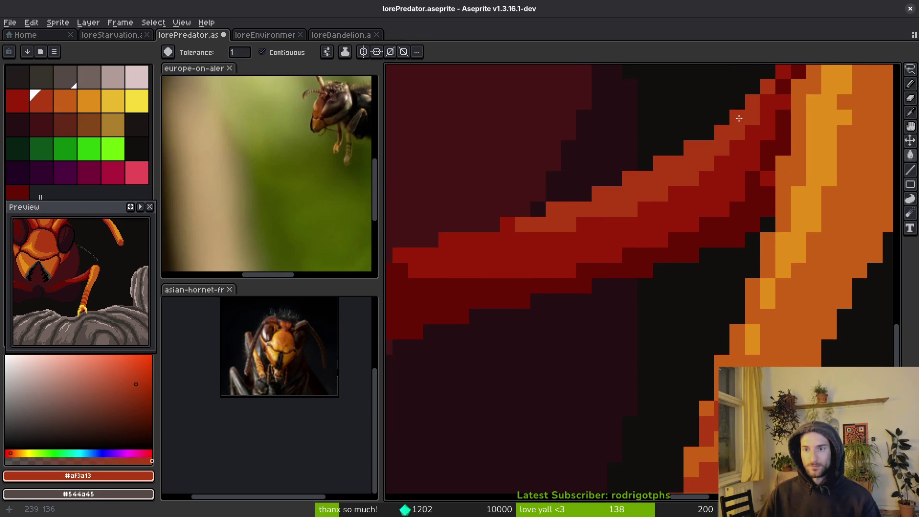
{"action": "scroll", "coordinate": [740, 118], "scroll_direction": "down", "scroll_amount": 3}
{"action": "key", "text": "b"}
{"action": "scroll", "coordinate": [709, 218], "scroll_direction": "down", "scroll_amount": 2}
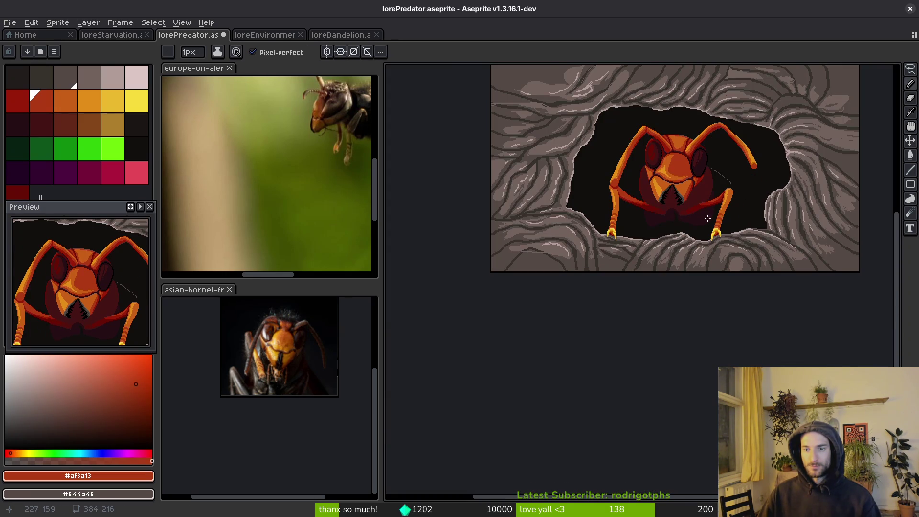
Step: Extend the #af3a13 band highlight, repaint edge pixels red #981b08, and save
{"action": "scroll", "coordinate": [698, 235], "scroll_direction": "up", "scroll_amount": 6}
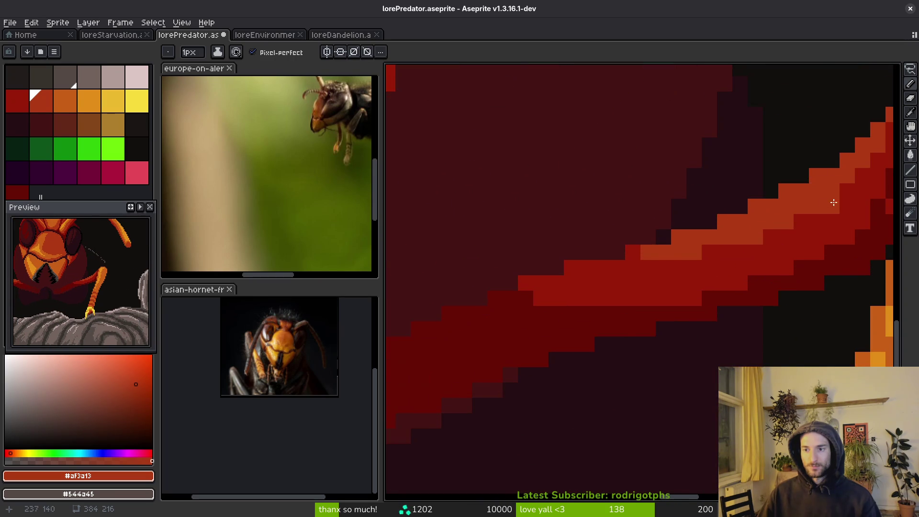
{"action": "mouse_move", "coordinate": [837, 187]}
{"action": "left_mouse_down"}
{"action": "mouse_move", "coordinate": [704, 255]}
{"action": "mouse_move", "coordinate": [619, 271]}
{"action": "mouse_move", "coordinate": [608, 260]}
{"action": "mouse_move", "coordinate": [681, 272]}
{"action": "mouse_move", "coordinate": [750, 257]}
{"action": "left_mouse_up"}
{"action": "scroll", "coordinate": [744, 263], "scroll_direction": "up", "scroll_amount": 2}
{"action": "left_click", "coordinate": [796, 211], "text": "alt"}
{"action": "mouse_move", "coordinate": [797, 211]}
{"action": "left_mouse_down"}
{"action": "mouse_move", "coordinate": [714, 240]}
{"action": "mouse_move", "coordinate": [688, 227]}
{"action": "left_mouse_up"}
{"action": "left_click_drag", "start_coordinate": [581, 275], "coordinate": [640, 230]}
{"action": "left_click", "coordinate": [668, 228], "text": "alt"}
{"action": "left_click", "coordinate": [671, 228]}
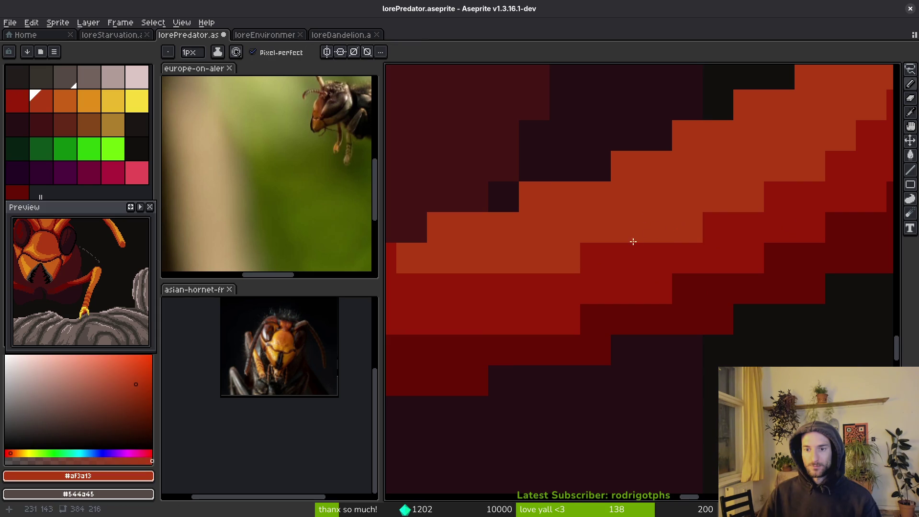
{"action": "scroll", "coordinate": [576, 264], "scroll_direction": "down", "scroll_amount": 3}
{"action": "scroll", "coordinate": [573, 275], "scroll_direction": "up", "scroll_amount": 1}
{"action": "scroll", "coordinate": [582, 258], "scroll_direction": "down", "scroll_amount": 2}
{"action": "key", "text": "ctrl+s"}
Step: Repaint band-edge pixels red #981b08 and darken the band-leg joint with dark red #680d05
{"action": "scroll", "coordinate": [680, 215], "scroll_direction": "up", "scroll_amount": 2}
{"action": "left_click", "coordinate": [699, 187], "text": "alt"}
{"action": "left_click", "coordinate": [688, 189]}
{"action": "left_click", "coordinate": [689, 212]}
{"action": "left_click", "coordinate": [688, 199], "text": "alt"}
{"action": "left_click", "coordinate": [703, 192], "text": "alt"}
{"action": "scroll", "coordinate": [703, 192], "scroll_direction": "down", "scroll_amount": 1}
{"action": "scroll", "coordinate": [705, 192], "scroll_direction": "up", "scroll_amount": 2}
{"action": "left_click", "coordinate": [706, 191], "text": "alt"}
{"action": "left_click_drag", "start_coordinate": [710, 139], "coordinate": [719, 110]}
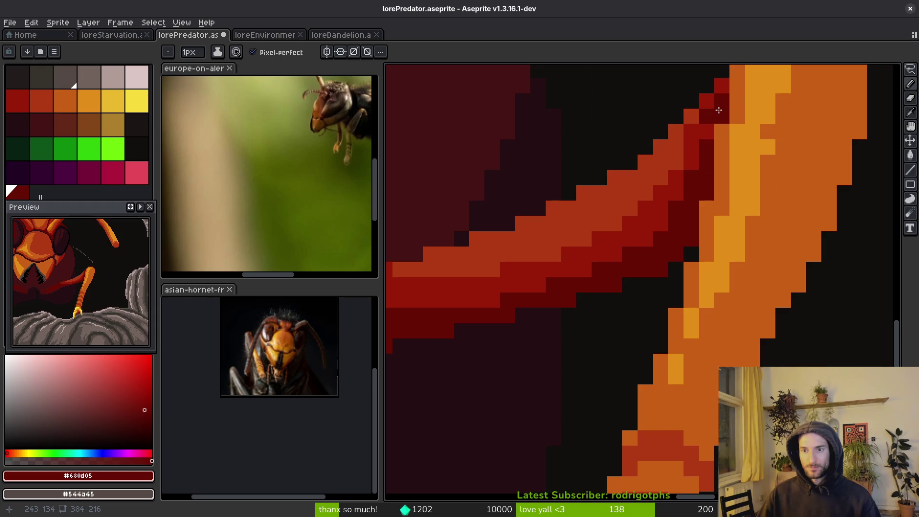
Step: Turn a few dark pixels back to red #981b08, add an orange-red band pixel, and save
{"action": "left_click", "coordinate": [691, 117], "text": "alt"}
{"action": "scroll", "coordinate": [721, 147], "scroll_direction": "down", "scroll_amount": 1}
{"action": "scroll", "coordinate": [704, 162], "scroll_direction": "up", "scroll_amount": 1}
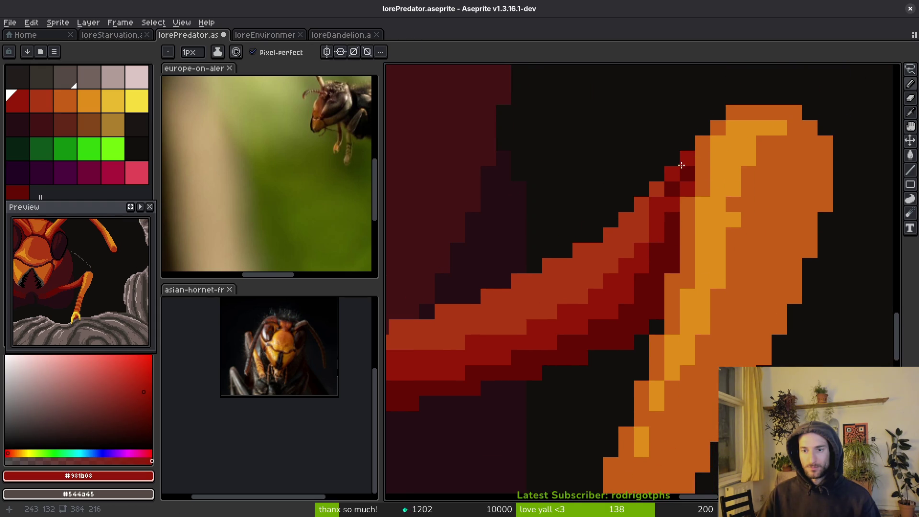
{"action": "left_click", "coordinate": [688, 178], "text": "alt"}
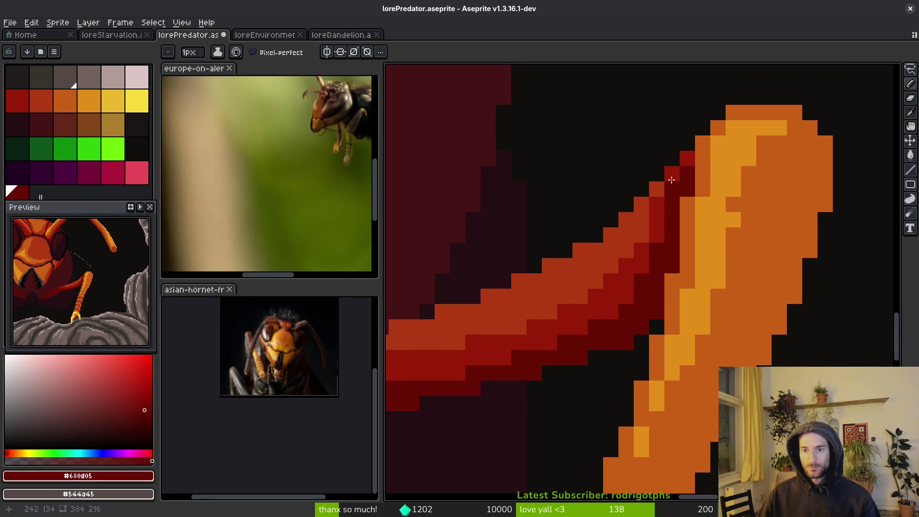
{"action": "left_click", "coordinate": [672, 186], "text": "alt"}
{"action": "left_click_drag", "start_coordinate": [687, 174], "coordinate": [669, 209]}
{"action": "scroll", "coordinate": [660, 205], "scroll_direction": "down", "scroll_amount": 3}
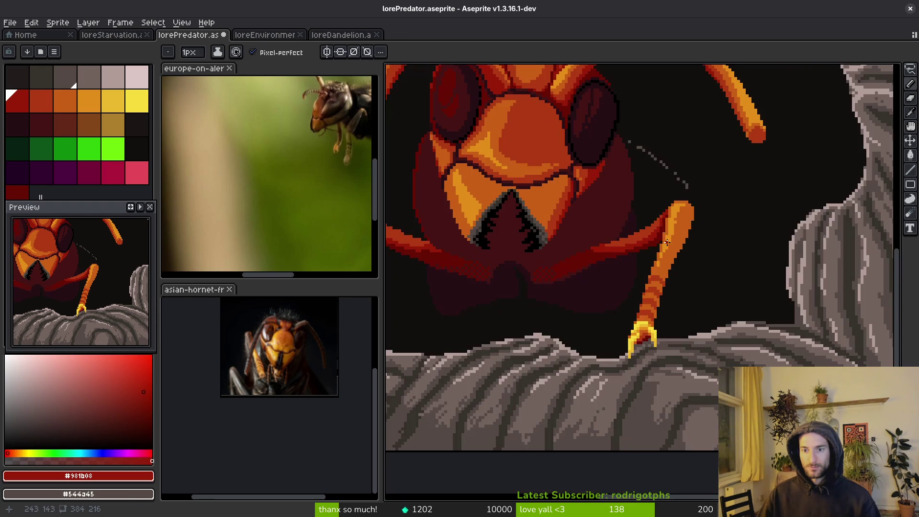
{"action": "scroll", "coordinate": [663, 181], "scroll_direction": "up", "scroll_amount": 2}
{"action": "left_click", "coordinate": [668, 162], "text": "alt"}
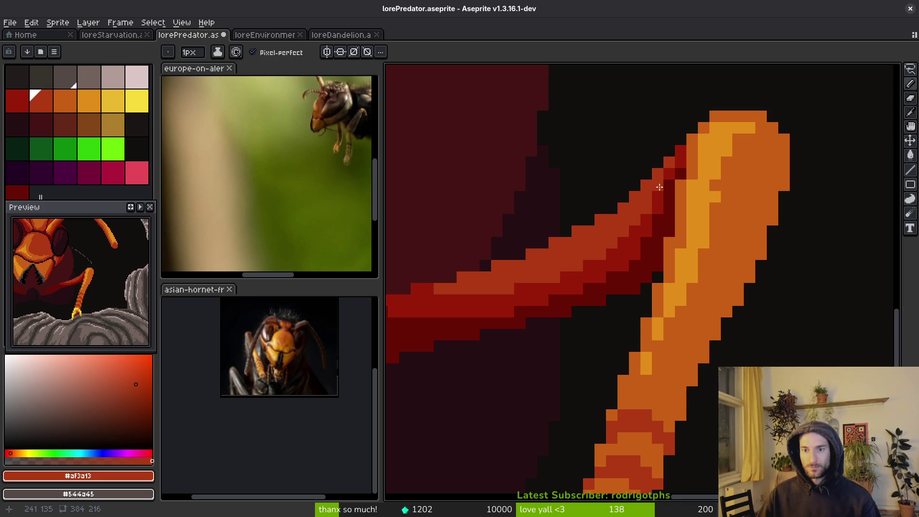
{"action": "scroll", "coordinate": [658, 187], "scroll_direction": "down", "scroll_amount": 3}
{"action": "left_click", "coordinate": [664, 230]}
{"action": "key", "text": "ctrl+s"}
Step: Undo the stray red pixel, sample the leg orange #c96016, and save
{"action": "scroll", "coordinate": [665, 228], "scroll_direction": "up", "scroll_amount": 3}
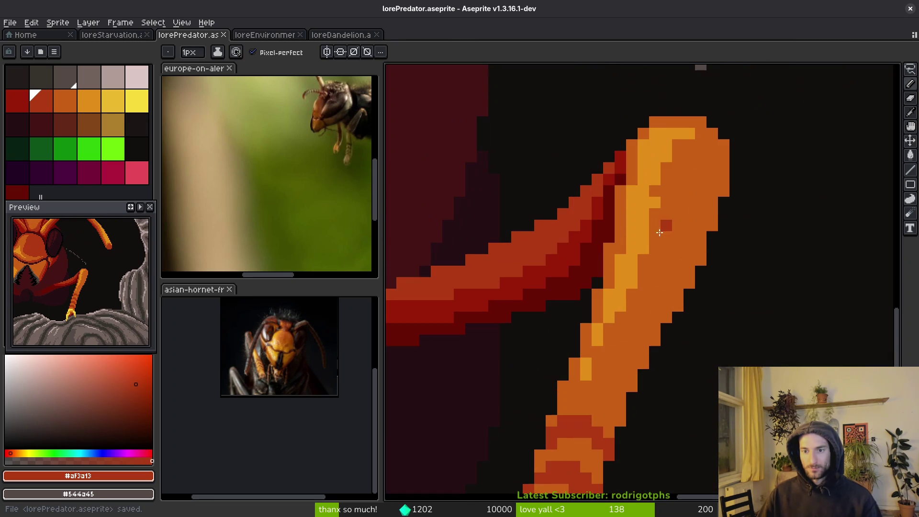
{"action": "left_click", "coordinate": [620, 189], "text": "alt"}
{"action": "key", "text": "ctrl+z"}
{"action": "scroll", "coordinate": [682, 217], "scroll_direction": "down", "scroll_amount": 3}
{"action": "scroll", "coordinate": [632, 186], "scroll_direction": "up", "scroll_amount": 3}
{"action": "left_click", "coordinate": [631, 185], "text": "alt"}
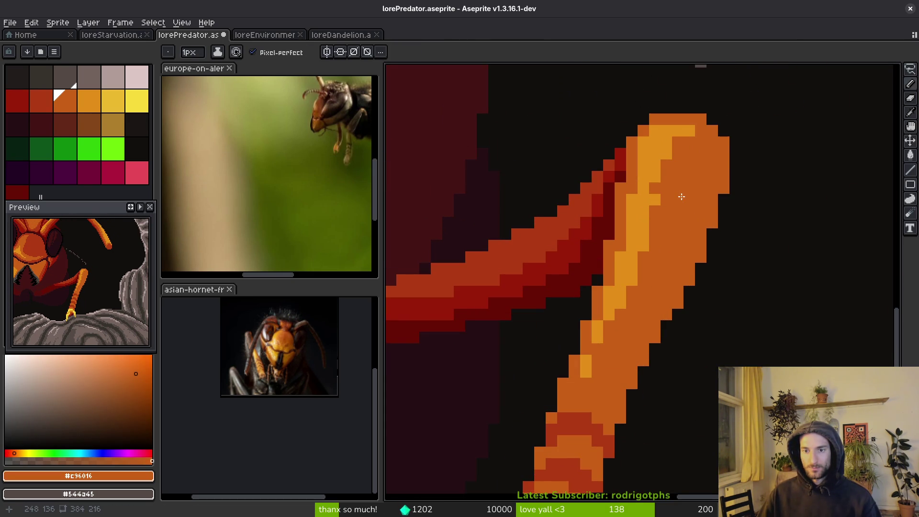
{"action": "scroll", "coordinate": [680, 196], "scroll_direction": "down", "scroll_amount": 2}
{"action": "key", "text": "ctrl+s"}
Step: On the second leg, add a brighter red #981b08 pixel to the band and save
{"action": "left_click_drag", "start_coordinate": [615, 262], "coordinate": [747, 260]}
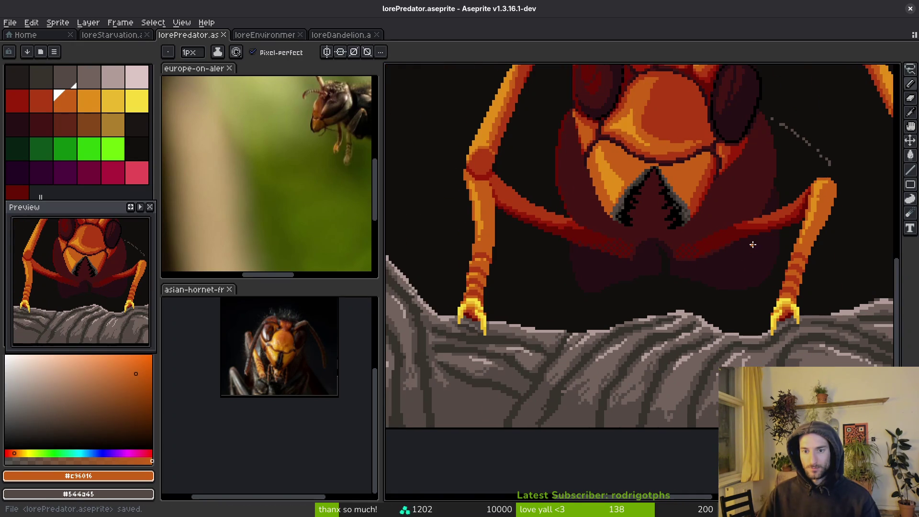
{"action": "scroll", "coordinate": [742, 211], "scroll_direction": "up", "scroll_amount": 3}
{"action": "left_click", "coordinate": [708, 201], "text": "alt"}
{"action": "scroll", "coordinate": [694, 200], "scroll_direction": "up", "scroll_amount": 2}
{"action": "left_click", "coordinate": [691, 202]}
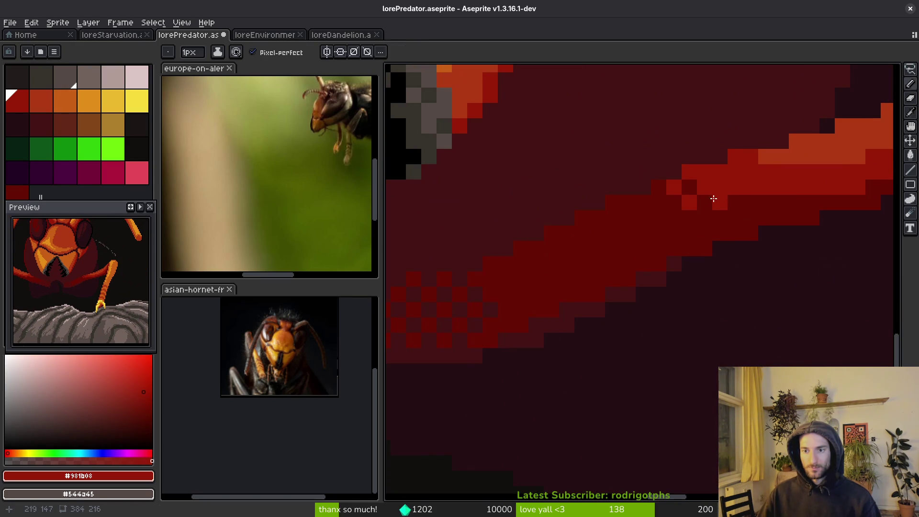
{"action": "scroll", "coordinate": [715, 197], "scroll_direction": "down", "scroll_amount": 3}
{"action": "scroll", "coordinate": [725, 236], "scroll_direction": "up", "scroll_amount": 2}
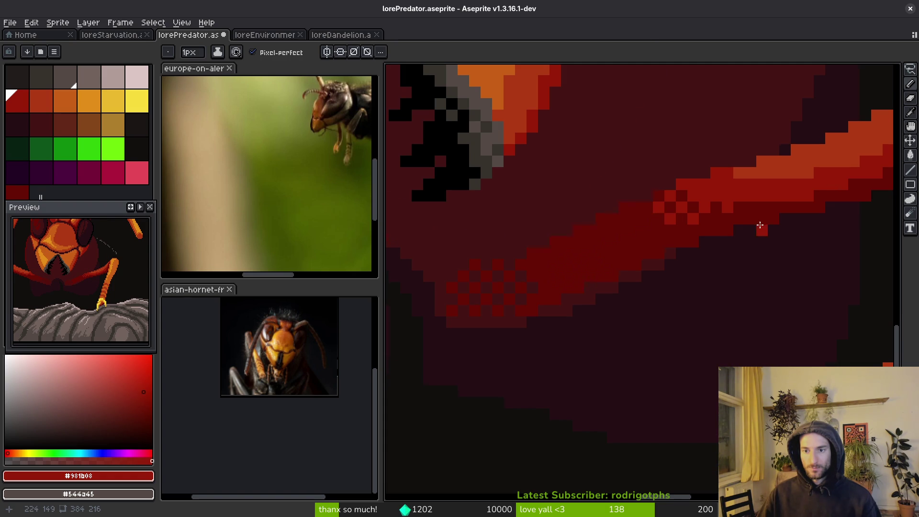
{"action": "scroll", "coordinate": [760, 225], "scroll_direction": "down", "scroll_amount": 3}
{"action": "scroll", "coordinate": [622, 239], "scroll_direction": "up", "scroll_amount": 3}
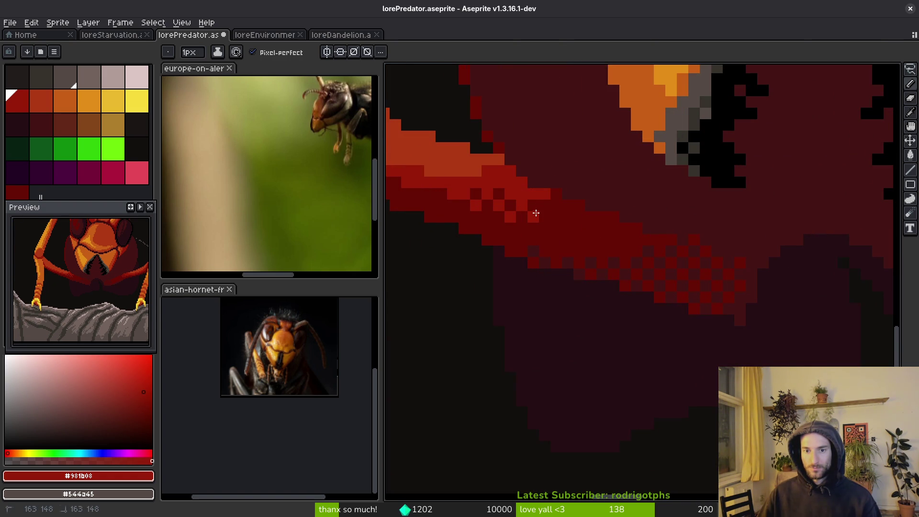
{"action": "scroll", "coordinate": [577, 227], "scroll_direction": "down", "scroll_amount": 2}
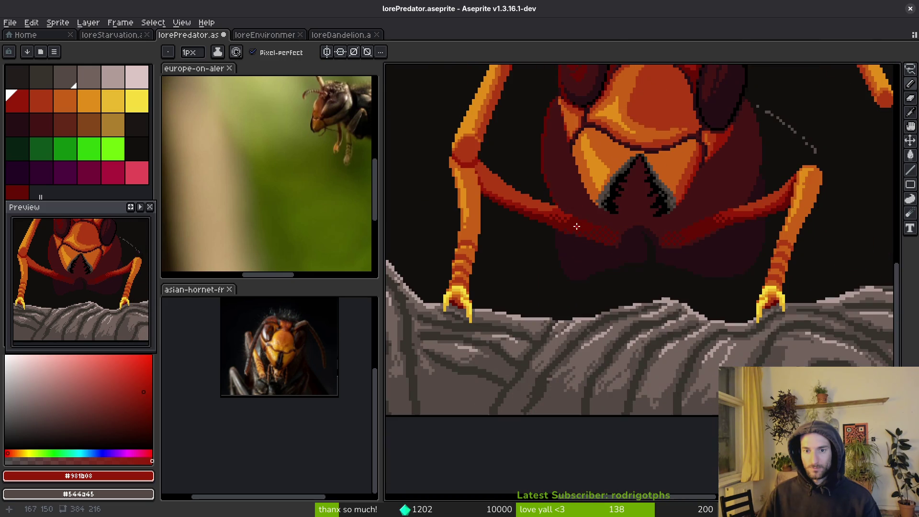
{"action": "scroll", "coordinate": [577, 228], "scroll_direction": "up", "scroll_amount": 3}
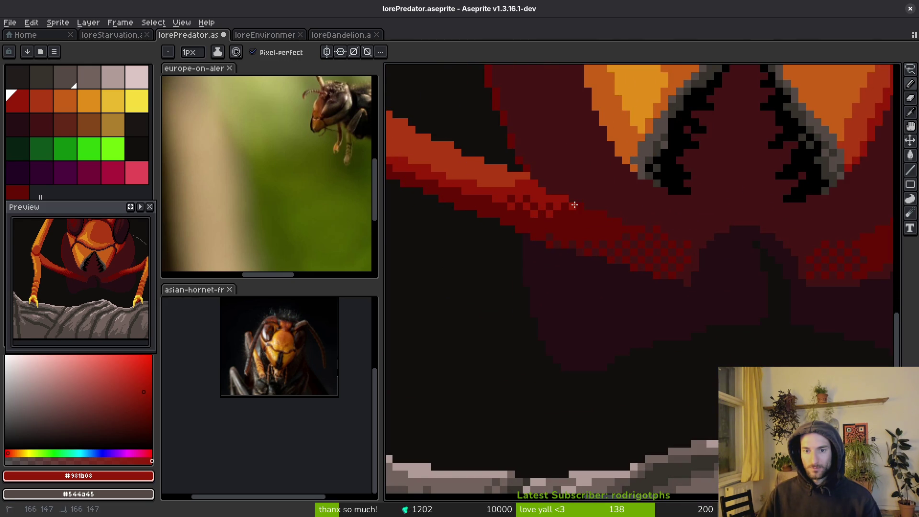
{"action": "scroll", "coordinate": [595, 233], "scroll_direction": "down", "scroll_amount": 3}
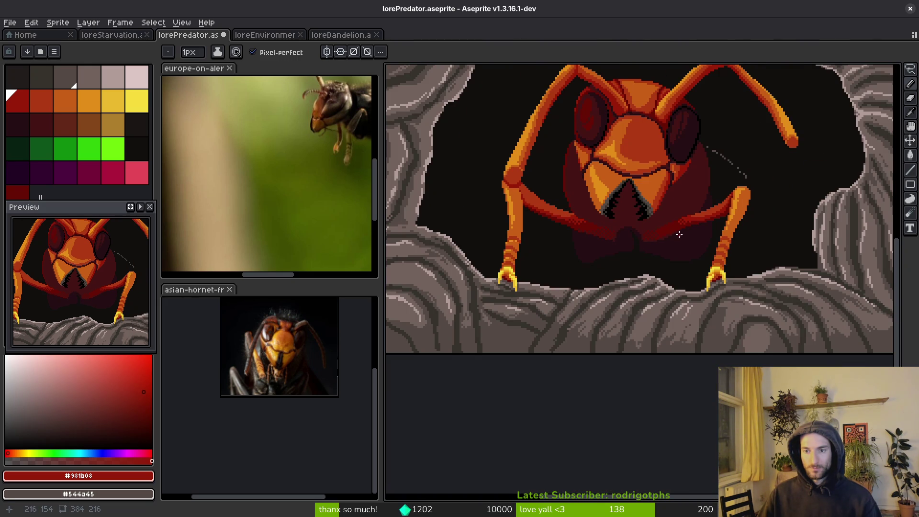
{"action": "scroll", "coordinate": [589, 222], "scroll_direction": "up", "scroll_amount": 4}
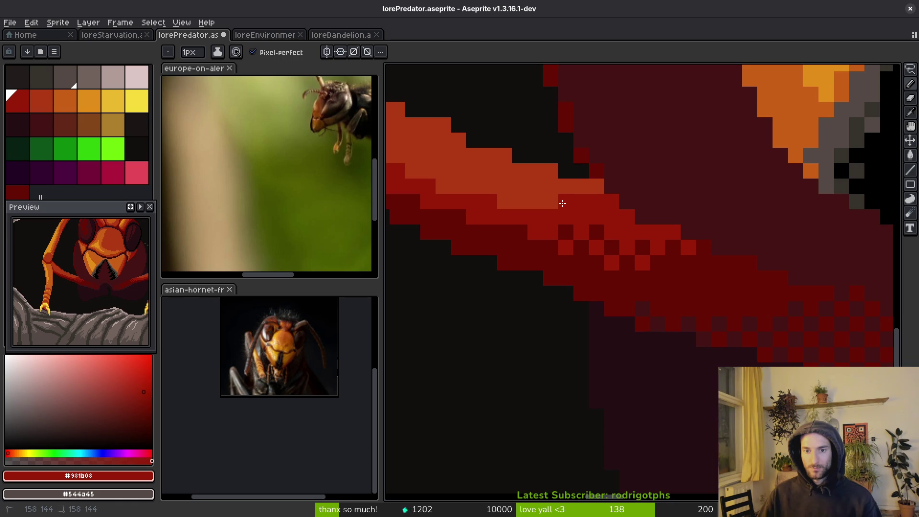
{"action": "key", "text": "ctrl+s"}
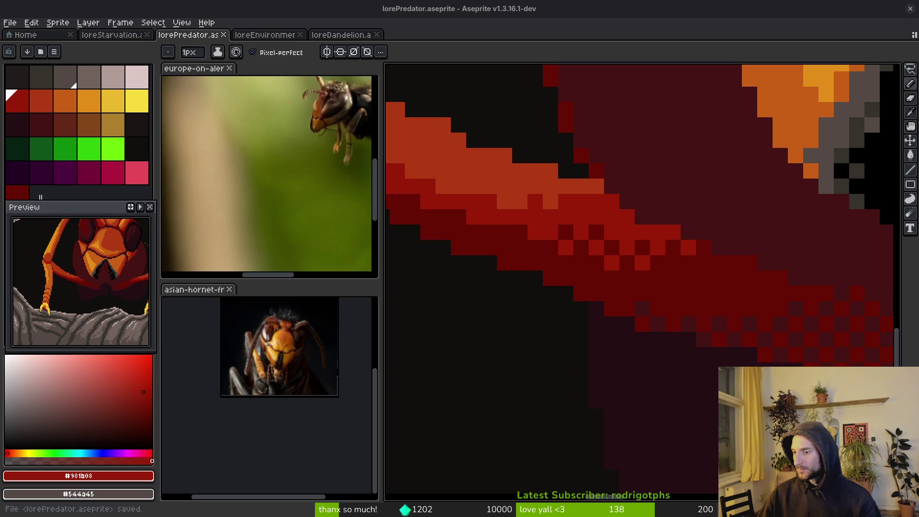
Step: Select the near-black #120f0c colour
{"action": "scroll", "coordinate": [662, 359], "scroll_direction": "down", "scroll_amount": 5}
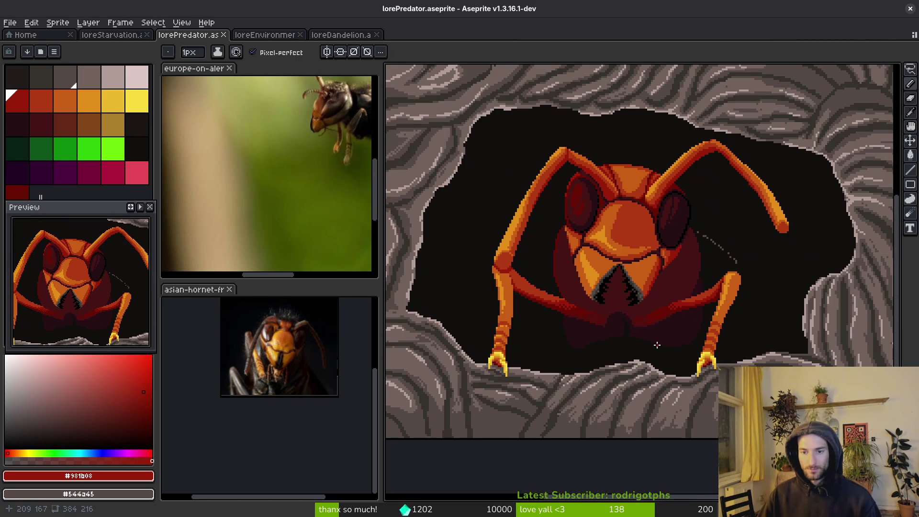
{"action": "scroll", "coordinate": [665, 261], "scroll_direction": "up", "scroll_amount": 5}
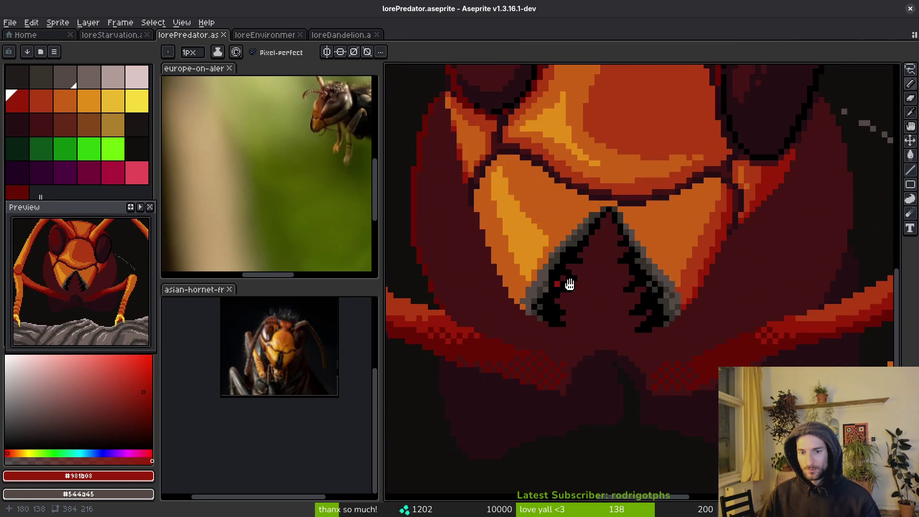
{"action": "scroll", "coordinate": [595, 275], "scroll_direction": "down", "scroll_amount": 5}
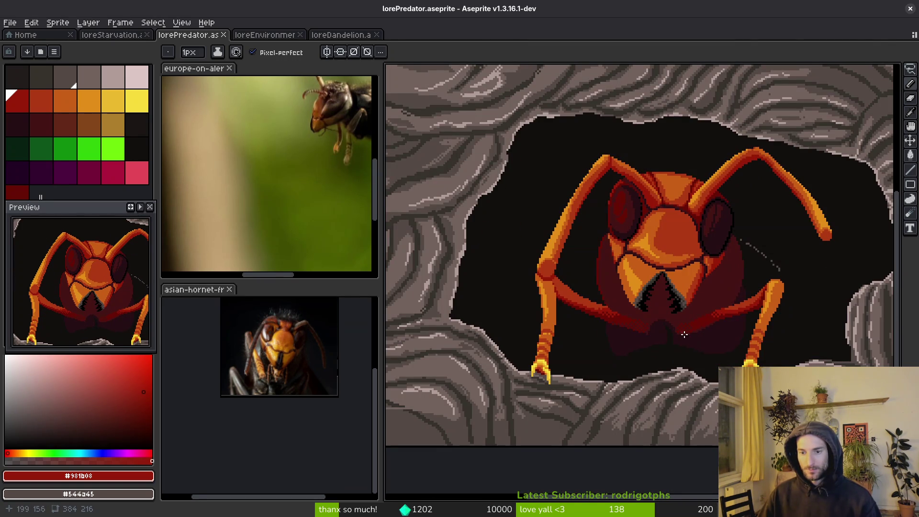
{"action": "left_click", "coordinate": [708, 351], "text": "alt"}
Step: Pick the dark red #250c13 and bring the area below the mandibles into view
{"action": "scroll", "coordinate": [708, 350], "scroll_direction": "up", "scroll_amount": 3}
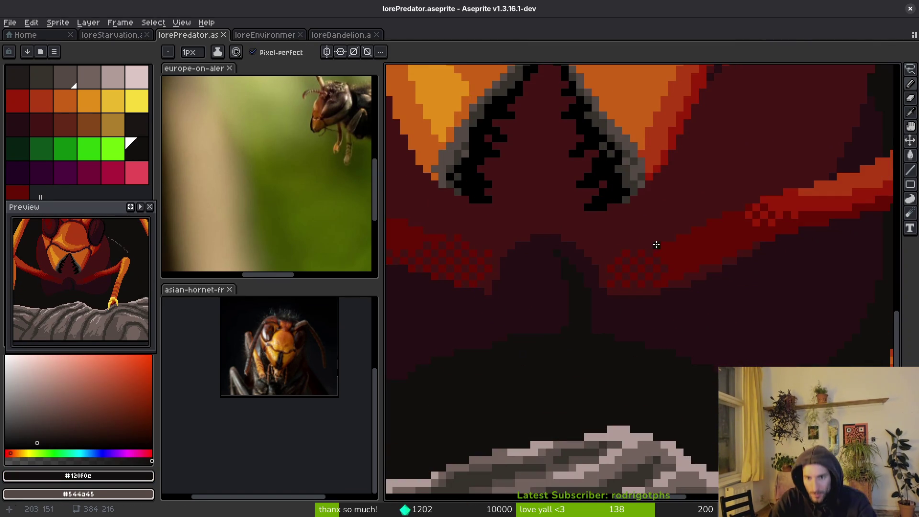
{"action": "scroll", "coordinate": [599, 283], "scroll_direction": "up", "scroll_amount": 2}
{"action": "left_click", "coordinate": [667, 435], "text": "alt"}
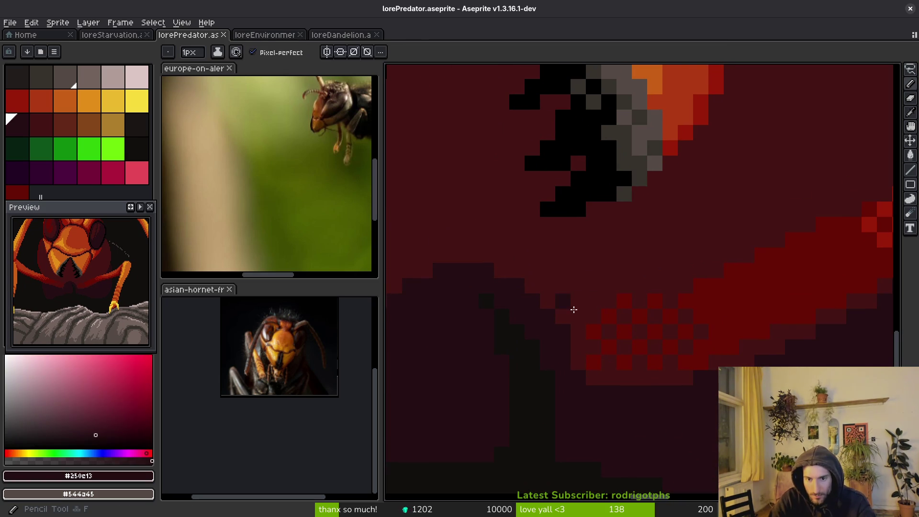
{"action": "left_click_drag", "start_coordinate": [608, 286], "coordinate": [586, 331]}
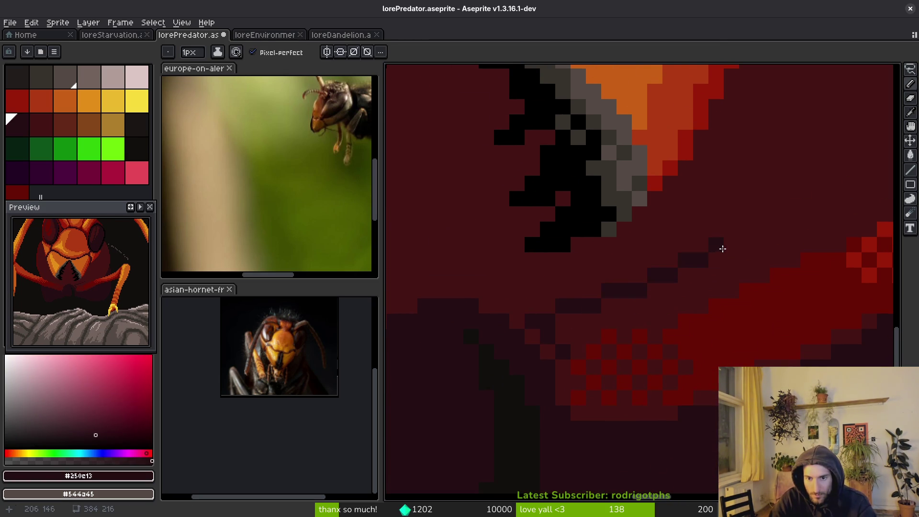
{"action": "scroll", "coordinate": [622, 350], "scroll_direction": "down", "scroll_amount": 1}
{"action": "scroll", "coordinate": [624, 353], "scroll_direction": "down", "scroll_amount": 1}
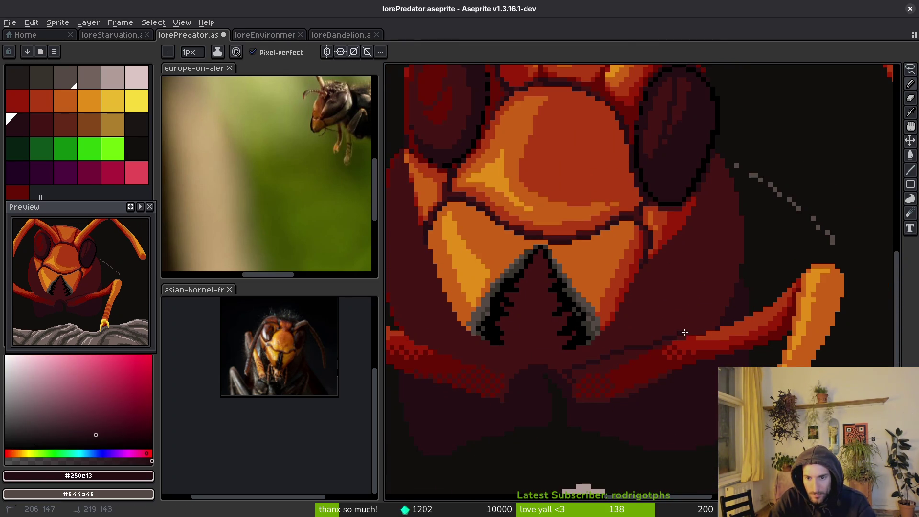
{"action": "scroll", "coordinate": [636, 364], "scroll_direction": "up", "scroll_amount": 2}
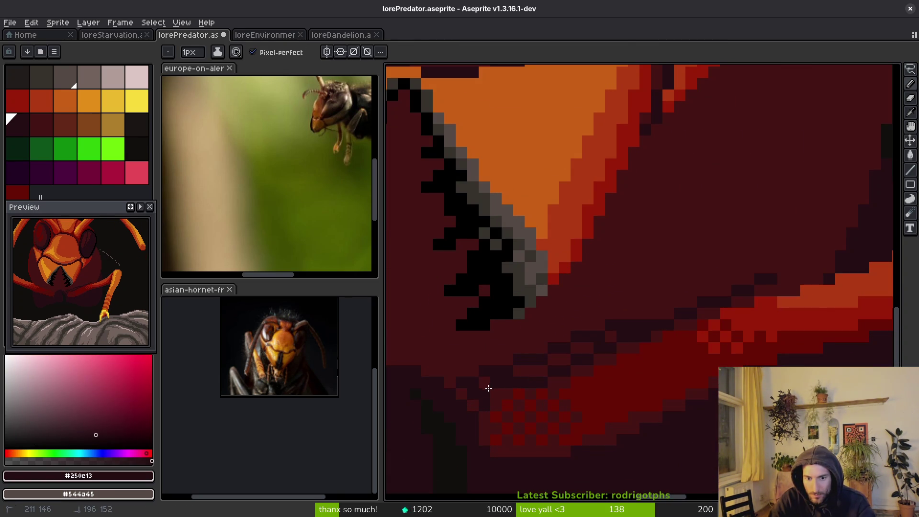
Step: Draw a dark diagonal shading line beside the mandible and fill the area to its right darker
{"action": "key", "text": "g"}
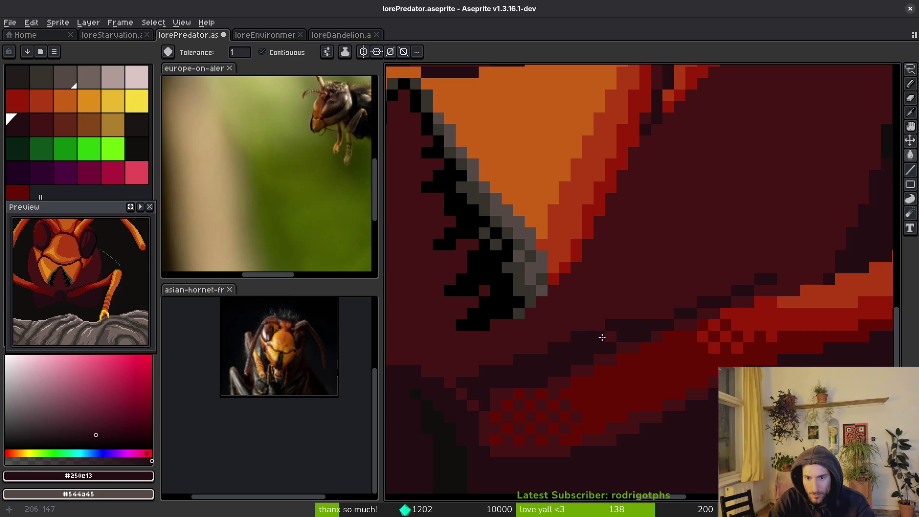
{"action": "key", "text": "b"}
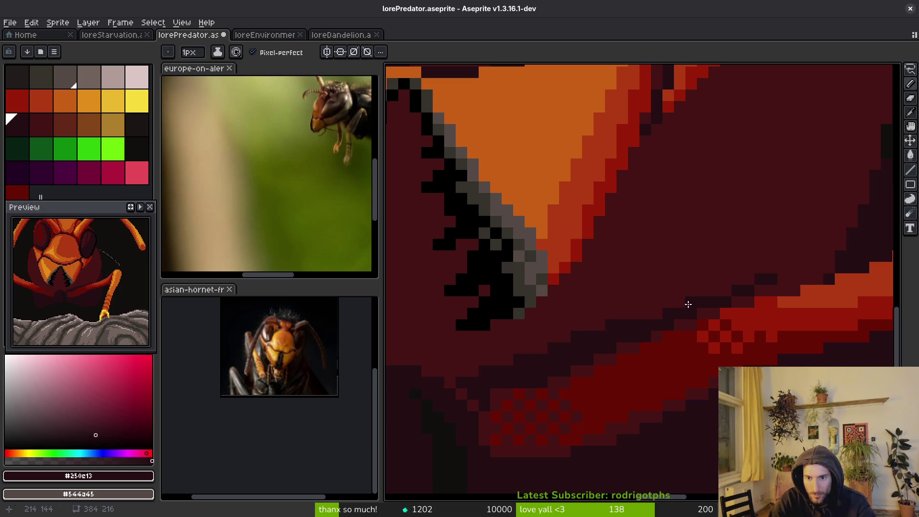
{"action": "scroll", "coordinate": [690, 307], "scroll_direction": "down", "scroll_amount": 3}
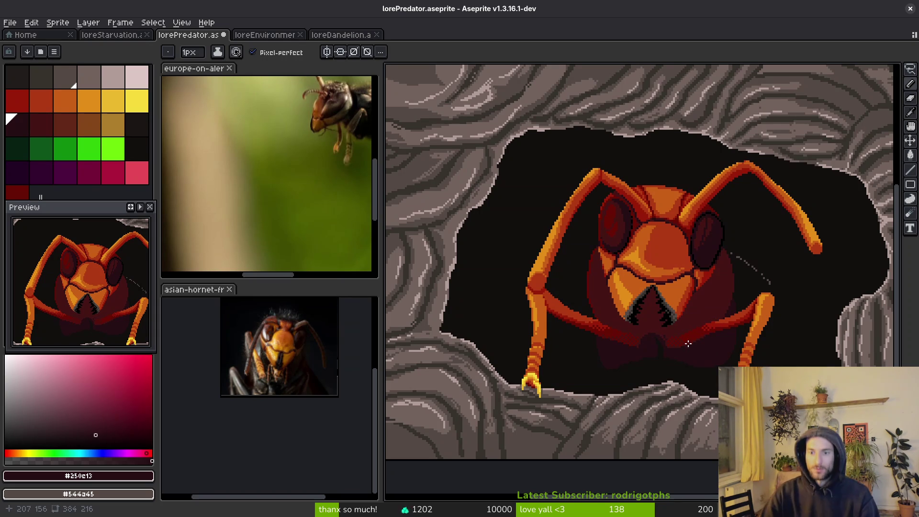
{"action": "scroll", "coordinate": [674, 326], "scroll_direction": "up", "scroll_amount": 3}
{"action": "scroll", "coordinate": [771, 271], "scroll_direction": "down", "scroll_amount": 1}
{"action": "scroll", "coordinate": [805, 189], "scroll_direction": "up", "scroll_amount": 1}
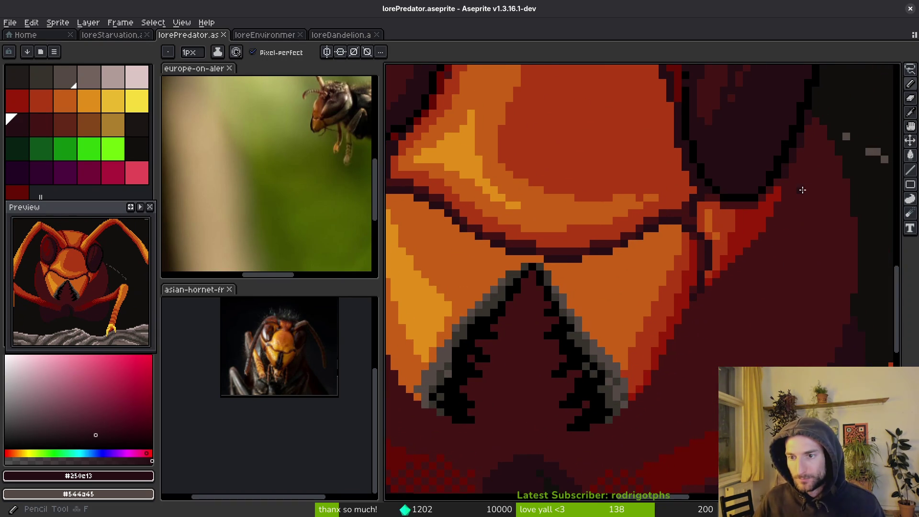
{"action": "mouse_move", "coordinate": [767, 259]}
{"action": "left_mouse_down"}
{"action": "mouse_move", "coordinate": [718, 315]}
{"action": "mouse_move", "coordinate": [679, 387]}
{"action": "left_mouse_up"}
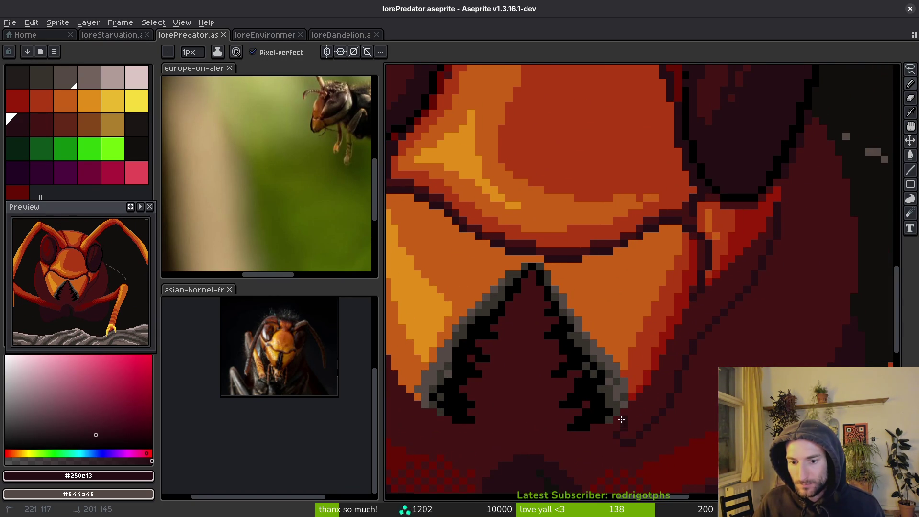
{"action": "key", "text": "g"}
{"action": "left_click", "coordinate": [677, 361]}
{"action": "scroll", "coordinate": [724, 359], "scroll_direction": "down", "scroll_amount": 5}
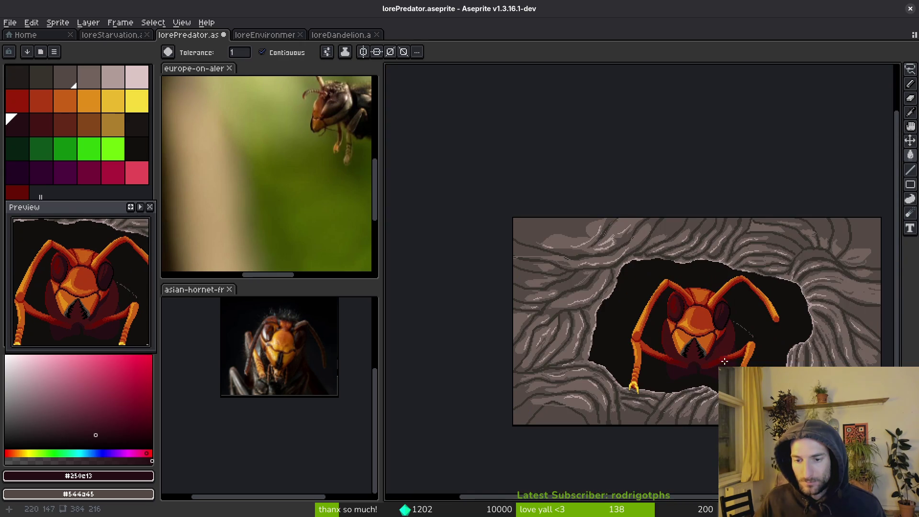
{"action": "scroll", "coordinate": [699, 369], "scroll_direction": "up", "scroll_amount": 6}
{"action": "key", "text": "b"}
Step: Paint a short dark stroke and touch up dark pixels below the mandibles
{"action": "mouse_move", "coordinate": [681, 221]}
{"action": "left_mouse_down"}
{"action": "mouse_move", "coordinate": [632, 264]}
{"action": "mouse_move", "coordinate": [633, 287]}
{"action": "mouse_move", "coordinate": [656, 310]}
{"action": "left_mouse_up"}
{"action": "key", "text": "alt"}
{"action": "left_click", "coordinate": [682, 306]}
{"action": "left_click", "coordinate": [603, 311]}
{"action": "left_click", "coordinate": [656, 291]}
{"action": "left_click", "coordinate": [652, 301], "text": "alt"}
{"action": "left_click", "coordinate": [633, 286]}
Step: Darken a body-shading pixel with the darkest red, repaint two red-band pixels, and save
{"action": "key", "text": "alt"}
{"action": "left_click", "coordinate": [664, 246], "text": "alt"}
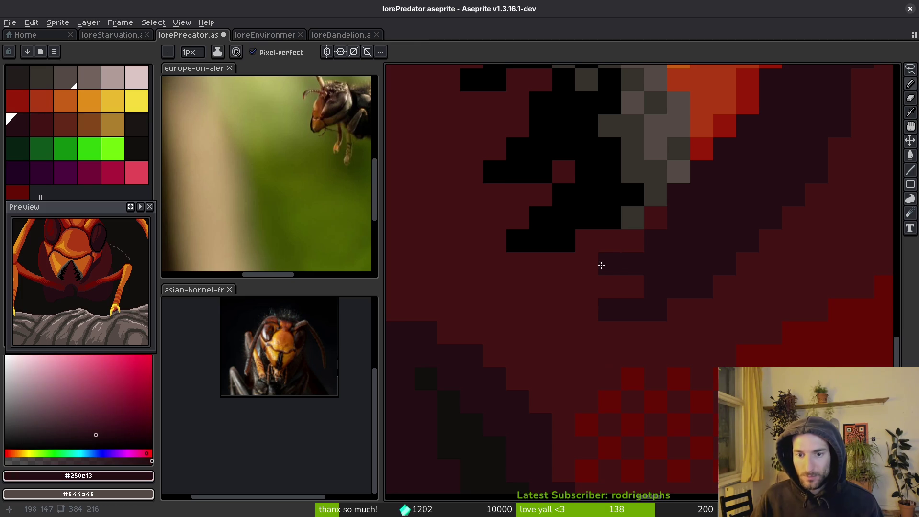
{"action": "left_click", "coordinate": [632, 240]}
{"action": "left_click", "coordinate": [635, 261], "text": "alt"}
{"action": "left_click_drag", "start_coordinate": [653, 264], "coordinate": [683, 263]}
{"action": "scroll", "coordinate": [689, 263], "scroll_direction": "down", "scroll_amount": 3}
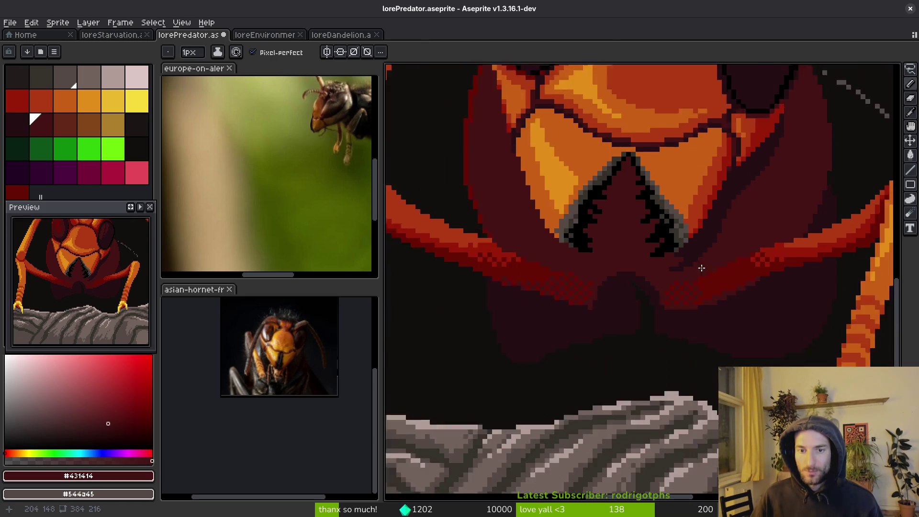
{"action": "key", "text": "ctrl+s"}
Step: Cover stray dark pixels in the shading with the lighter dark red
{"action": "scroll", "coordinate": [707, 272], "scroll_direction": "up", "scroll_amount": 2}
{"action": "scroll", "coordinate": [707, 272], "scroll_direction": "down", "scroll_amount": 1}
{"action": "scroll", "coordinate": [704, 292], "scroll_direction": "up", "scroll_amount": 1}
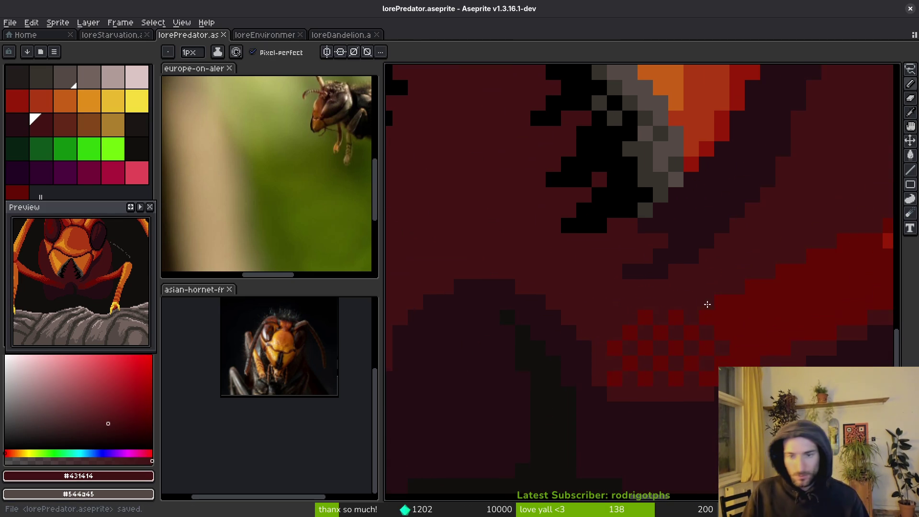
{"action": "left_click", "coordinate": [683, 273], "text": "alt"}
{"action": "left_click", "coordinate": [618, 273], "text": "alt"}
{"action": "left_click", "coordinate": [628, 271]}
{"action": "left_click", "coordinate": [659, 207]}
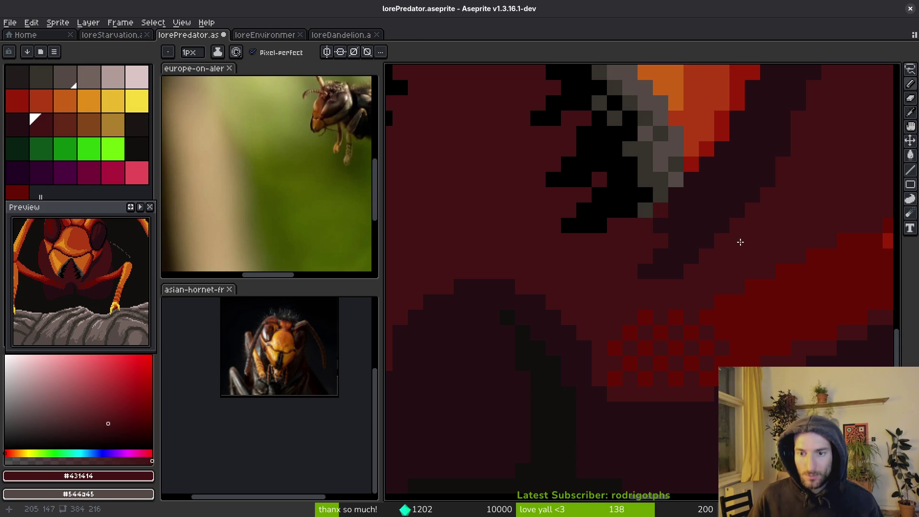
Step: Resample the darkest red and save lorePredator.aseprite
{"action": "scroll", "coordinate": [744, 239], "scroll_direction": "down", "scroll_amount": 3}
{"action": "scroll", "coordinate": [742, 264], "scroll_direction": "up", "scroll_amount": 2}
{"action": "left_click", "coordinate": [724, 261], "text": "alt"}
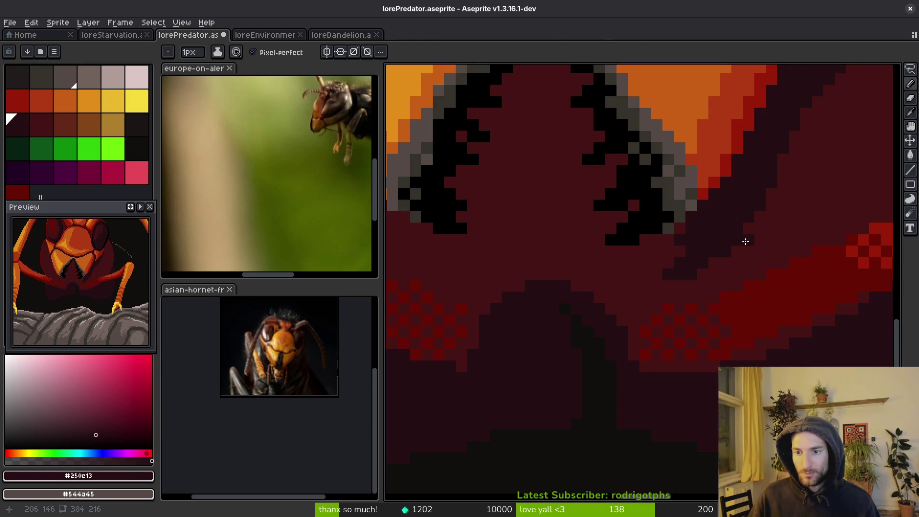
{"action": "scroll", "coordinate": [762, 215], "scroll_direction": "down", "scroll_amount": 2}
{"action": "scroll", "coordinate": [796, 218], "scroll_direction": "up", "scroll_amount": 2}
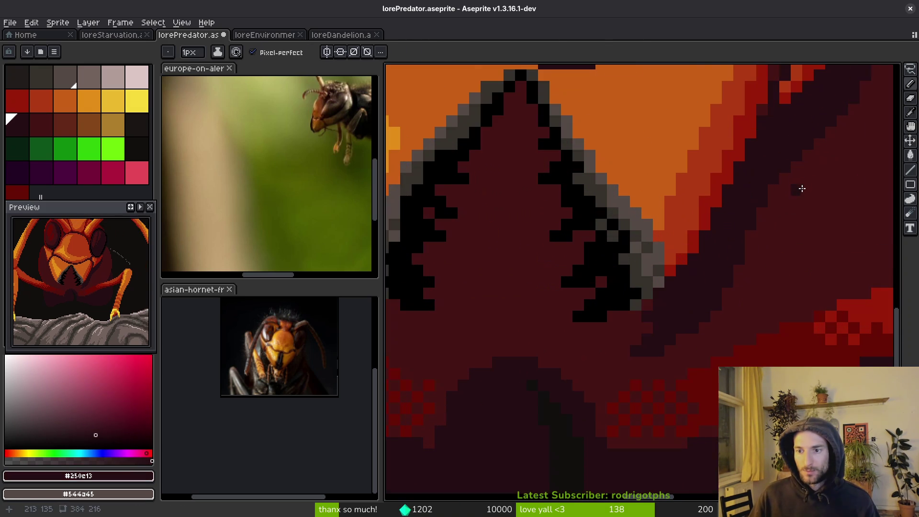
{"action": "scroll", "coordinate": [781, 266], "scroll_direction": "down", "scroll_amount": 2}
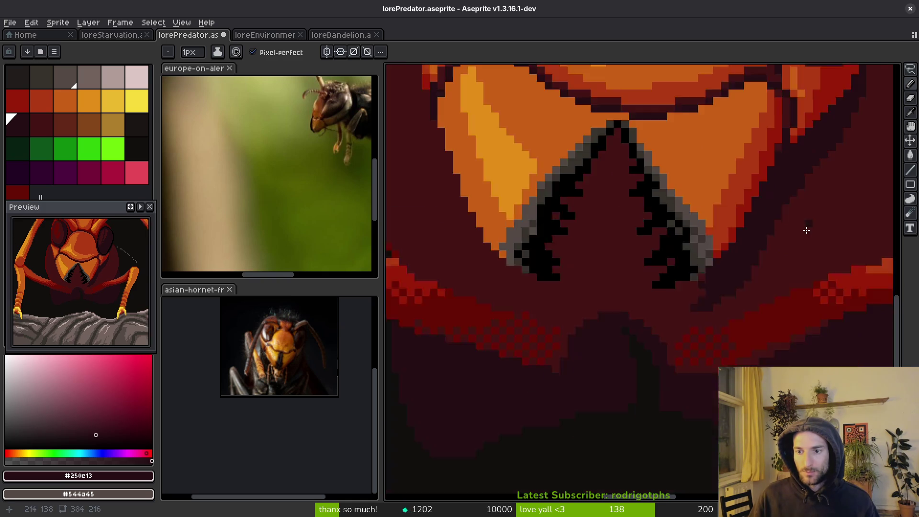
{"action": "key", "text": "ctrl+s"}
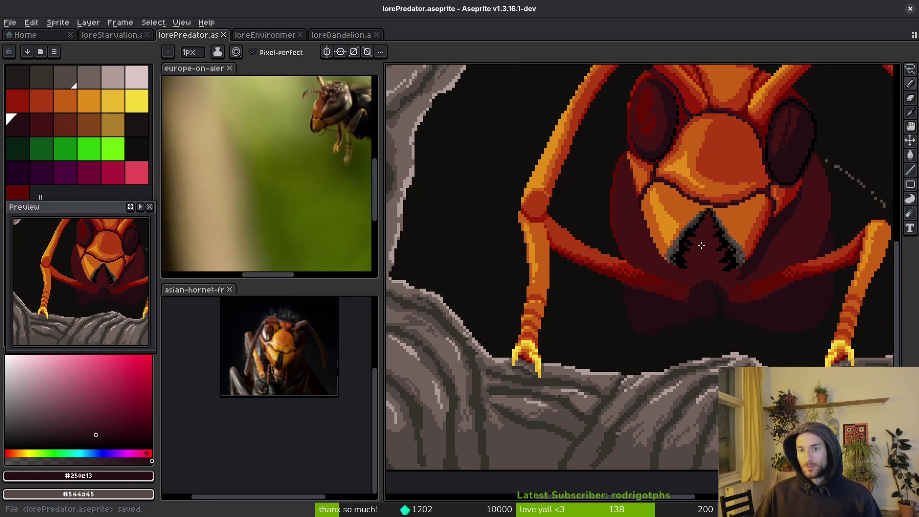
{"action": "scroll", "coordinate": [708, 225], "scroll_direction": "up", "scroll_amount": 2}
{"action": "scroll", "coordinate": [671, 239], "scroll_direction": "down", "scroll_amount": 3}
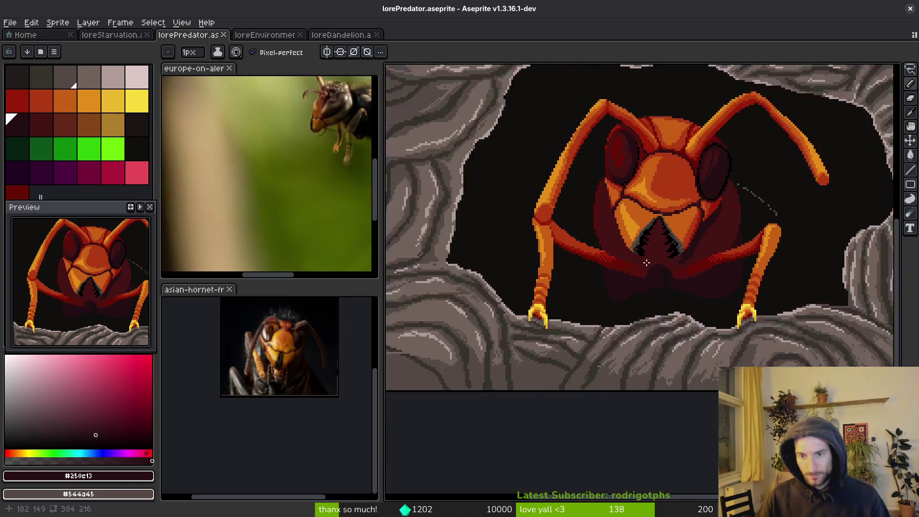
{"action": "scroll", "coordinate": [646, 263], "scroll_direction": "down", "scroll_amount": 2}
{"action": "scroll", "coordinate": [657, 263], "scroll_direction": "up", "scroll_amount": 6}
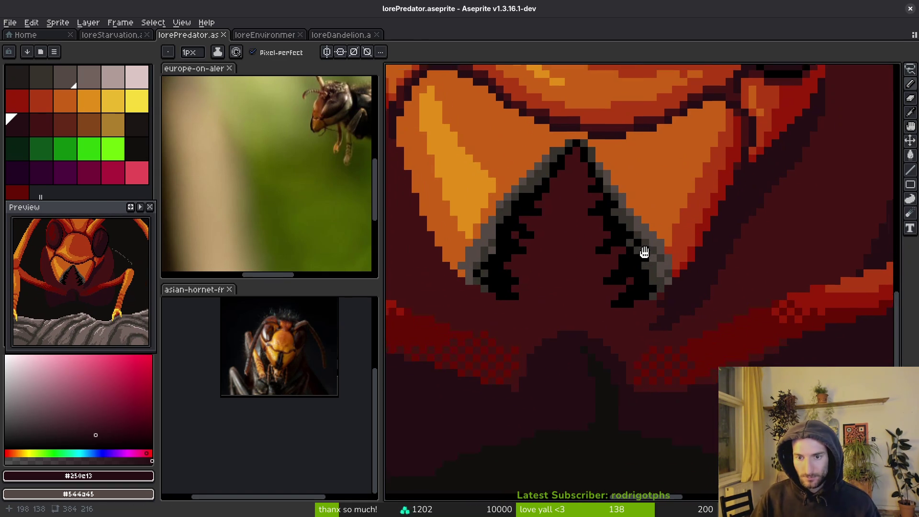
Step: Fill the black mandible teeth with the orange sampled from the head
{"action": "left_click_drag", "start_coordinate": [642, 241], "coordinate": [650, 254]}
{"action": "left_click", "coordinate": [663, 175], "text": "alt"}
{"action": "key", "text": "g"}
{"action": "left_click", "coordinate": [620, 245]}
{"action": "left_click", "coordinate": [632, 264]}
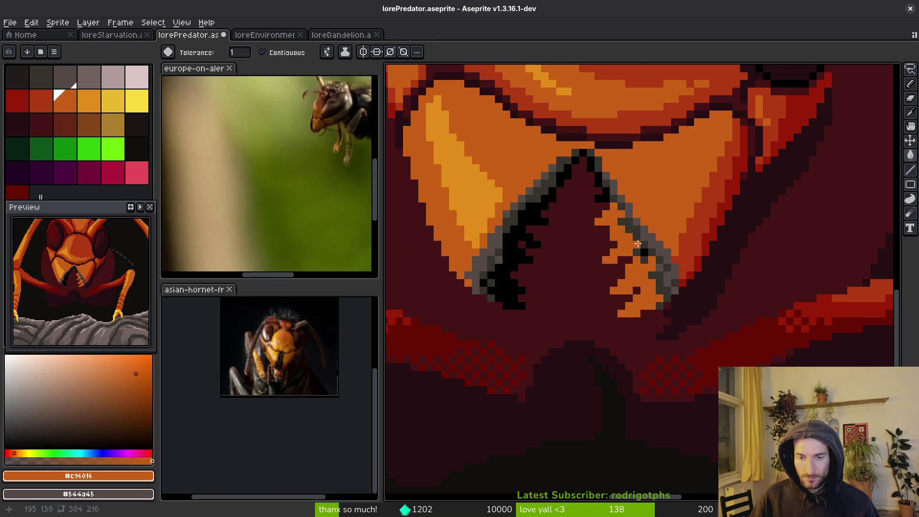
Step: Lasso the mandibles and replace black with bright yellow inside the selection
{"action": "key", "text": "q"}
{"action": "mouse_move", "coordinate": [625, 187]}
{"action": "left_mouse_down"}
{"action": "mouse_move", "coordinate": [539, 148]}
{"action": "mouse_move", "coordinate": [524, 322]}
{"action": "mouse_move", "coordinate": [653, 210]}
{"action": "left_mouse_up"}
{"action": "scroll", "coordinate": [653, 211], "scroll_direction": "up", "scroll_amount": 1}
{"action": "left_click", "coordinate": [589, 172], "text": "alt"}
{"action": "key", "text": "h"}
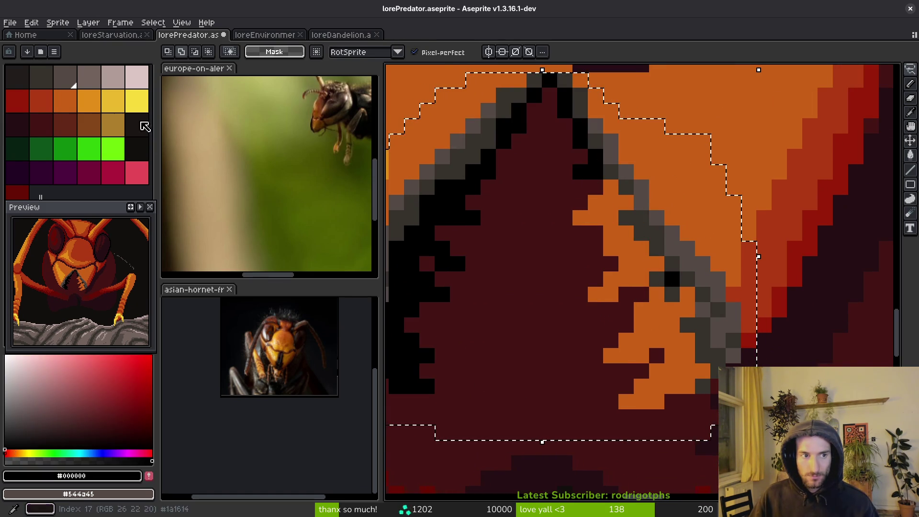
{"action": "right_click", "coordinate": [137, 101]}
{"action": "key", "text": "shift+r"}
{"action": "left_click", "coordinate": [694, 136]}
Step: Bucket-fill the orange mandible areas bright yellow, then deselect
{"action": "key", "text": "g"}
{"action": "left_click", "coordinate": [670, 277], "text": "alt"}
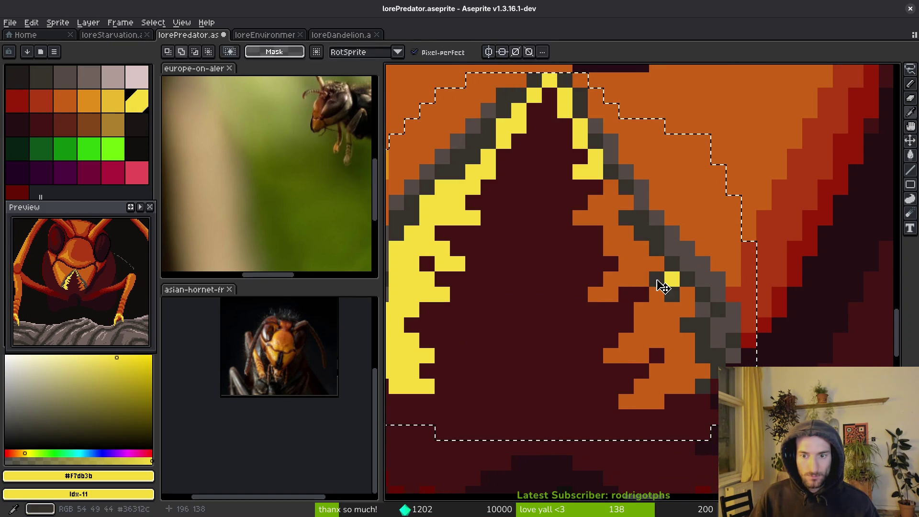
{"action": "left_click", "coordinate": [627, 259]}
{"action": "left_click", "coordinate": [660, 321]}
{"action": "scroll", "coordinate": [672, 350], "scroll_direction": "down", "scroll_amount": 3}
{"action": "key", "text": "ctrl+d"}
{"action": "scroll", "coordinate": [661, 347], "scroll_direction": "up", "scroll_amount": 2}
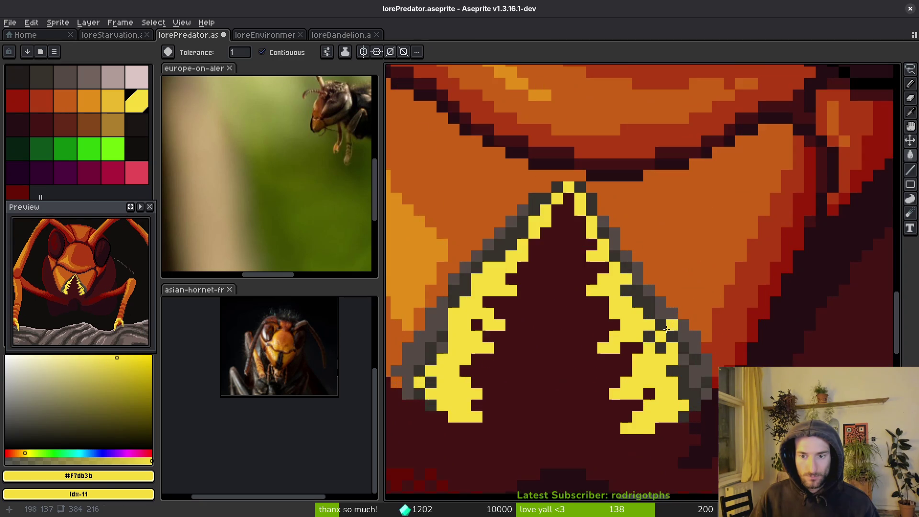
{"action": "scroll", "coordinate": [666, 344], "scroll_direction": "down", "scroll_amount": 5}
{"action": "scroll", "coordinate": [668, 343], "scroll_direction": "up", "scroll_amount": 5}
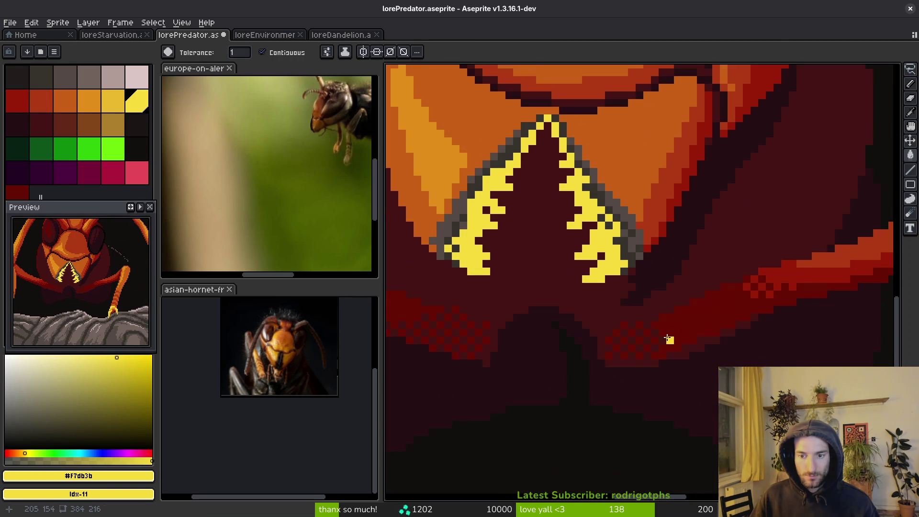
Step: Shade the right mandible's inner edge with darker yellow and light-orange #e28e18 pixels
{"action": "left_click", "coordinate": [88, 101]}
{"action": "key", "text": "plus"}
{"action": "left_click", "coordinate": [113, 101]}
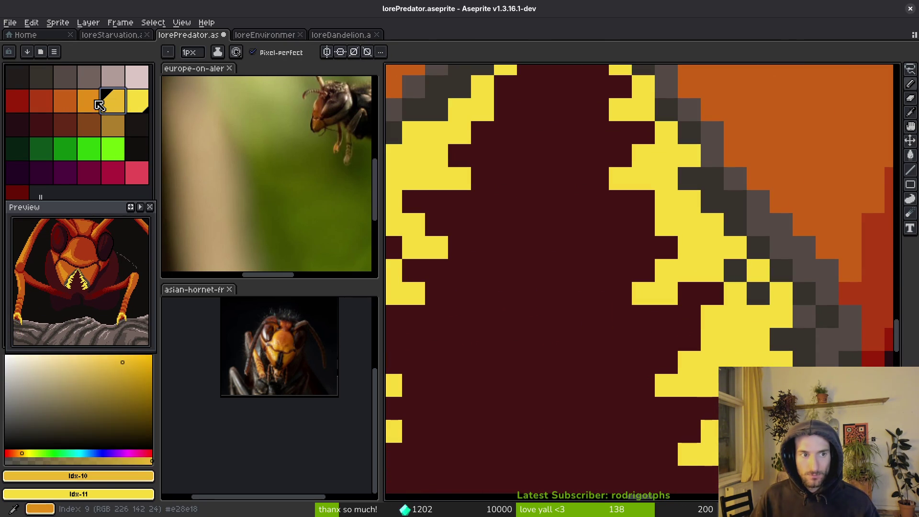
{"action": "right_click", "coordinate": [89, 101]}
{"action": "left_click", "coordinate": [757, 317]}
{"action": "mouse_move", "coordinate": [747, 323]}
{"action": "left_mouse_down"}
{"action": "mouse_move", "coordinate": [690, 383]}
{"action": "mouse_move", "coordinate": [735, 359]}
{"action": "mouse_move", "coordinate": [755, 323]}
{"action": "left_mouse_up"}
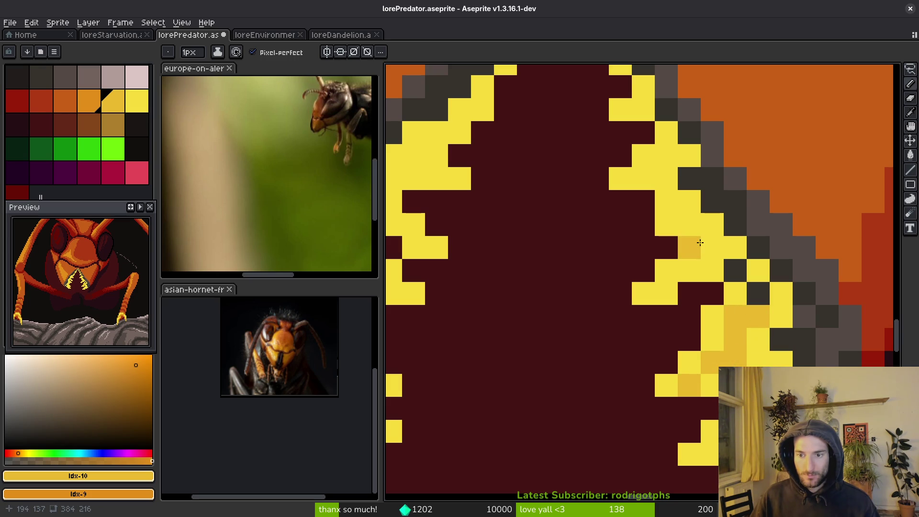
{"action": "left_click", "coordinate": [690, 270]}
{"action": "mouse_move", "coordinate": [690, 247]}
{"action": "left_mouse_down"}
{"action": "mouse_move", "coordinate": [696, 267]}
{"action": "mouse_move", "coordinate": [698, 242]}
{"action": "mouse_move", "coordinate": [673, 208]}
{"action": "mouse_move", "coordinate": [675, 246]}
{"action": "mouse_move", "coordinate": [647, 206]}
{"action": "mouse_move", "coordinate": [677, 202]}
{"action": "left_mouse_up"}
{"action": "scroll", "coordinate": [674, 209], "scroll_direction": "up", "scroll_amount": 1}
{"action": "left_click", "coordinate": [690, 180]}
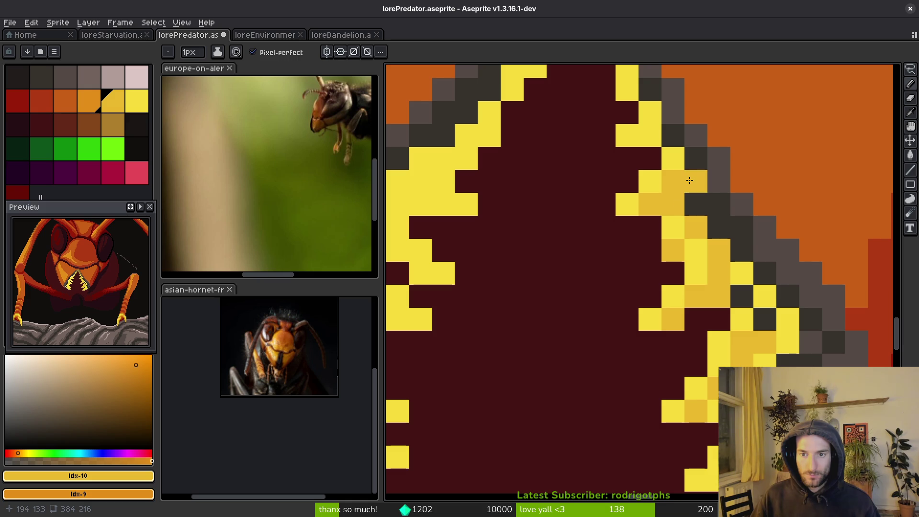
{"action": "scroll", "coordinate": [689, 179], "scroll_direction": "up", "scroll_amount": 3}
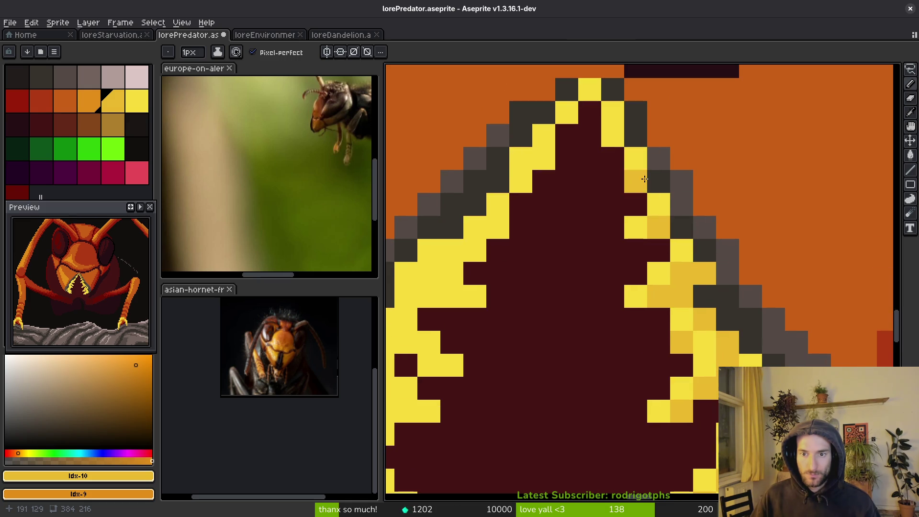
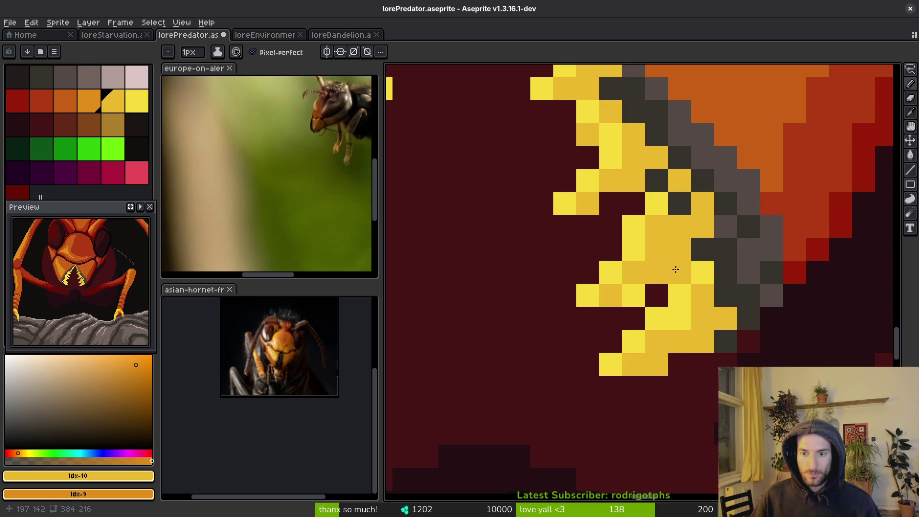
Step: Add orange shading pixels and a short stroke on the mandible, undoing one stray pixel
{"action": "right_click", "coordinate": [703, 294]}
{"action": "key", "text": "ctrl+z"}
{"action": "right_click", "coordinate": [680, 249]}
{"action": "right_click", "coordinate": [703, 226]}
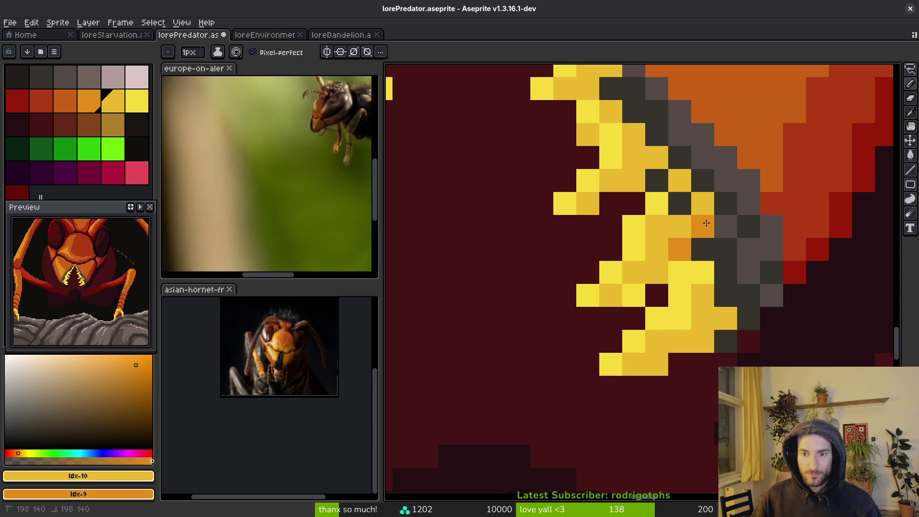
{"action": "left_click", "coordinate": [680, 295]}
{"action": "left_click", "coordinate": [726, 318]}
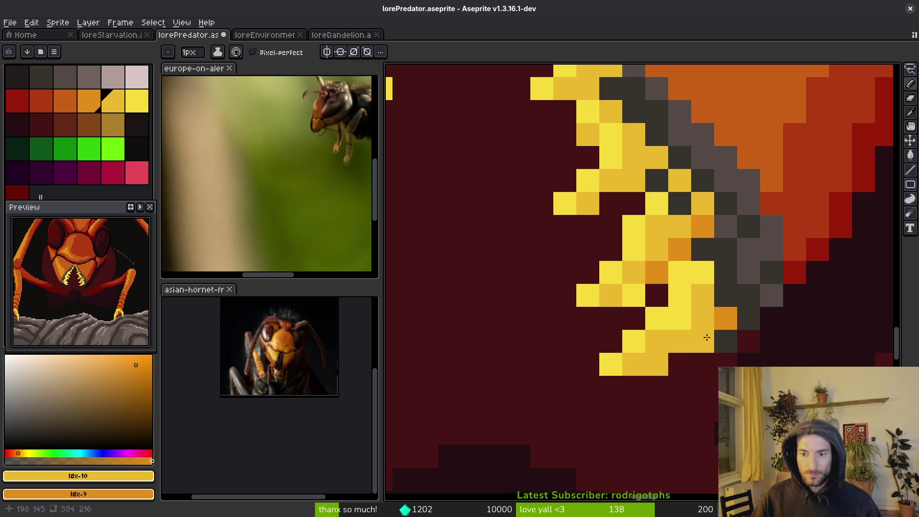
{"action": "left_click", "coordinate": [703, 341]}
{"action": "left_click_drag", "start_coordinate": [657, 363], "coordinate": [703, 364]}
Step: Darken four yellow mandible pixels to orange
{"action": "scroll", "coordinate": [702, 365], "scroll_direction": "down", "scroll_amount": 5}
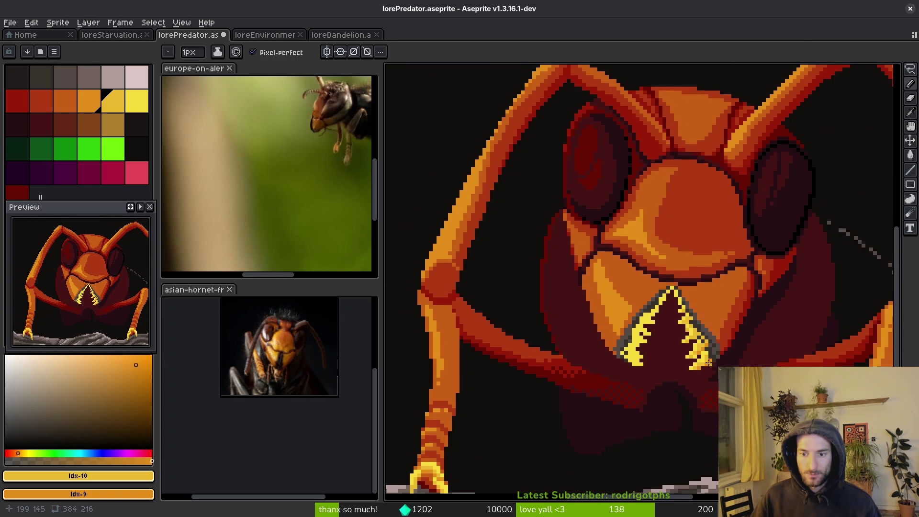
{"action": "scroll", "coordinate": [712, 364], "scroll_direction": "up", "scroll_amount": 3}
{"action": "left_click", "coordinate": [712, 355]}
{"action": "left_click", "coordinate": [651, 262]}
{"action": "left_click", "coordinate": [666, 247]}
{"action": "left_click", "coordinate": [635, 202]}
Step: Shade a cluster of upper mandible pixels darker yellow
{"action": "left_click", "coordinate": [620, 201]}
{"action": "left_click", "coordinate": [605, 217]}
{"action": "scroll", "coordinate": [623, 220], "scroll_direction": "up", "scroll_amount": 1}
{"action": "scroll", "coordinate": [694, 259], "scroll_direction": "left", "scroll_amount": 4}
{"action": "left_click", "coordinate": [667, 272]}
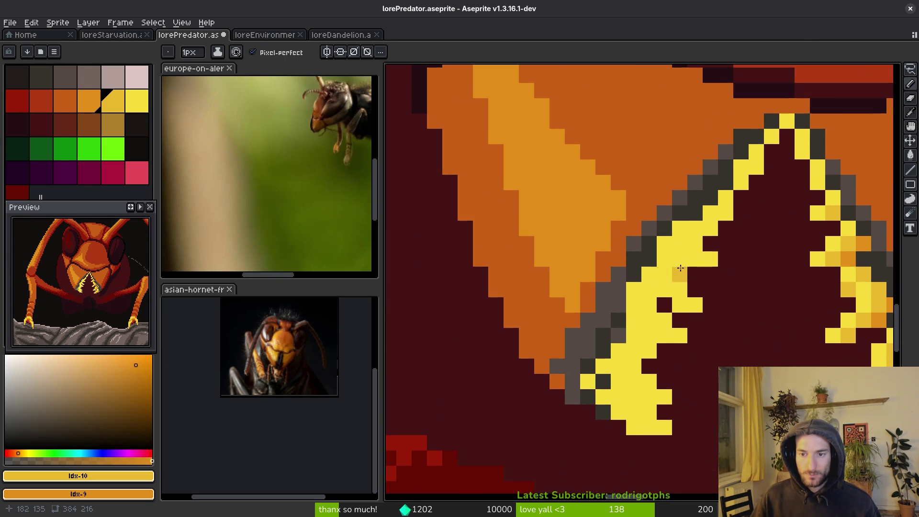
{"action": "left_click", "coordinate": [664, 243]}
{"action": "left_click", "coordinate": [696, 259]}
{"action": "left_click", "coordinate": [680, 259]}
{"action": "left_click", "coordinate": [680, 244]}
Step: Add darker yellow shading along the mandible and lower down
{"action": "left_click", "coordinate": [649, 274]}
{"action": "left_click", "coordinate": [665, 289]}
{"action": "left_click", "coordinate": [680, 305]}
{"action": "left_click", "coordinate": [634, 305]}
{"action": "left_click", "coordinate": [649, 319]}
{"action": "left_click", "coordinate": [664, 335]}
{"action": "left_click", "coordinate": [634, 320]}
Step: Shade the mandible tooth and tip darker yellow
{"action": "left_click", "coordinate": [649, 335]}
{"action": "left_click", "coordinate": [618, 366]}
{"action": "left_click", "coordinate": [619, 381]}
{"action": "left_click", "coordinate": [634, 397]}
{"action": "left_click", "coordinate": [650, 397]}
{"action": "left_click", "coordinate": [634, 382]}
{"action": "left_click", "coordinate": [603, 366]}
{"action": "left_click", "coordinate": [619, 413]}
{"action": "left_click", "coordinate": [592, 384]}
Step: Paint a darker orange diagonal and orange shading near the mandible's base
{"action": "left_click_drag", "start_coordinate": [608, 373], "coordinate": [634, 397]}
{"action": "left_click", "coordinate": [619, 412]}
{"action": "left_click", "coordinate": [634, 427]}
{"action": "left_click", "coordinate": [603, 397]}
{"action": "left_click", "coordinate": [634, 320]}
{"action": "left_click", "coordinate": [650, 335]}
{"action": "left_click", "coordinate": [665, 243]}
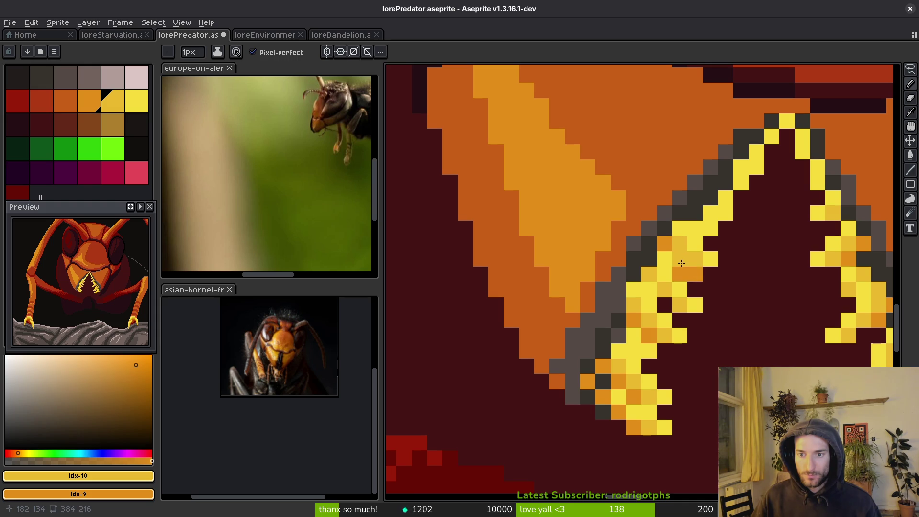
Step: Turn the mandible's edge pixels gold
{"action": "scroll", "coordinate": [646, 331], "scroll_direction": "down", "scroll_amount": 3}
{"action": "scroll", "coordinate": [647, 330], "scroll_direction": "up", "scroll_amount": 2}
{"action": "left_click", "coordinate": [669, 365]}
{"action": "left_click", "coordinate": [691, 342]}
{"action": "left_click", "coordinate": [714, 342]}
{"action": "left_click", "coordinate": [737, 273]}
Step: Pick dark maroon #250e13 and paint strokes inside and below the mandibles
{"action": "scroll", "coordinate": [760, 273], "scroll_direction": "right", "scroll_amount": 3}
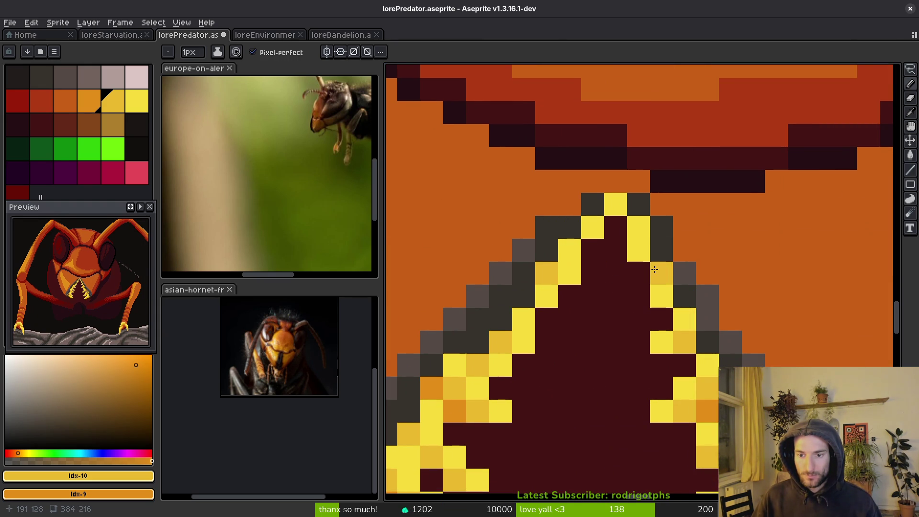
{"action": "scroll", "coordinate": [662, 272], "scroll_direction": "down", "scroll_amount": 3}
{"action": "scroll", "coordinate": [684, 344], "scroll_direction": "down", "scroll_amount": 1}
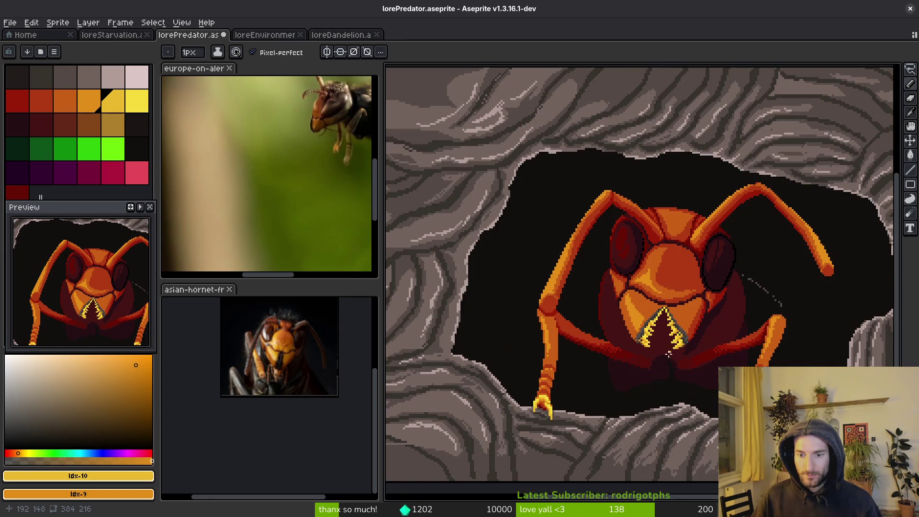
{"action": "scroll", "coordinate": [685, 369], "scroll_direction": "down", "scroll_amount": 1}
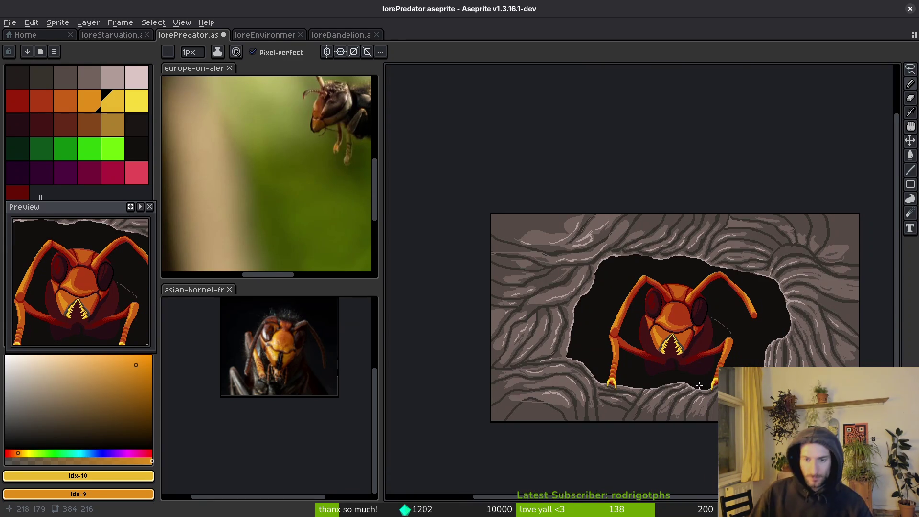
{"action": "scroll", "coordinate": [685, 345], "scroll_direction": "up", "scroll_amount": 3}
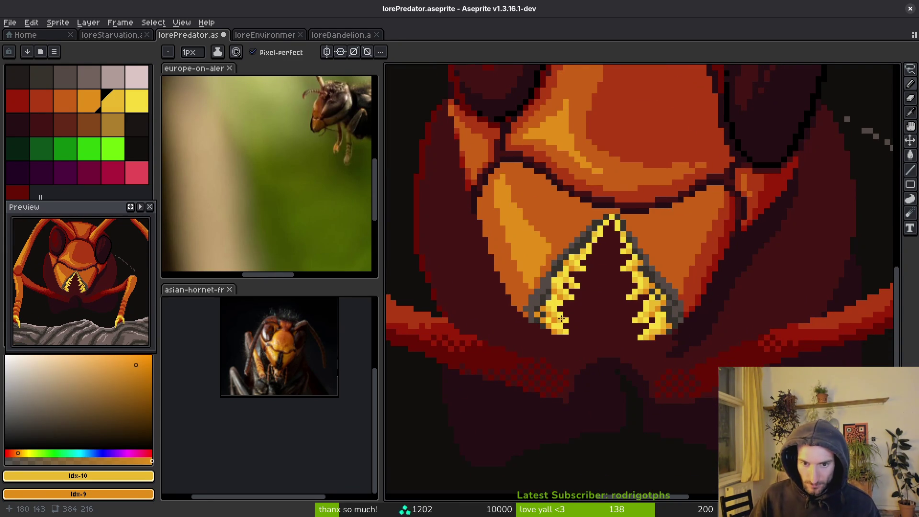
{"action": "scroll", "coordinate": [677, 334], "scroll_direction": "up", "scroll_amount": 2}
{"action": "scroll", "coordinate": [550, 226], "scroll_direction": "down", "scroll_amount": 4}
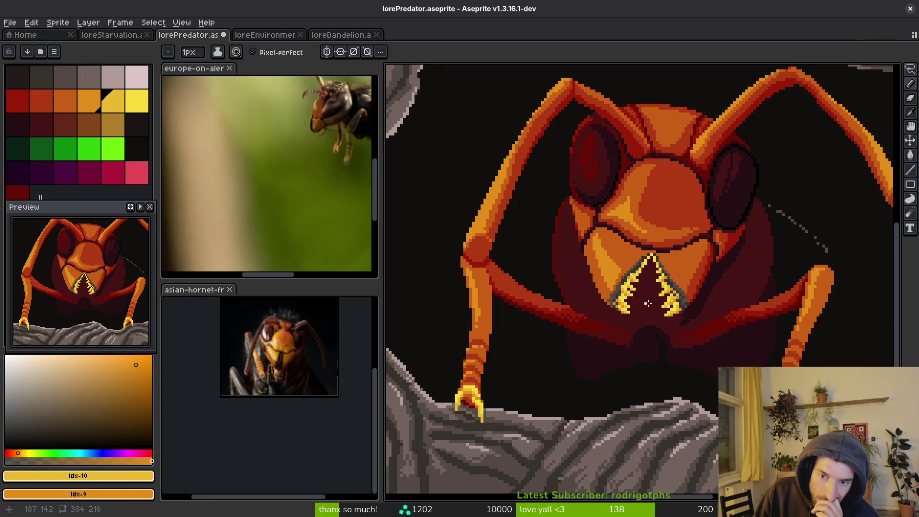
{"action": "scroll", "coordinate": [684, 318], "scroll_direction": "down", "scroll_amount": 2}
{"action": "scroll", "coordinate": [685, 321], "scroll_direction": "up", "scroll_amount": 4}
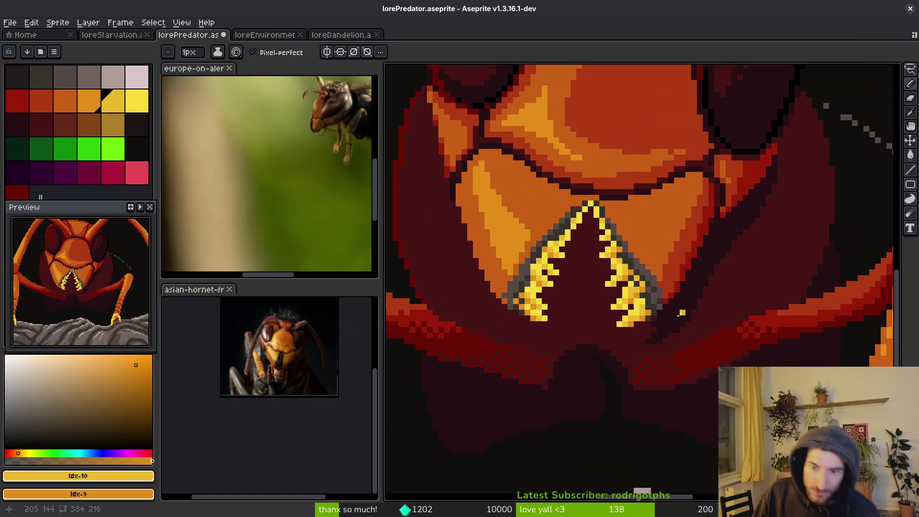
{"action": "left_click", "coordinate": [634, 300], "text": "alt"}
{"action": "scroll", "coordinate": [634, 300], "scroll_direction": "up", "scroll_amount": 2}
{"action": "left_click_drag", "start_coordinate": [648, 152], "coordinate": [649, 167]}
{"action": "mouse_move", "coordinate": [631, 209]}
{"action": "left_mouse_down"}
{"action": "mouse_move", "coordinate": [643, 271]}
{"action": "mouse_move", "coordinate": [638, 239]}
{"action": "mouse_move", "coordinate": [650, 255]}
{"action": "left_mouse_up"}
{"action": "left_click_drag", "start_coordinate": [624, 286], "coordinate": [585, 382]}
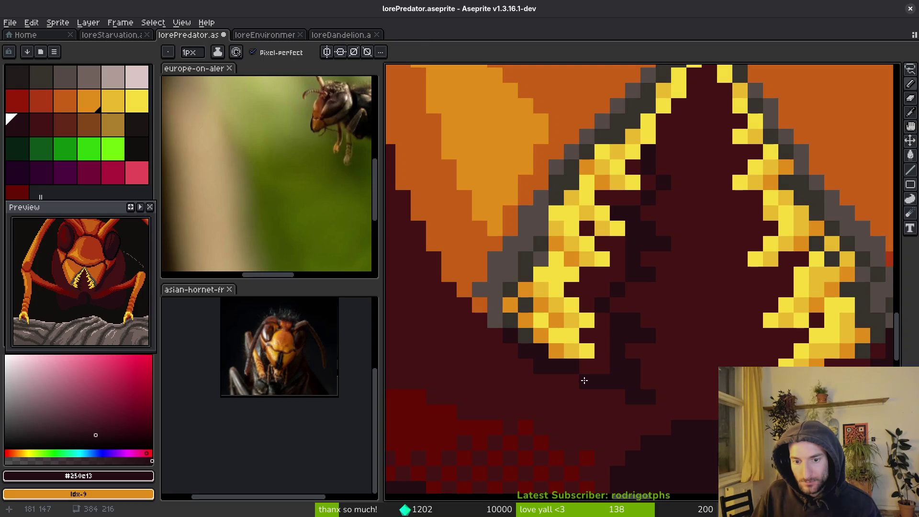
Step: Fill small gaps near the mandible with maroon using Paint Bucket, undoing one unwanted fill
{"action": "key", "text": "g"}
{"action": "left_click", "coordinate": [599, 354]}
{"action": "left_click", "coordinate": [608, 268]}
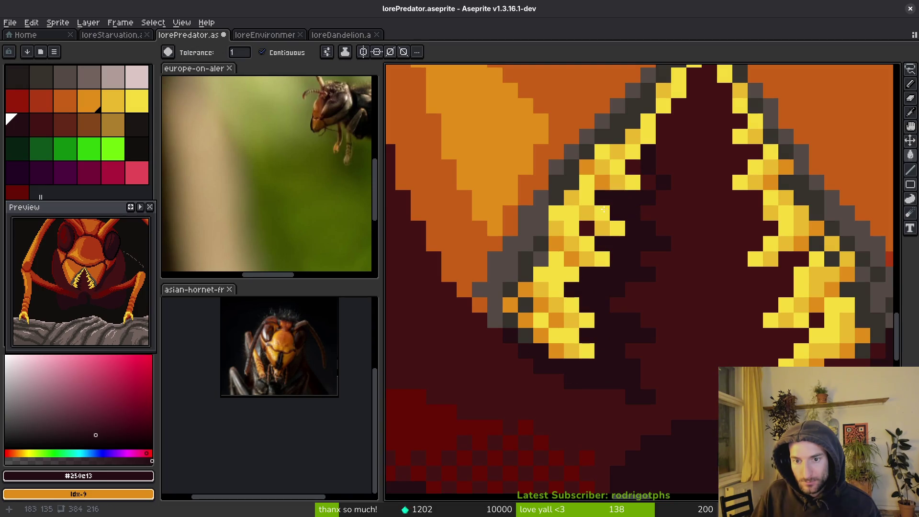
{"action": "left_click", "coordinate": [626, 164]}
{"action": "key", "text": "ctrl+z"}
{"action": "scroll", "coordinate": [628, 165], "scroll_direction": "up", "scroll_amount": 3}
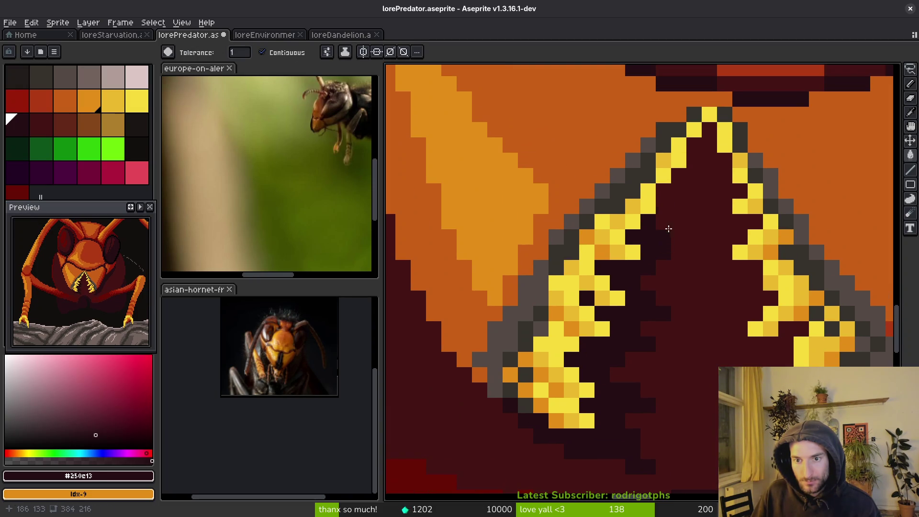
{"action": "key", "text": "b"}
Step: Darken the inner mandible edge and tip with dark maroon pixels
{"action": "left_click", "coordinate": [675, 205]}
{"action": "mouse_move", "coordinate": [675, 205]}
{"action": "left_mouse_down"}
{"action": "mouse_move", "coordinate": [669, 199]}
{"action": "mouse_move", "coordinate": [682, 183]}
{"action": "left_mouse_up"}
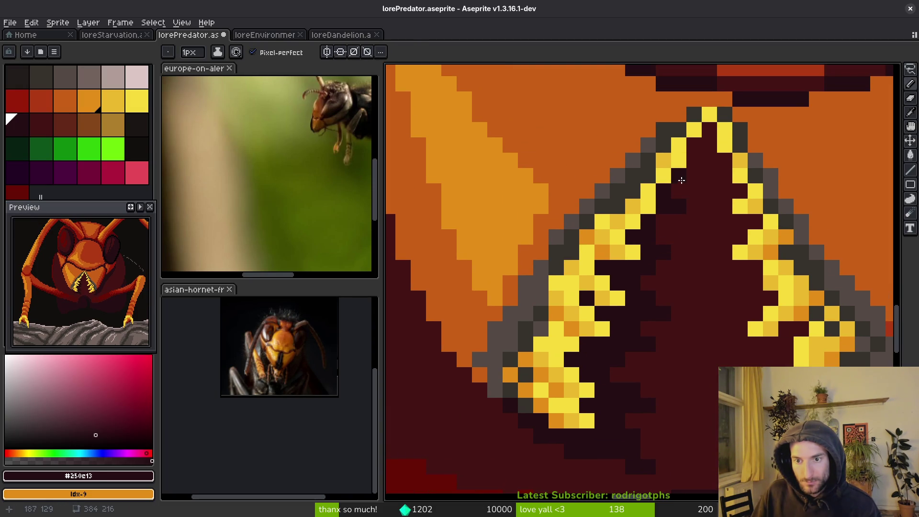
{"action": "left_click_drag", "start_coordinate": [695, 153], "coordinate": [697, 150]}
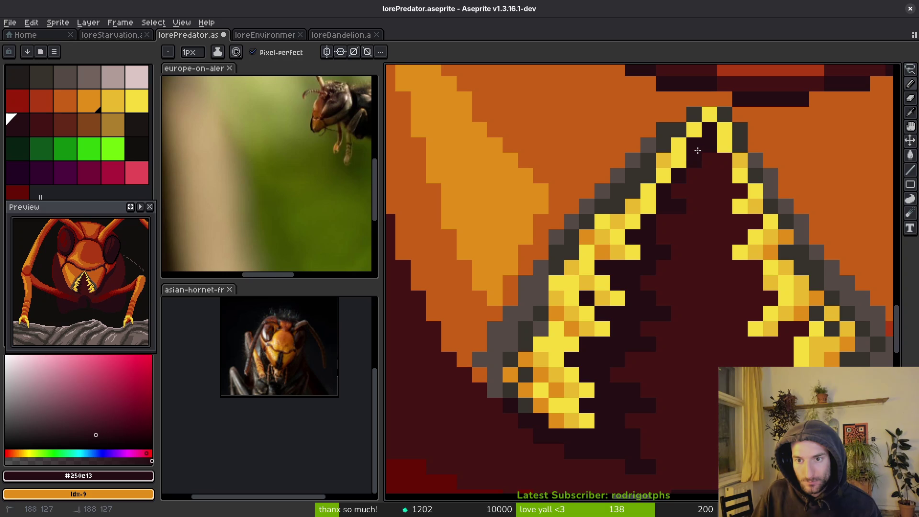
{"action": "mouse_move", "coordinate": [662, 229]}
{"action": "left_mouse_down"}
{"action": "mouse_move", "coordinate": [681, 238]}
{"action": "mouse_move", "coordinate": [687, 206]}
{"action": "left_mouse_up"}
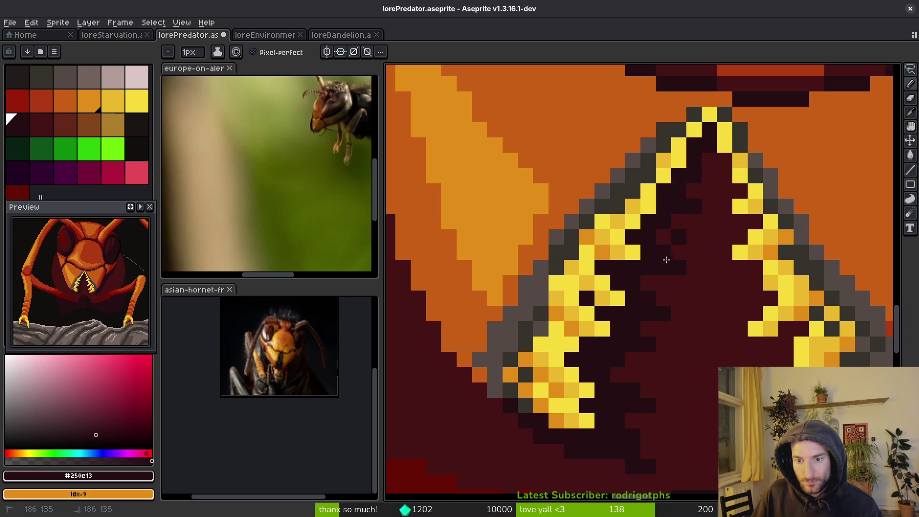
{"action": "scroll", "coordinate": [666, 263], "scroll_direction": "down", "scroll_amount": 5}
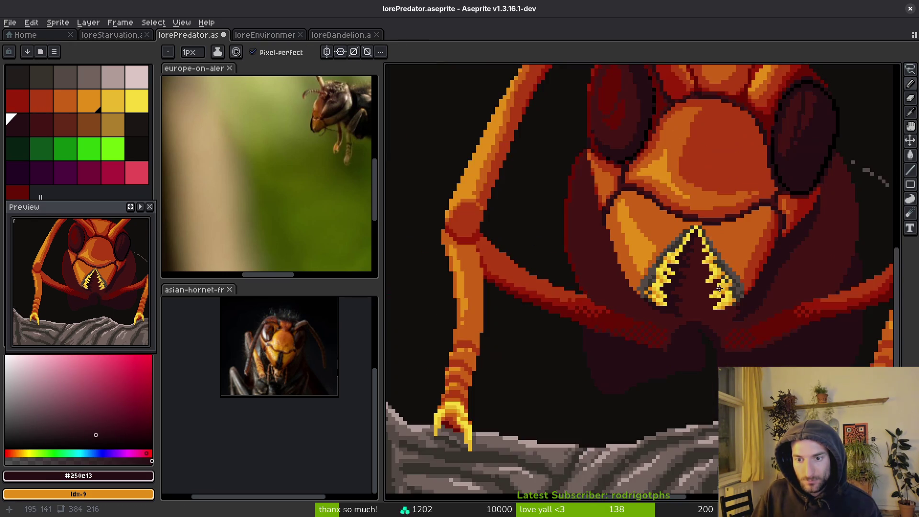
{"action": "scroll", "coordinate": [709, 283], "scroll_direction": "up", "scroll_amount": 2}
Step: Alternate between lighter maroon #431414 and darker maroon #250e13 picked from the canvas
{"action": "left_click", "coordinate": [681, 238], "text": "alt"}
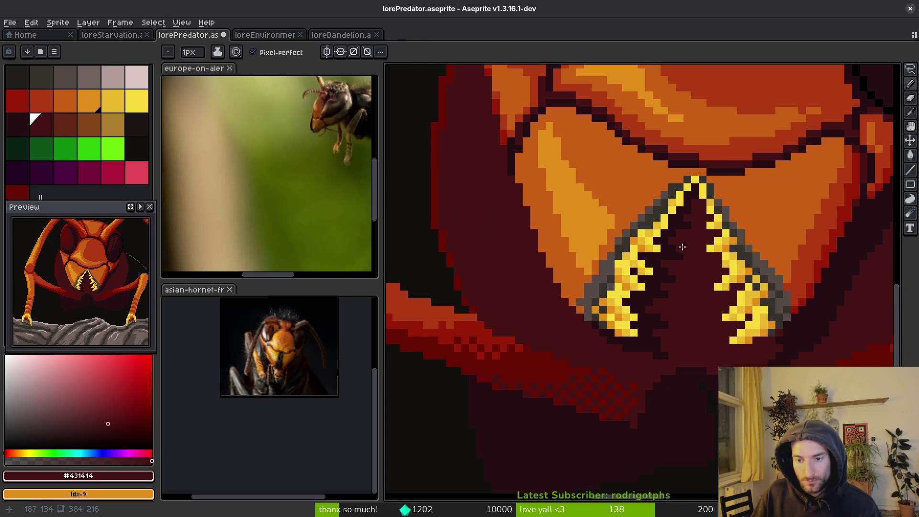
{"action": "scroll", "coordinate": [679, 340], "scroll_direction": "up", "scroll_amount": 2}
{"action": "left_click", "coordinate": [622, 362], "text": "alt"}
{"action": "scroll", "coordinate": [718, 329], "scroll_direction": "down", "scroll_amount": 3}
{"action": "scroll", "coordinate": [698, 329], "scroll_direction": "up", "scroll_amount": 2}
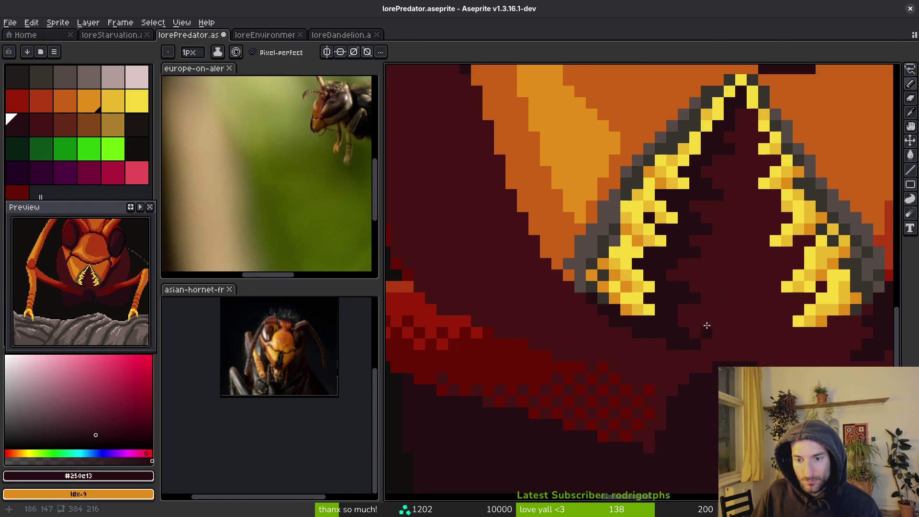
{"action": "left_click", "coordinate": [695, 298], "text": "alt"}
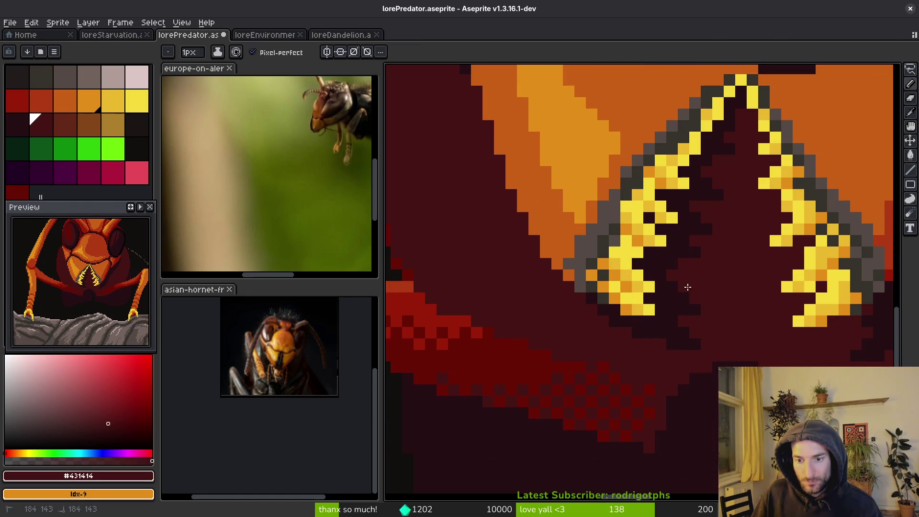
{"action": "scroll", "coordinate": [714, 283], "scroll_direction": "down", "scroll_amount": 3}
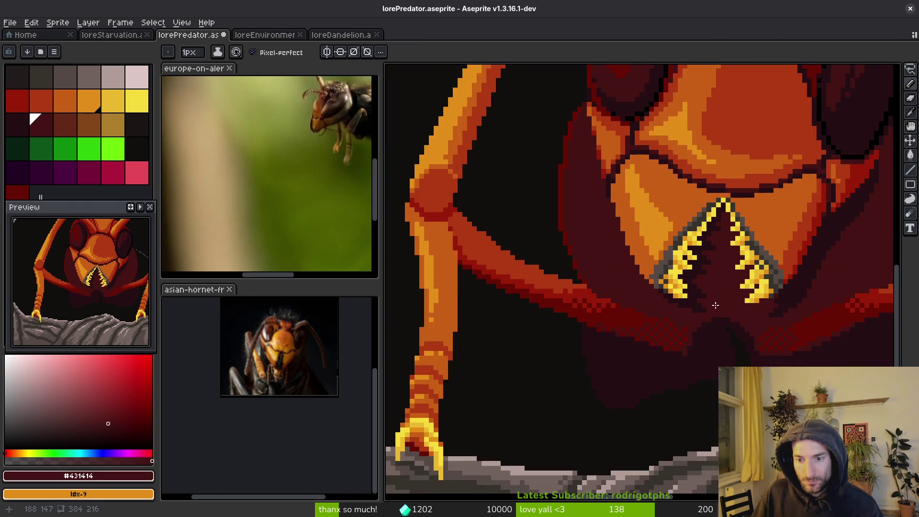
{"action": "scroll", "coordinate": [714, 303], "scroll_direction": "up", "scroll_amount": 3}
{"action": "left_click", "coordinate": [679, 293], "text": "alt"}
{"action": "scroll", "coordinate": [666, 303], "scroll_direction": "down", "scroll_amount": 4}
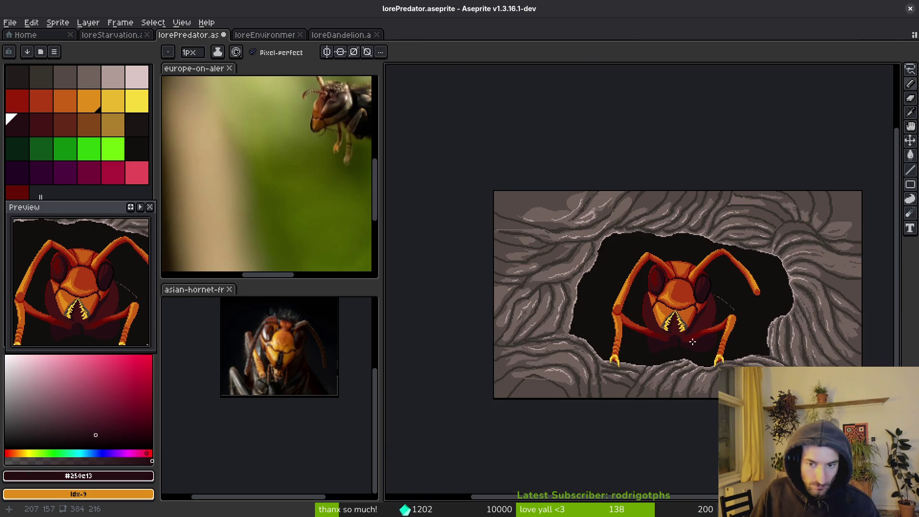
Step: Save the drawing as lorePredator.aseprite
{"action": "key", "text": "v"}
{"action": "key", "text": "b"}
{"action": "key", "text": "ctrl+s"}
{"action": "left_click_drag", "start_coordinate": [700, 339], "coordinate": [636, 320]}
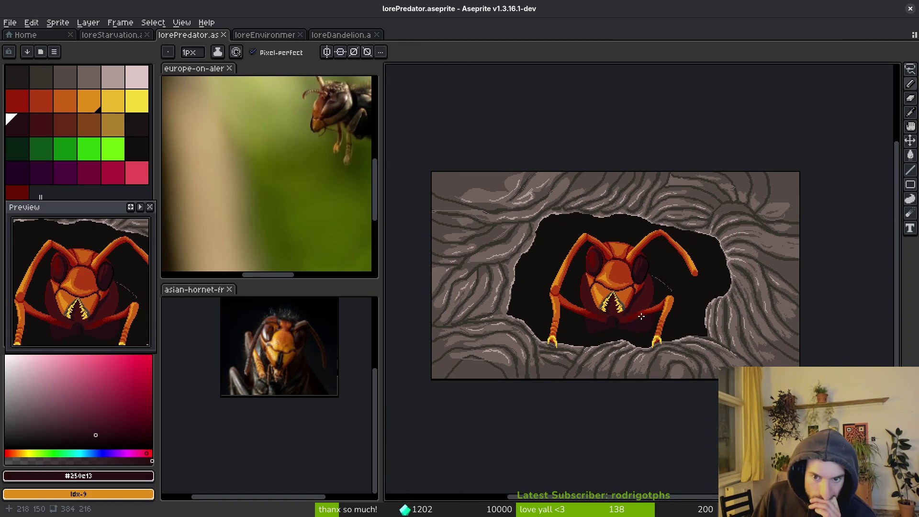
{"action": "scroll", "coordinate": [645, 318], "scroll_direction": "down", "scroll_amount": 1}
{"action": "scroll", "coordinate": [654, 325], "scroll_direction": "up", "scroll_amount": 1}
{"action": "left_click_drag", "start_coordinate": [650, 330], "coordinate": [660, 359]}
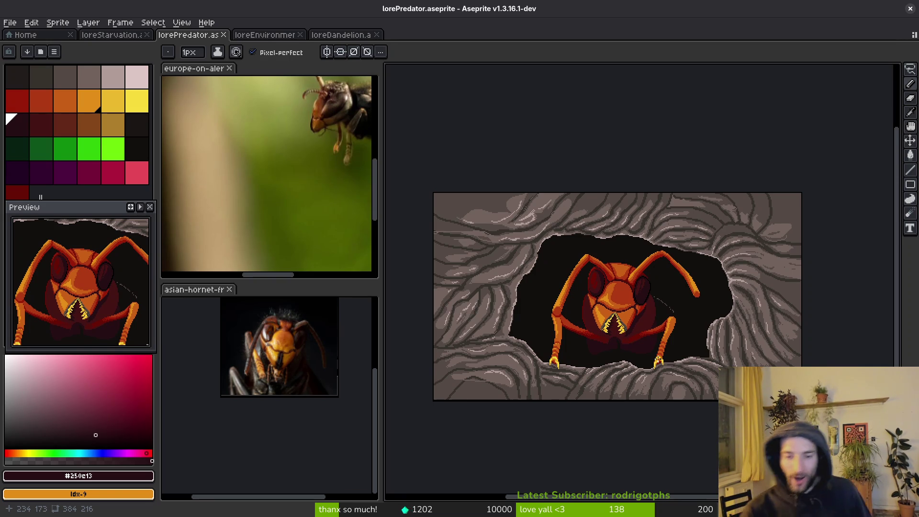
{"action": "scroll", "coordinate": [543, 308], "scroll_direction": "up", "scroll_amount": 5}
{"action": "scroll", "coordinate": [557, 192], "scroll_direction": "down", "scroll_amount": 5}
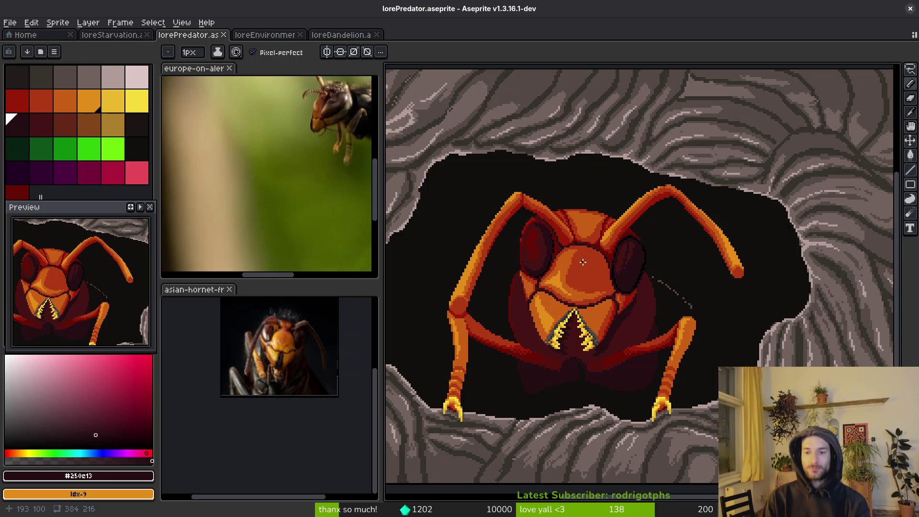
{"action": "scroll", "coordinate": [682, 405], "scroll_direction": "up", "scroll_amount": 4}
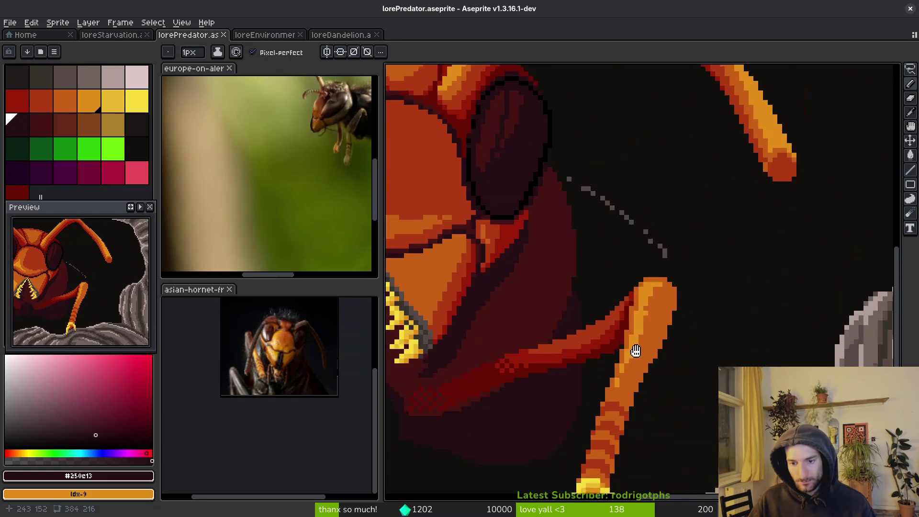
Step: Paint an orange #c96016 pixel and a short red run below the foreleg's edge band
{"action": "key", "text": "alt"}
{"action": "left_click", "coordinate": [662, 243], "text": "alt"}
{"action": "scroll", "coordinate": [662, 243], "scroll_direction": "up", "scroll_amount": 2}
{"action": "left_click", "coordinate": [631, 353]}
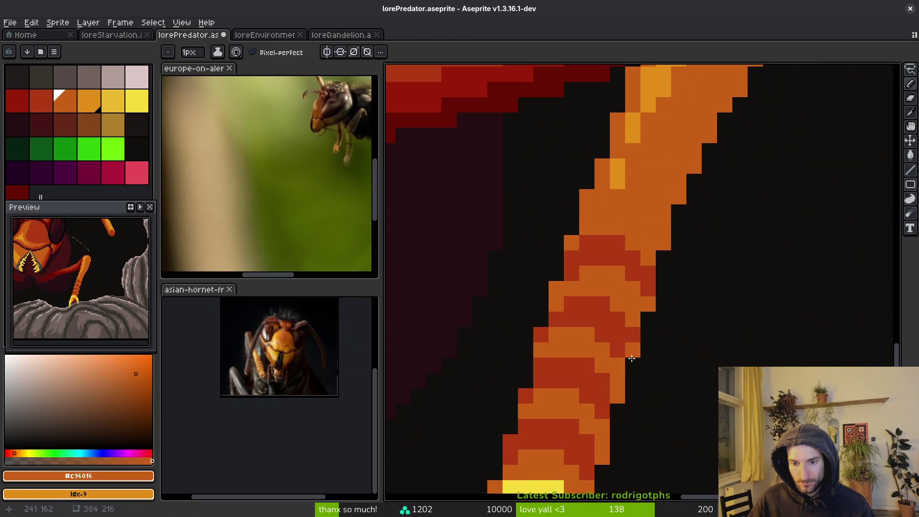
{"action": "left_click", "coordinate": [630, 343], "text": "alt"}
{"action": "left_click_drag", "start_coordinate": [632, 350], "coordinate": [632, 365]}
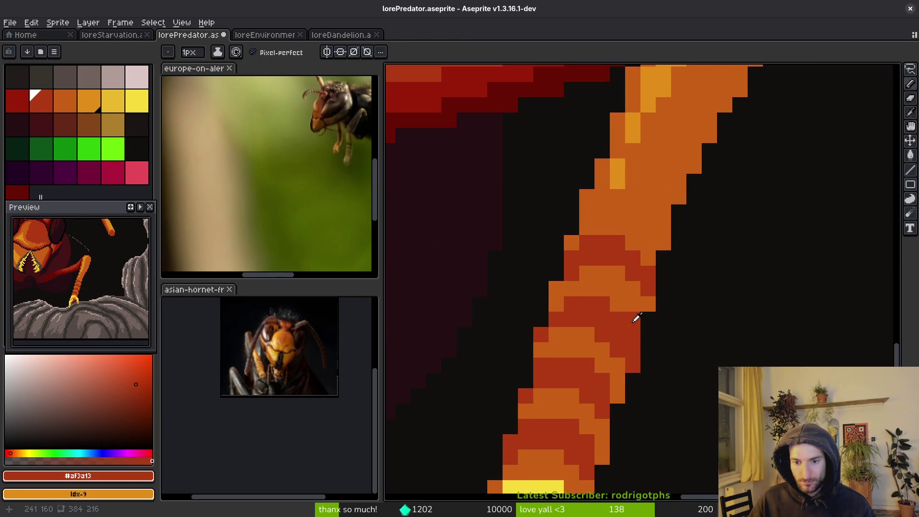
Step: Add orange #c96016 pixels up along the foreleg's right edge
{"action": "left_click", "coordinate": [638, 320], "text": "alt"}
{"action": "left_click", "coordinate": [649, 319]}
{"action": "left_click", "coordinate": [663, 258]}
{"action": "left_click", "coordinate": [679, 227]}
{"action": "left_click", "coordinate": [679, 212]}
{"action": "left_click", "coordinate": [709, 151]}
{"action": "left_click", "coordinate": [725, 120]}
{"action": "left_click", "coordinate": [710, 181]}
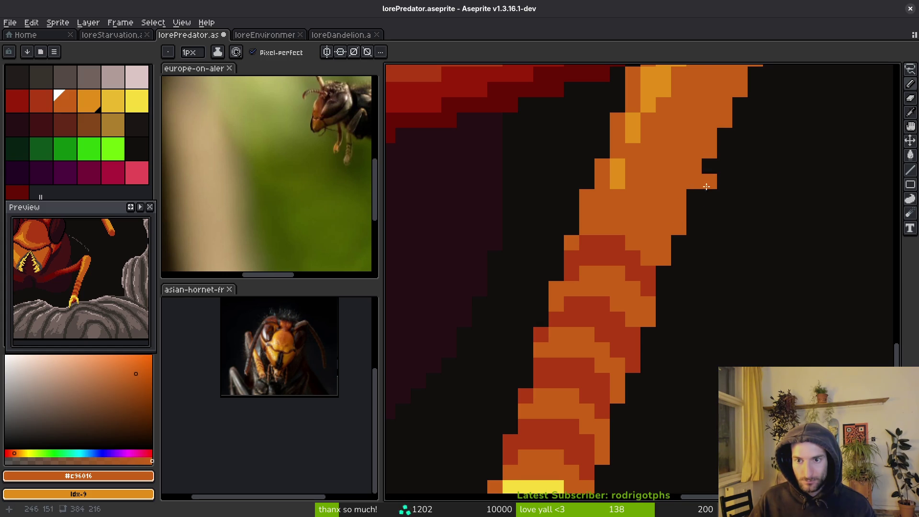
{"action": "scroll", "coordinate": [710, 181], "scroll_direction": "down", "scroll_amount": 4}
{"action": "scroll", "coordinate": [728, 217], "scroll_direction": "up", "scroll_amount": 3}
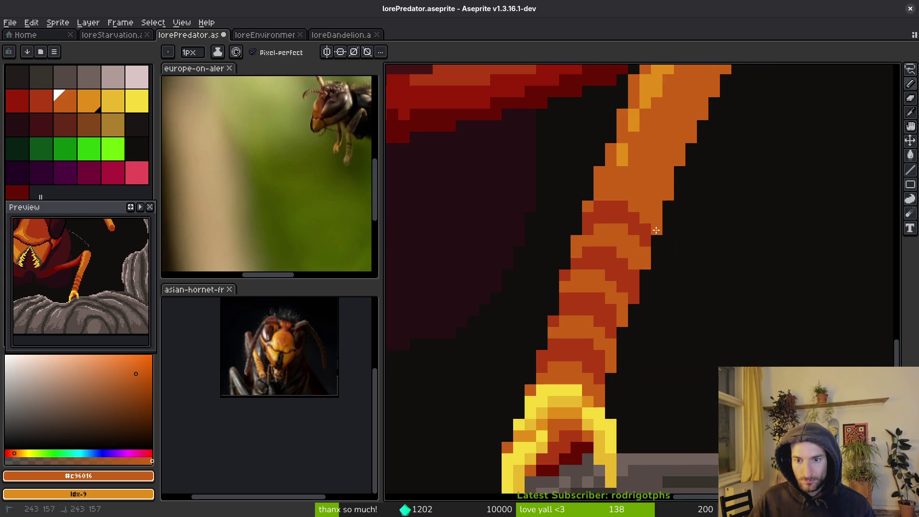
{"action": "scroll", "coordinate": [692, 194], "scroll_direction": "down", "scroll_amount": 3}
{"action": "scroll", "coordinate": [705, 276], "scroll_direction": "up", "scroll_amount": 2}
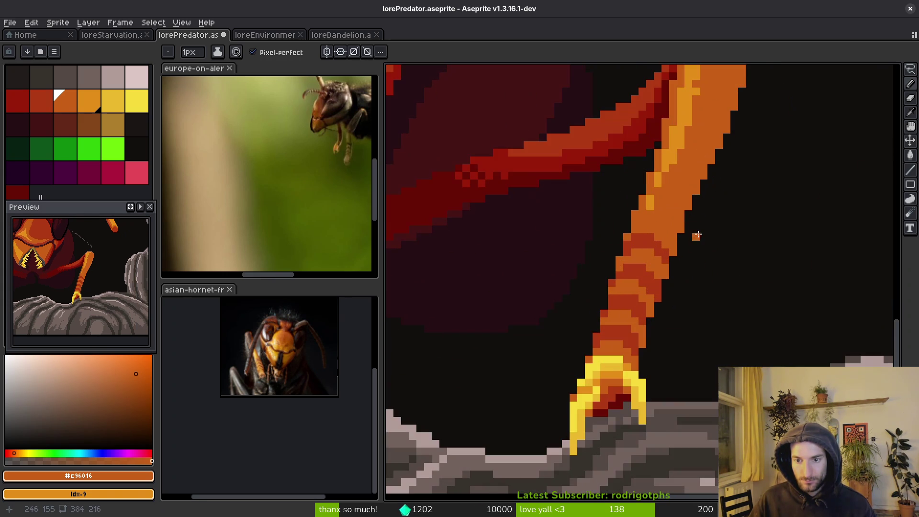
{"action": "scroll", "coordinate": [722, 225], "scroll_direction": "down", "scroll_amount": 2}
{"action": "scroll", "coordinate": [711, 271], "scroll_direction": "up", "scroll_amount": 3}
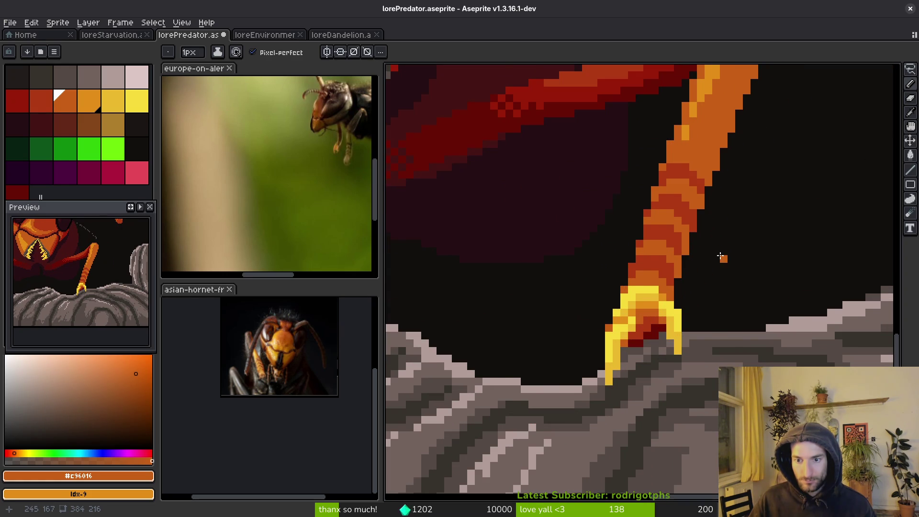
{"action": "scroll", "coordinate": [721, 257], "scroll_direction": "down", "scroll_amount": 2}
{"action": "scroll", "coordinate": [723, 261], "scroll_direction": "down", "scroll_amount": 2}
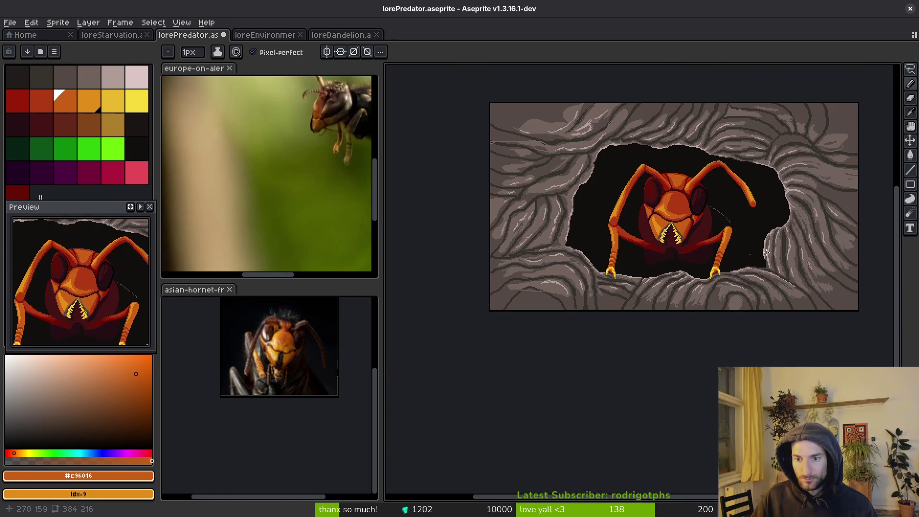
{"action": "scroll", "coordinate": [721, 262], "scroll_direction": "up", "scroll_amount": 2}
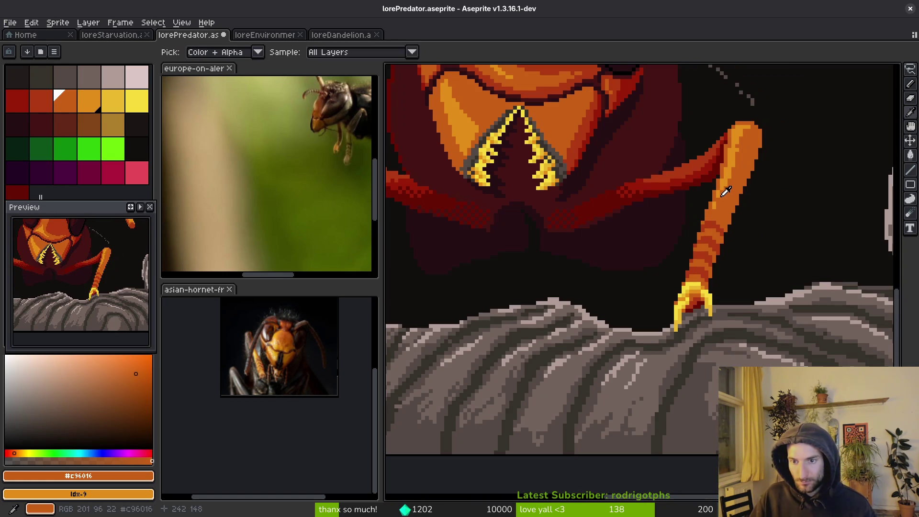
Step: Paint light-orange highlight strokes and dots along the foreleg
{"action": "left_click", "coordinate": [725, 244], "text": "alt"}
{"action": "scroll", "coordinate": [725, 244], "scroll_direction": "up", "scroll_amount": 3}
{"action": "left_click_drag", "start_coordinate": [627, 245], "coordinate": [585, 273]}
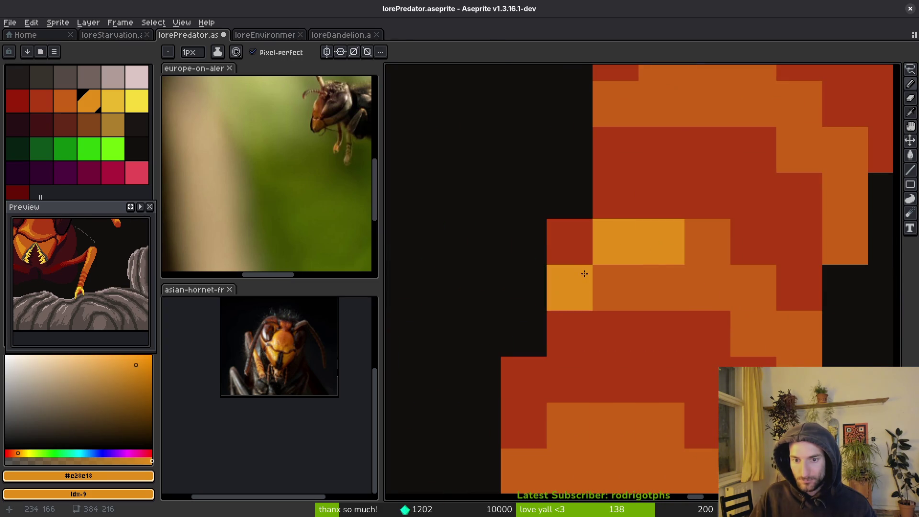
{"action": "mouse_move", "coordinate": [627, 414]}
{"action": "left_mouse_down"}
{"action": "mouse_move", "coordinate": [636, 311]}
{"action": "mouse_move", "coordinate": [529, 375]}
{"action": "left_mouse_up"}
{"action": "scroll", "coordinate": [664, 370], "scroll_direction": "down", "scroll_amount": 3}
{"action": "scroll", "coordinate": [625, 267], "scroll_direction": "up", "scroll_amount": 2}
{"action": "mouse_move", "coordinate": [625, 266]}
{"action": "left_mouse_down"}
{"action": "mouse_move", "coordinate": [657, 261]}
{"action": "mouse_move", "coordinate": [611, 260]}
{"action": "left_mouse_up"}
{"action": "left_click", "coordinate": [589, 285]}
{"action": "left_click", "coordinate": [612, 191]}
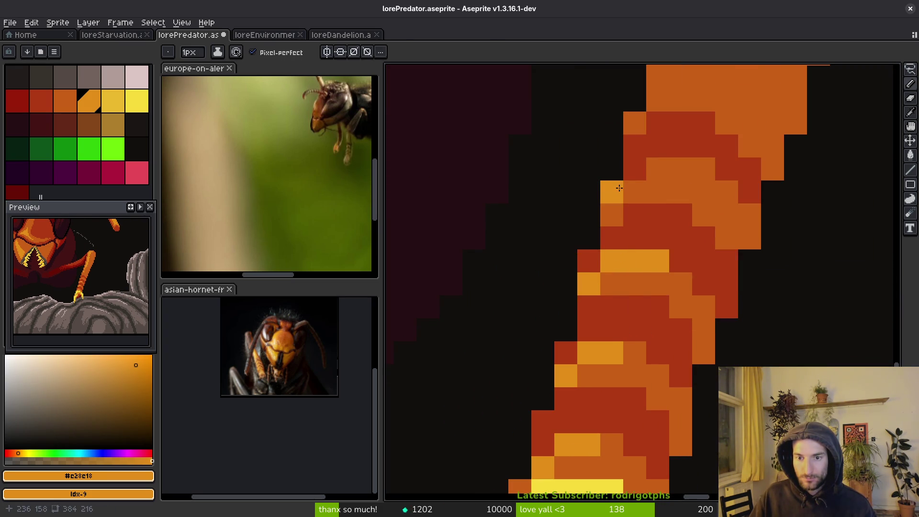
{"action": "left_click", "coordinate": [653, 165]}
{"action": "left_click_drag", "start_coordinate": [695, 170], "coordinate": [671, 245]}
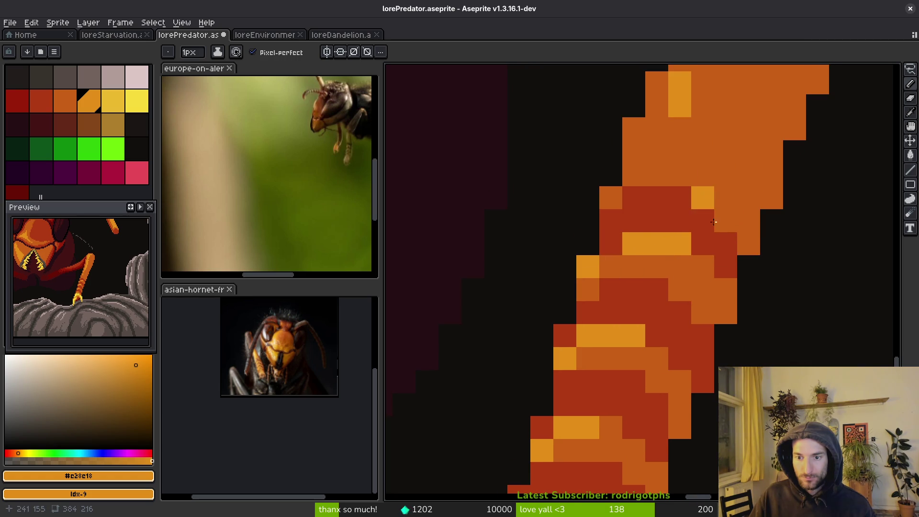
{"action": "scroll", "coordinate": [699, 274], "scroll_direction": "down", "scroll_amount": 5}
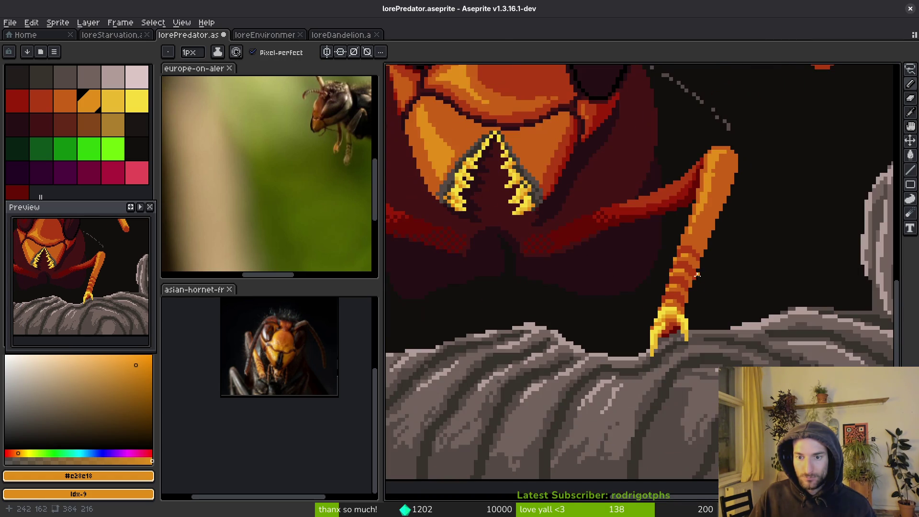
{"action": "scroll", "coordinate": [696, 277], "scroll_direction": "up", "scroll_amount": 5}
{"action": "left_click", "coordinate": [635, 239]}
Step: Touch up the foreleg's band with red #af3a13 pixels
{"action": "left_click", "coordinate": [650, 208], "text": "alt"}
{"action": "left_click", "coordinate": [635, 224]}
{"action": "left_click", "coordinate": [642, 223], "text": "alt"}
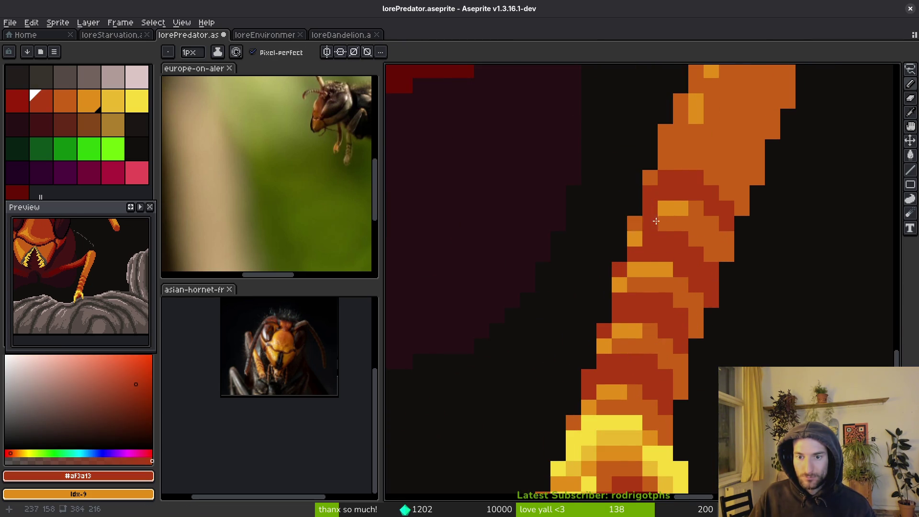
{"action": "scroll", "coordinate": [718, 246], "scroll_direction": "down", "scroll_amount": 5}
{"action": "scroll", "coordinate": [719, 245], "scroll_direction": "up", "scroll_amount": 5}
{"action": "left_click", "coordinate": [722, 224], "text": "alt"}
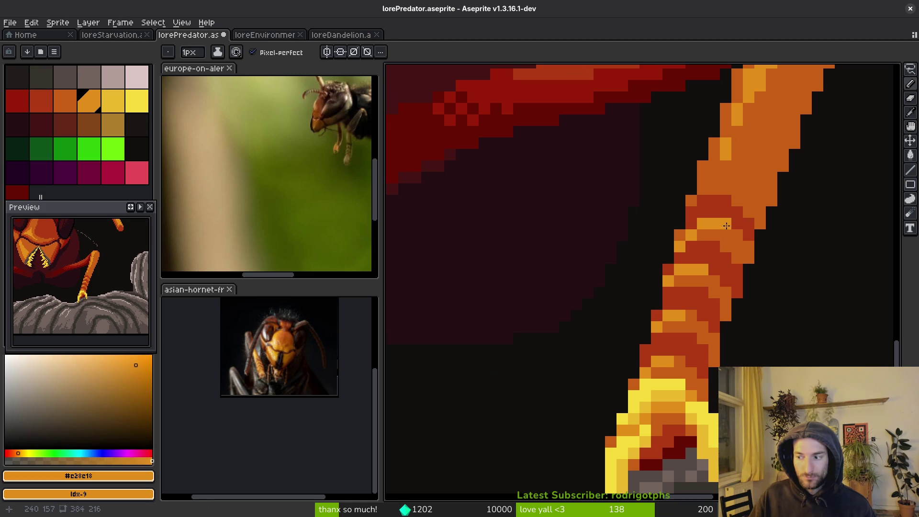
{"action": "scroll", "coordinate": [734, 250], "scroll_direction": "down", "scroll_amount": 2}
{"action": "scroll", "coordinate": [718, 216], "scroll_direction": "up", "scroll_amount": 2}
Step: Save the artwork
{"action": "key", "text": "ctrl+s"}
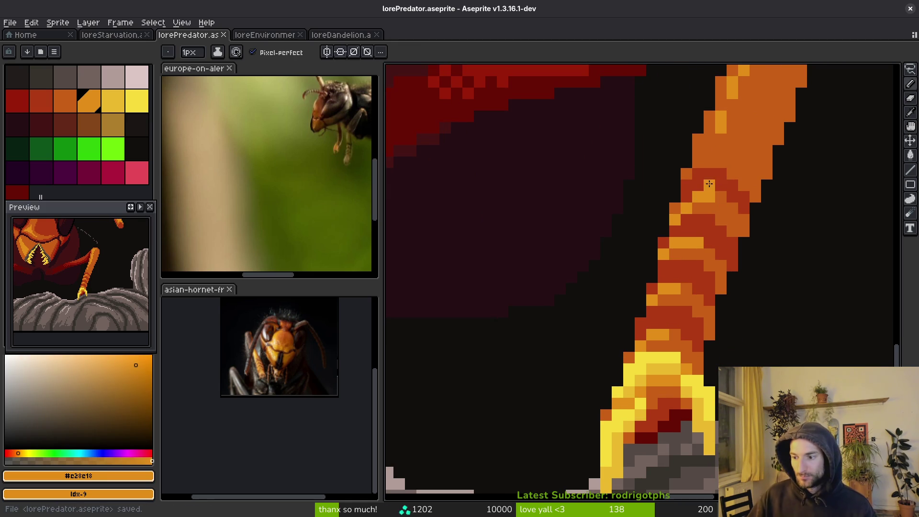
{"action": "scroll", "coordinate": [692, 237], "scroll_direction": "down", "scroll_amount": 5}
{"action": "scroll", "coordinate": [692, 237], "scroll_direction": "up", "scroll_amount": 4}
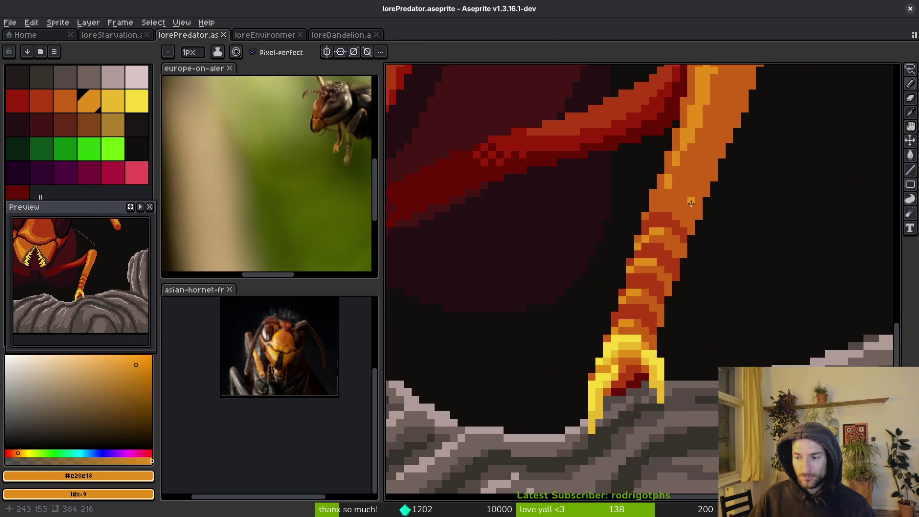
{"action": "scroll", "coordinate": [669, 207], "scroll_direction": "up", "scroll_amount": 3}
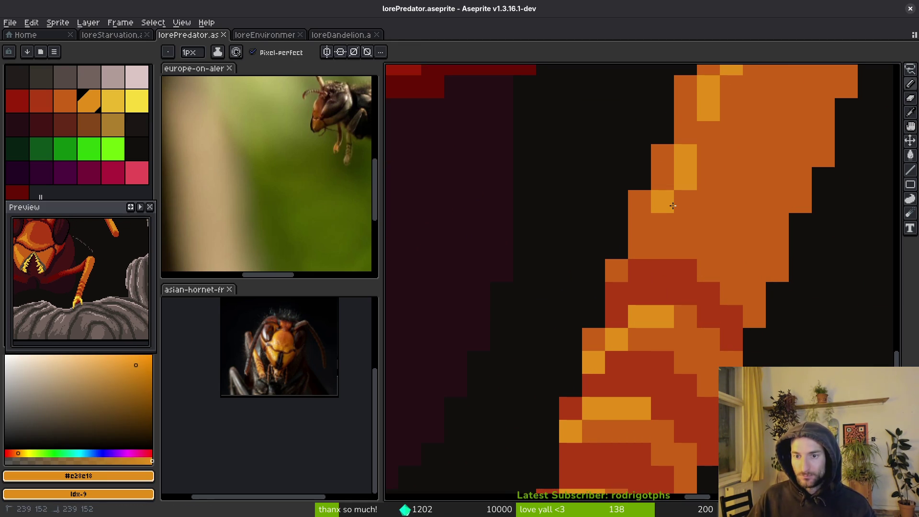
Step: Add a darker orange #c96016 pixel on the leg and nudge the view right
{"action": "left_click", "coordinate": [675, 206], "text": "alt"}
{"action": "scroll", "coordinate": [673, 206], "scroll_direction": "down", "scroll_amount": 3}
{"action": "scroll", "coordinate": [718, 201], "scroll_direction": "up", "scroll_amount": 2}
{"action": "left_click", "coordinate": [718, 189]}
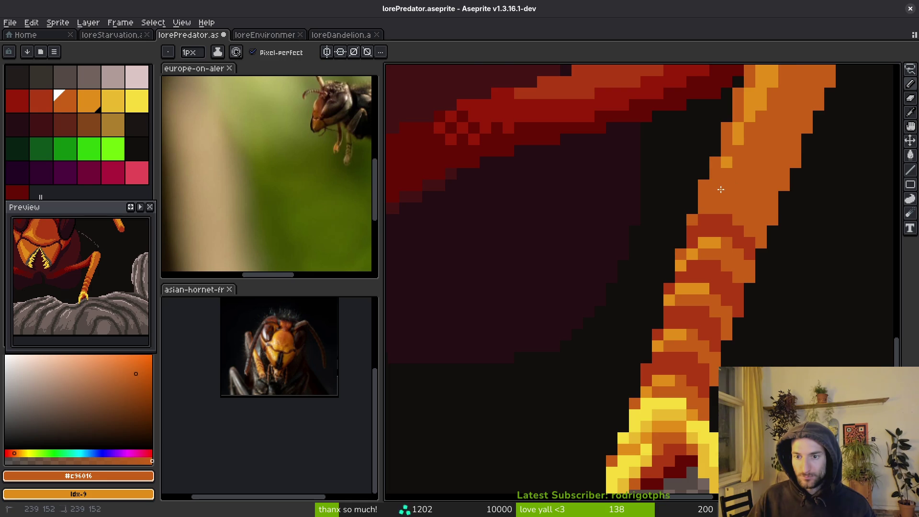
{"action": "scroll", "coordinate": [718, 190], "scroll_direction": "down", "scroll_amount": 4}
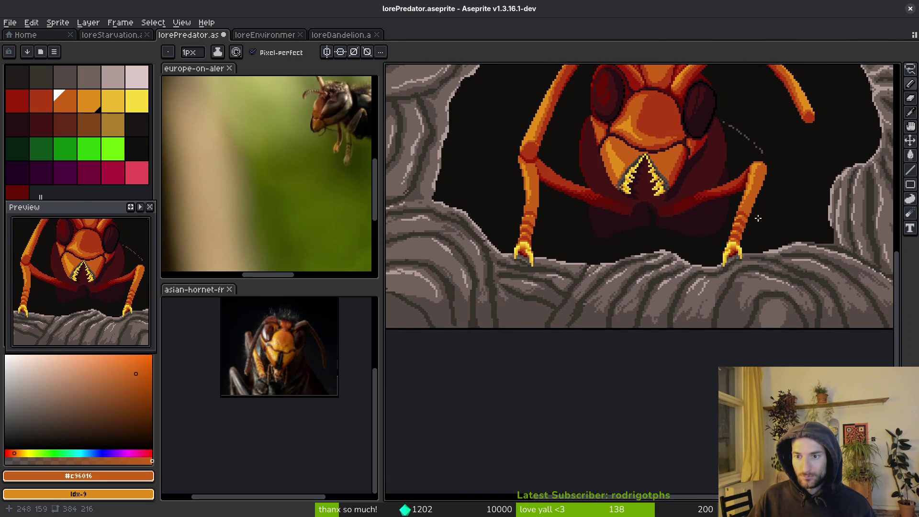
{"action": "scroll", "coordinate": [688, 188], "scroll_direction": "down", "scroll_amount": 3}
{"action": "scroll", "coordinate": [699, 220], "scroll_direction": "up", "scroll_amount": 2}
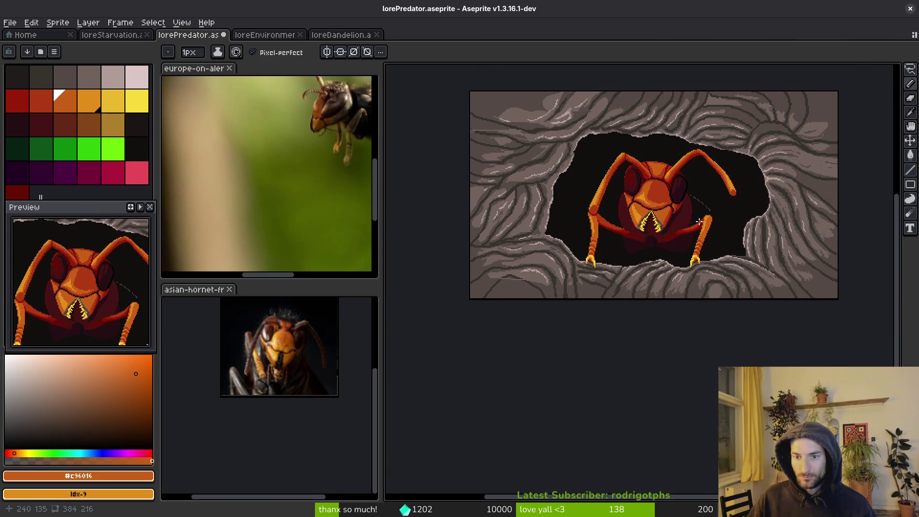
{"action": "left_click_drag", "start_coordinate": [682, 222], "coordinate": [694, 223]}
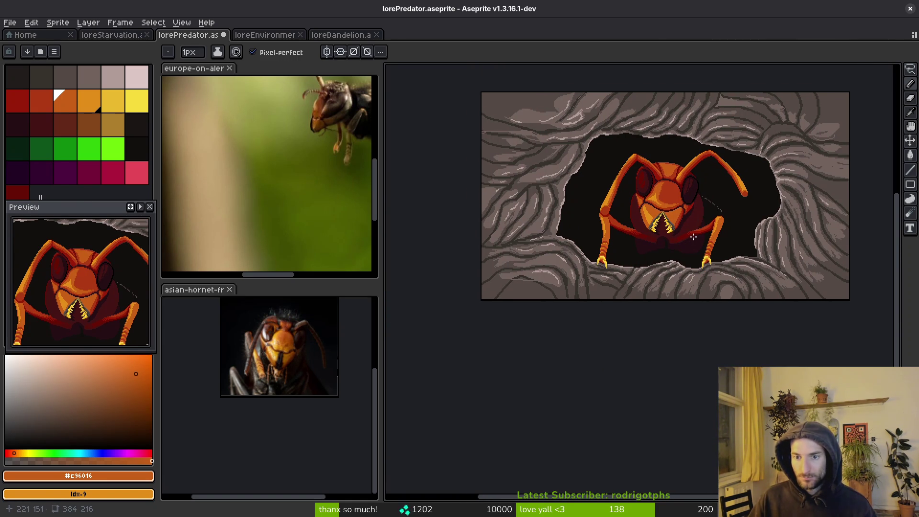
Step: Darken the head's red area and seam with #431414, including a diagonal line between head plates
{"action": "scroll", "coordinate": [693, 231], "scroll_direction": "up", "scroll_amount": 4}
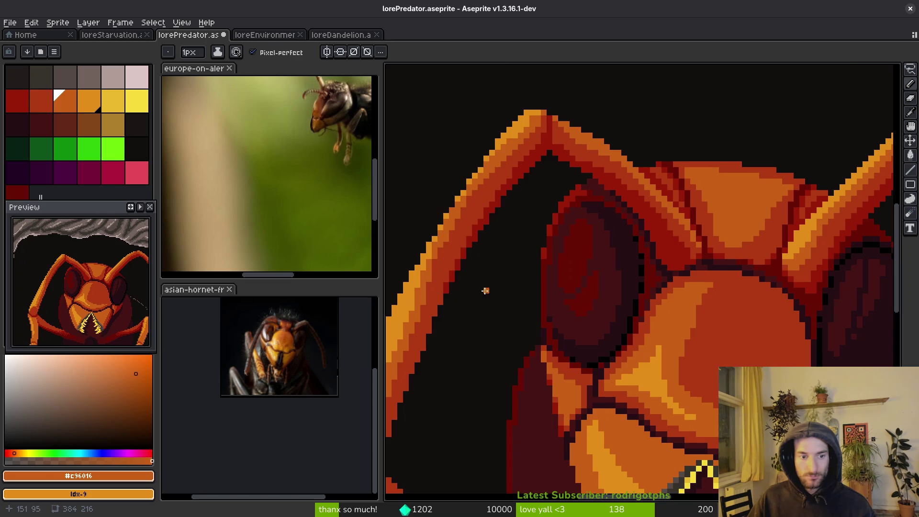
{"action": "scroll", "coordinate": [794, 276], "scroll_direction": "up", "scroll_amount": 2}
{"action": "left_click", "coordinate": [735, 267], "text": "alt"}
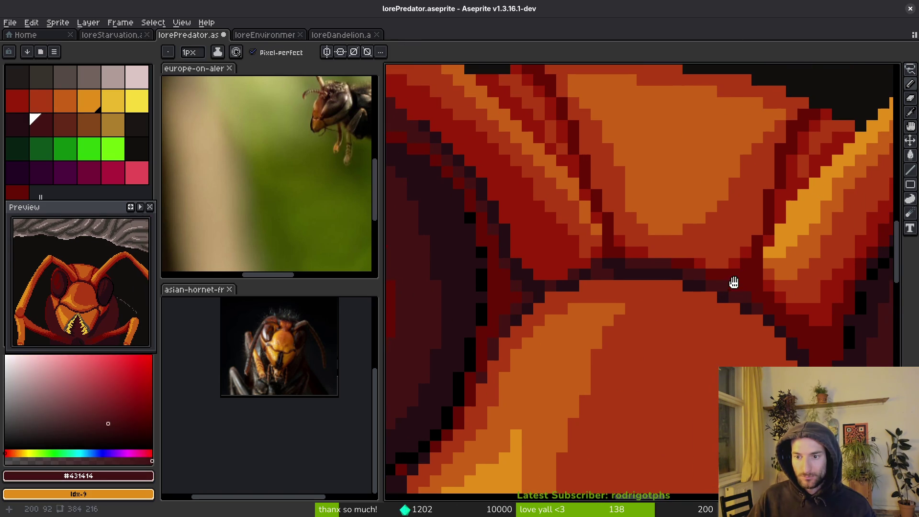
{"action": "left_click_drag", "start_coordinate": [763, 256], "coordinate": [748, 283]}
{"action": "left_click", "coordinate": [781, 196]}
{"action": "left_click", "coordinate": [826, 113]}
{"action": "left_click", "coordinate": [815, 137]}
{"action": "left_click", "coordinate": [803, 146]}
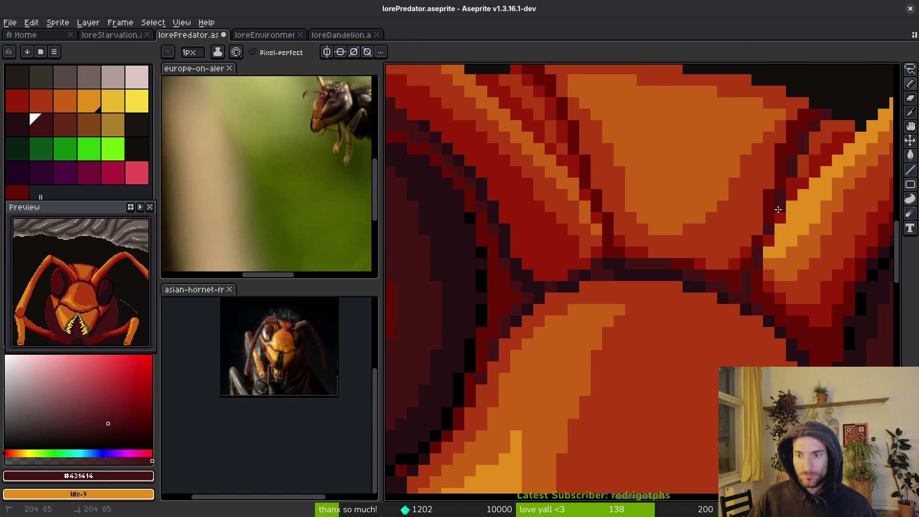
{"action": "scroll", "coordinate": [595, 216], "scroll_direction": "up", "scroll_amount": 3}
{"action": "scroll", "coordinate": [595, 215], "scroll_direction": "left", "scroll_amount": 2}
{"action": "left_click_drag", "start_coordinate": [575, 150], "coordinate": [593, 173]}
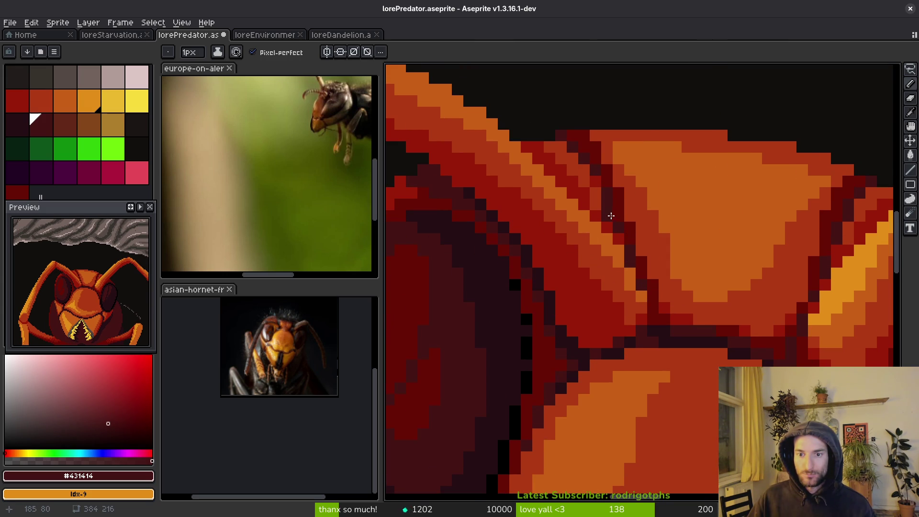
Step: Sample the deep red #680d05 and dark #431414, then save lorePredator.aseprite
{"action": "scroll", "coordinate": [670, 250], "scroll_direction": "down", "scroll_amount": 3}
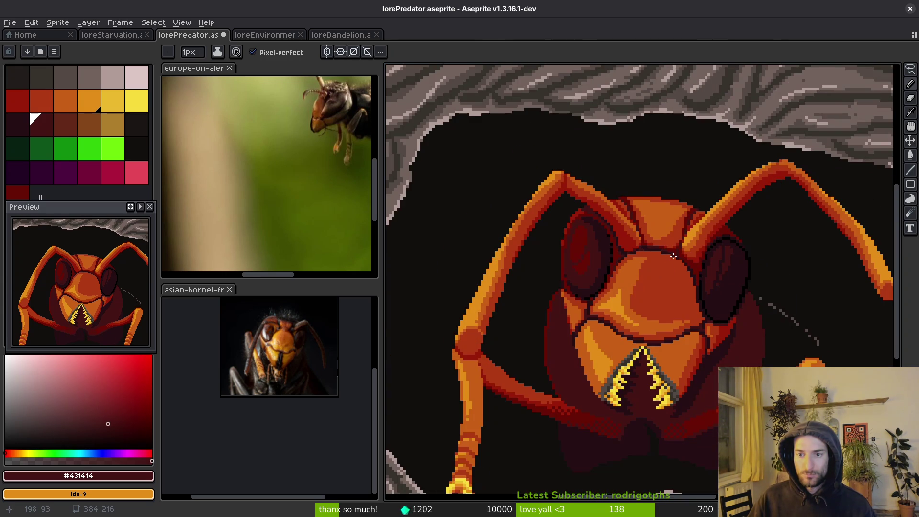
{"action": "scroll", "coordinate": [670, 256], "scroll_direction": "up", "scroll_amount": 3}
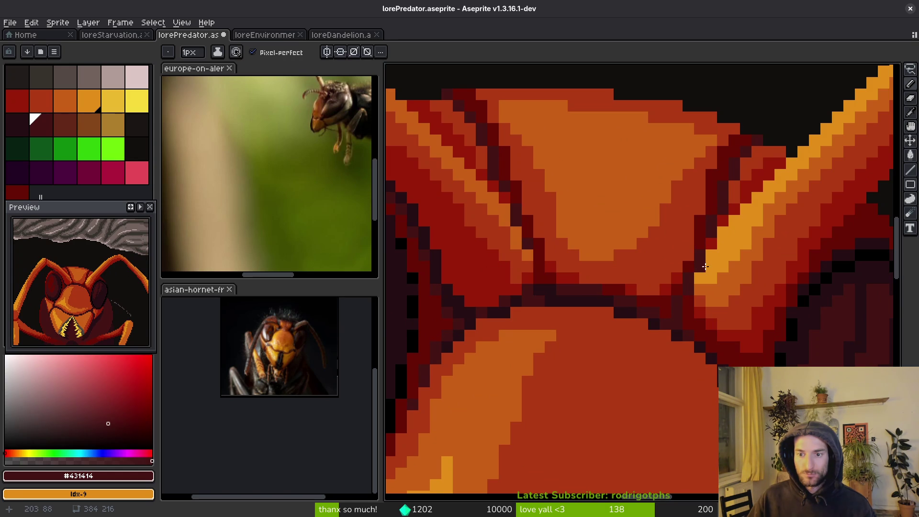
{"action": "scroll", "coordinate": [709, 242], "scroll_direction": "down", "scroll_amount": 3}
{"action": "scroll", "coordinate": [704, 292], "scroll_direction": "up", "scroll_amount": 2}
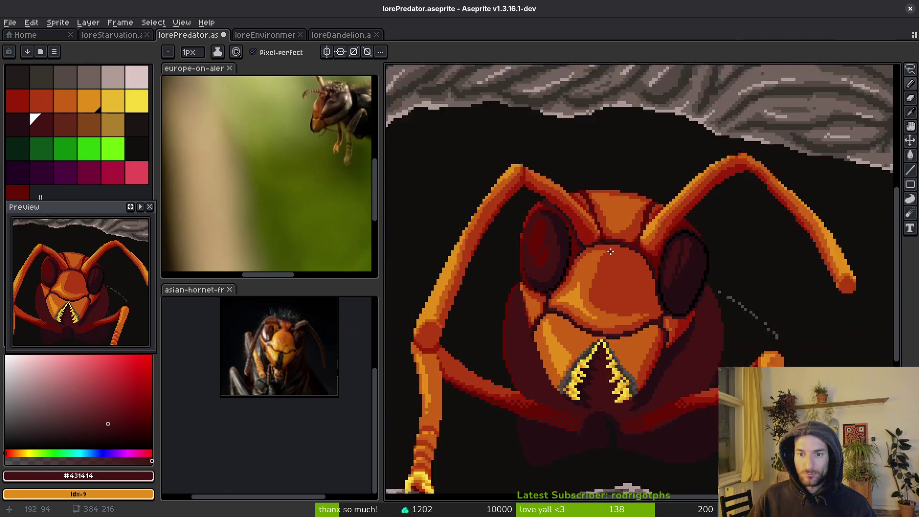
{"action": "scroll", "coordinate": [617, 240], "scroll_direction": "up", "scroll_amount": 1}
{"action": "scroll", "coordinate": [604, 230], "scroll_direction": "up", "scroll_amount": 1}
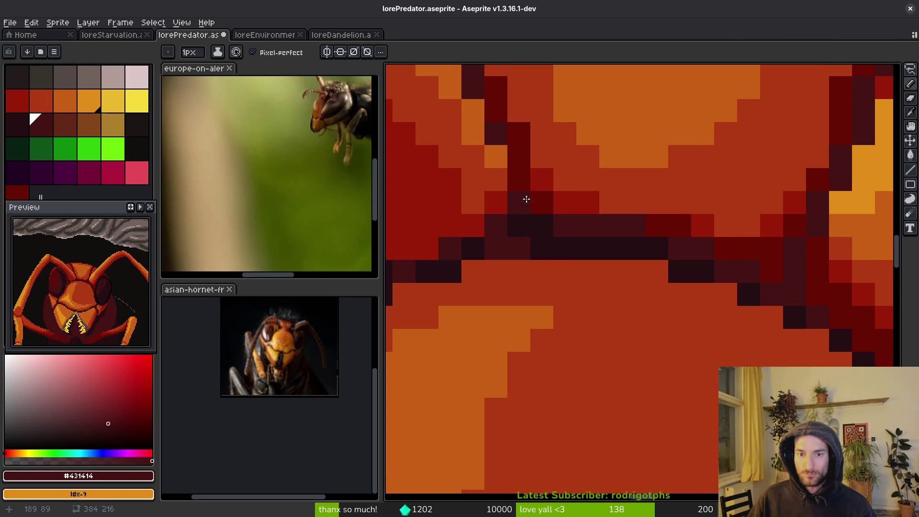
{"action": "left_click", "coordinate": [788, 272], "text": "alt"}
{"action": "left_click", "coordinate": [797, 249], "text": "alt"}
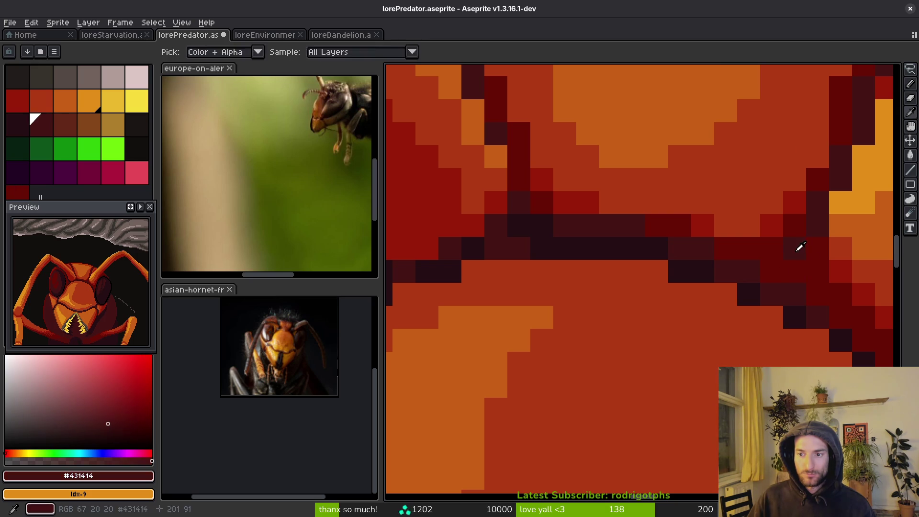
{"action": "scroll", "coordinate": [761, 292], "scroll_direction": "down", "scroll_amount": 3}
{"action": "key", "text": "ctrl+s"}
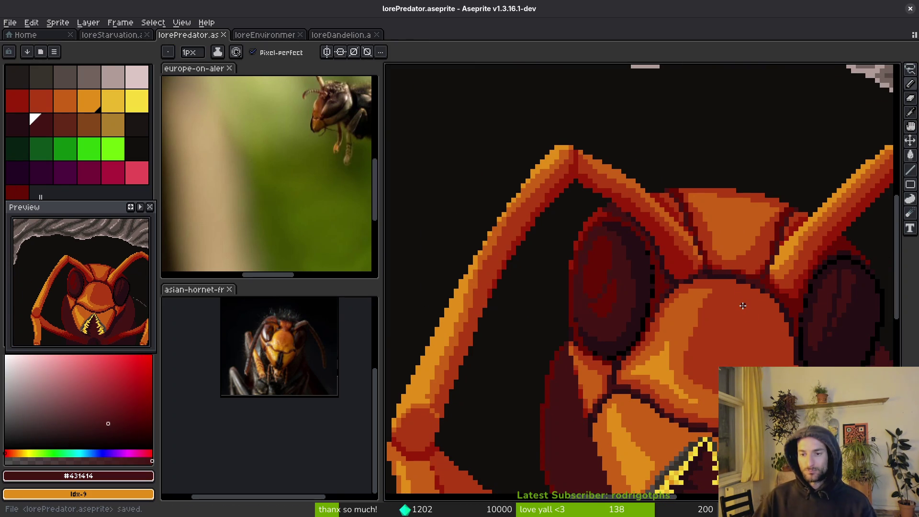
{"action": "scroll", "coordinate": [622, 278], "scroll_direction": "up", "scroll_amount": 3}
Step: Add a near-black #250c13 seam pixel and very dark maroon pixels by the right eye
{"action": "left_click", "coordinate": [621, 266], "text": "alt"}
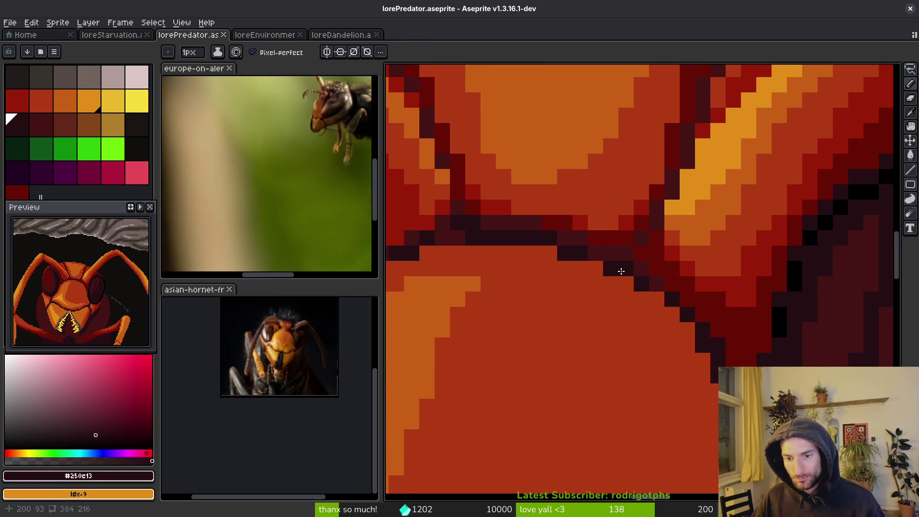
{"action": "left_click", "coordinate": [672, 316]}
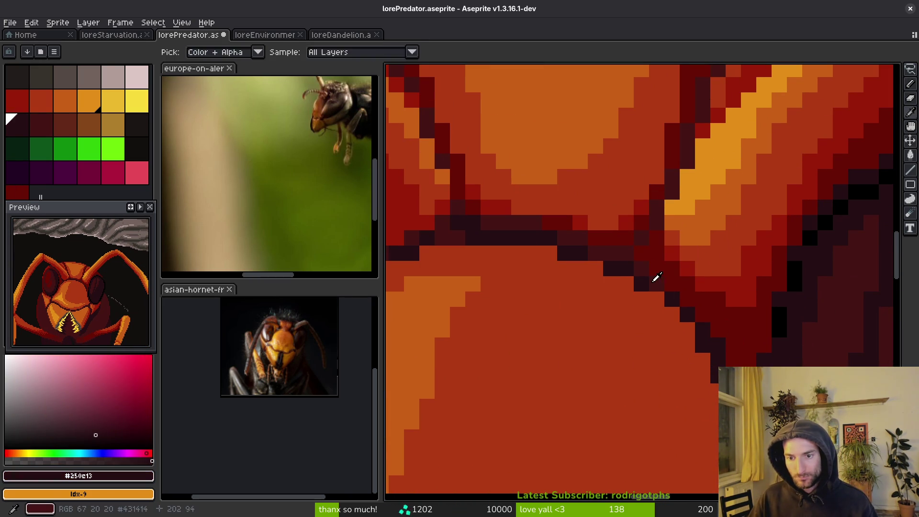
{"action": "left_click", "coordinate": [688, 302], "text": "alt"}
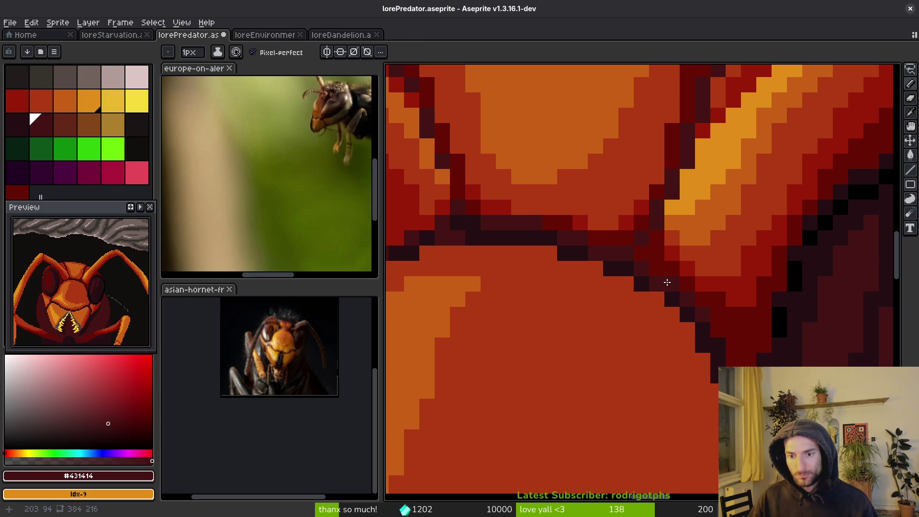
{"action": "scroll", "coordinate": [667, 282], "scroll_direction": "down", "scroll_amount": 4}
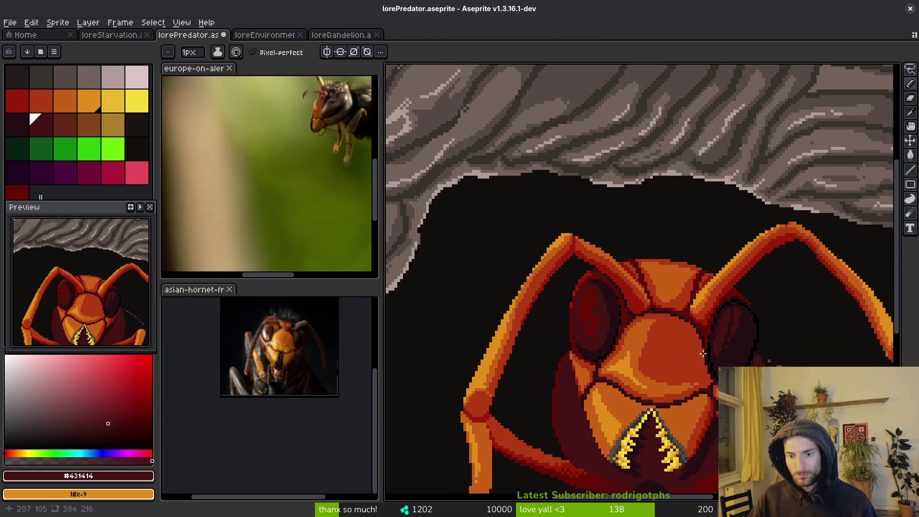
{"action": "scroll", "coordinate": [705, 353], "scroll_direction": "up", "scroll_amount": 4}
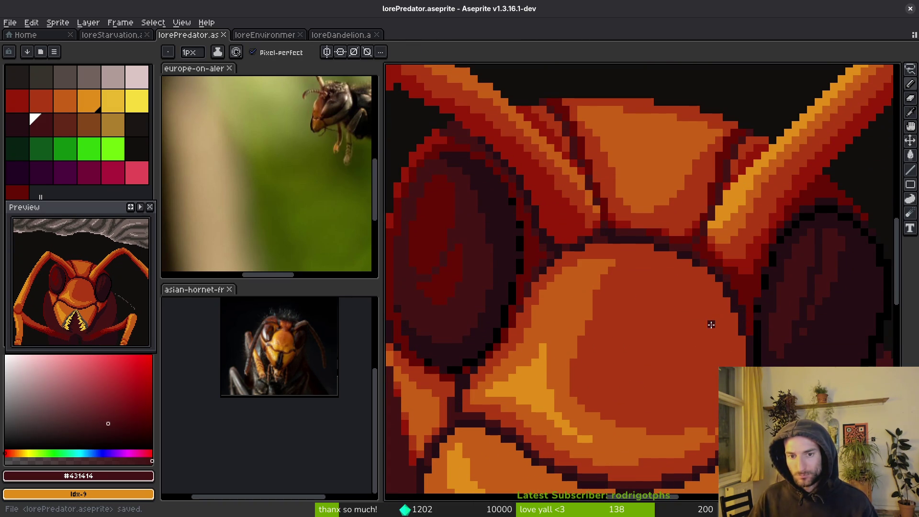
{"action": "left_click", "coordinate": [756, 277], "text": "alt"}
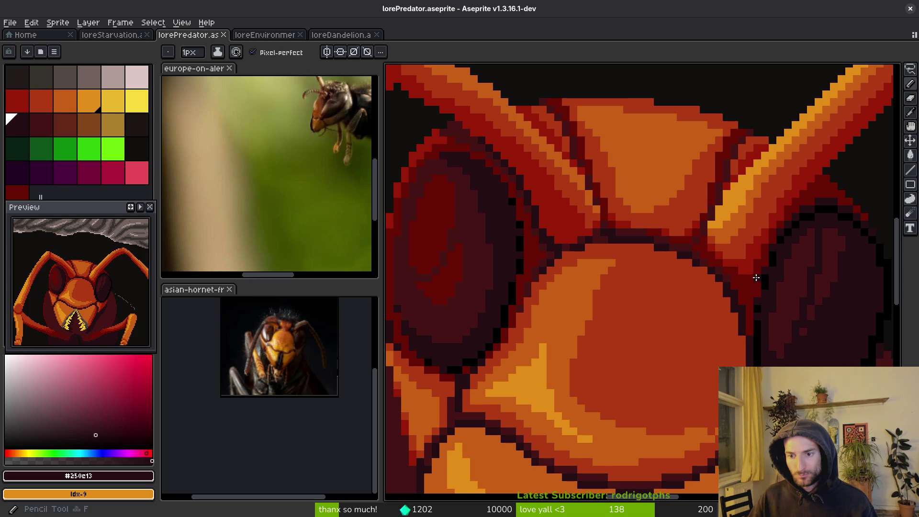
{"action": "left_click", "coordinate": [738, 285]}
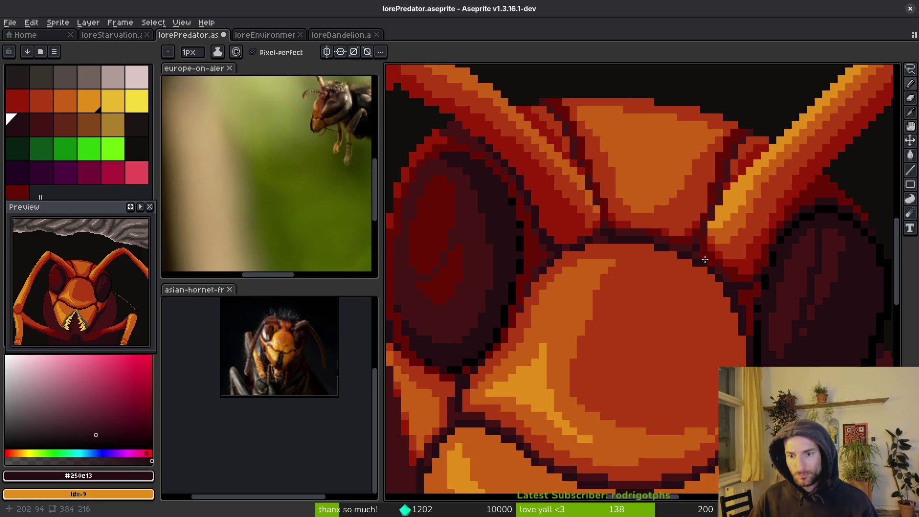
{"action": "scroll", "coordinate": [712, 265], "scroll_direction": "down", "scroll_amount": 3}
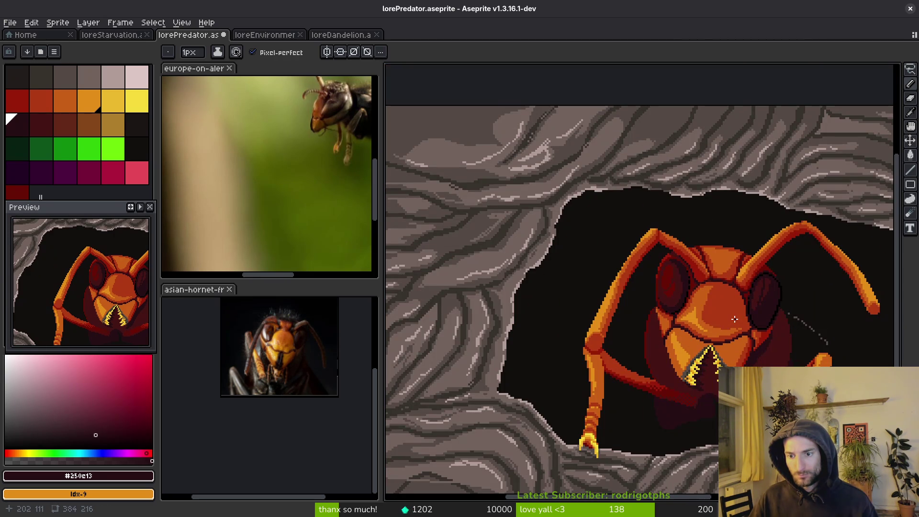
Step: Draw #431414 dark red diagonal strokes along the edge between the right antenna and eye
{"action": "left_click_drag", "start_coordinate": [740, 313], "coordinate": [586, 273]}
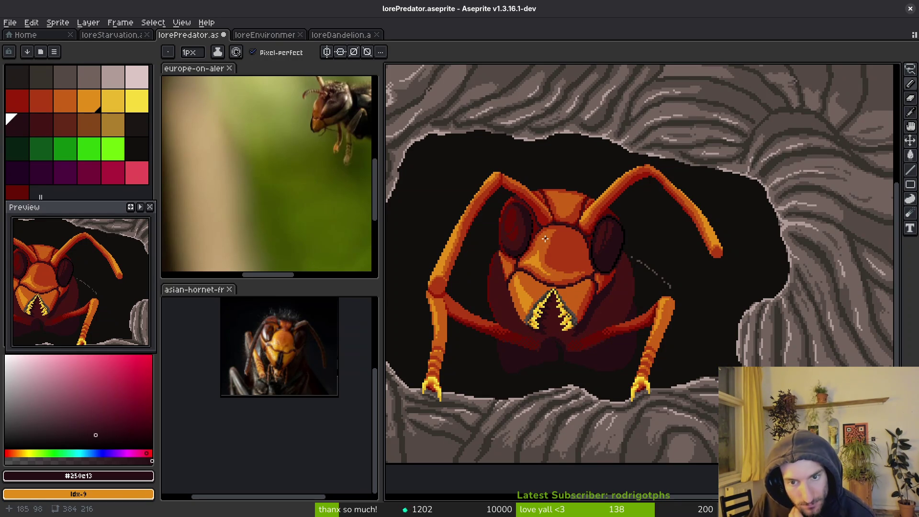
{"action": "scroll", "coordinate": [630, 204], "scroll_direction": "up", "scroll_amount": 3}
{"action": "key", "text": "alt"}
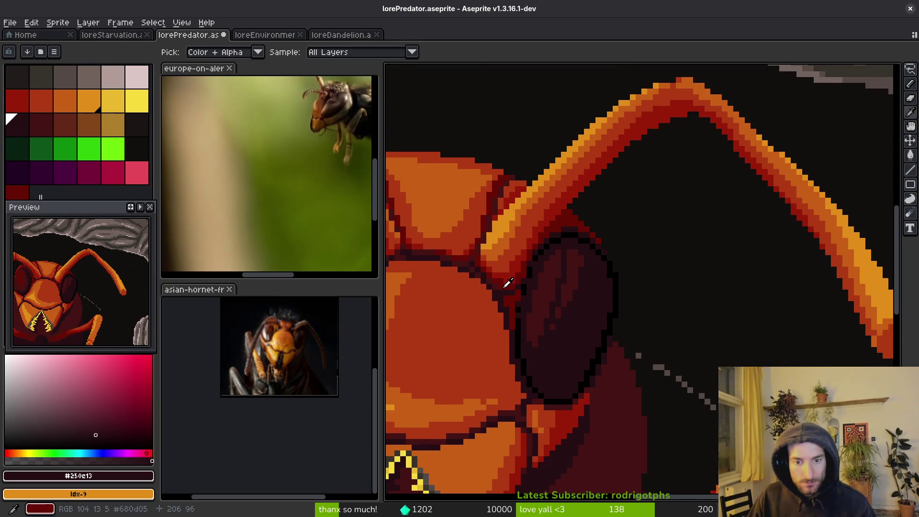
{"action": "left_click", "coordinate": [497, 277]}
{"action": "scroll", "coordinate": [545, 213], "scroll_direction": "up", "scroll_amount": 2}
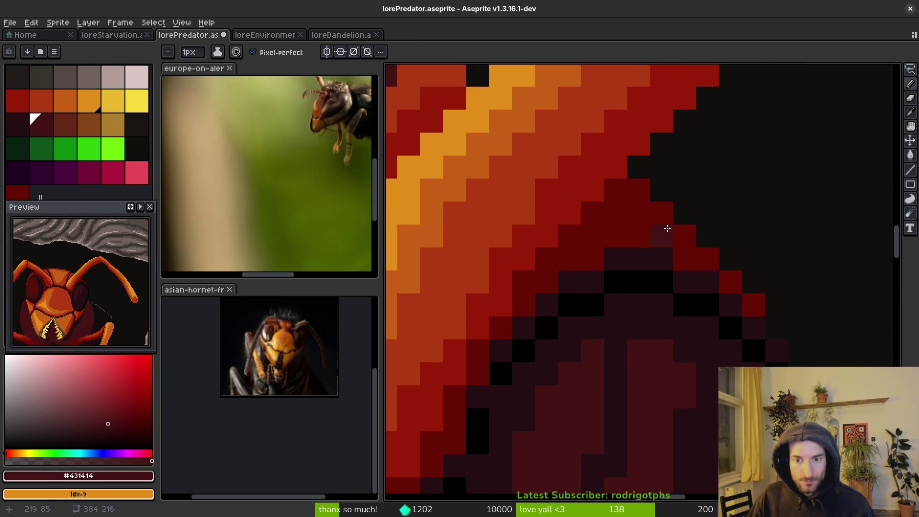
{"action": "left_click_drag", "start_coordinate": [655, 211], "coordinate": [565, 261]}
{"action": "left_click_drag", "start_coordinate": [519, 304], "coordinate": [478, 358]}
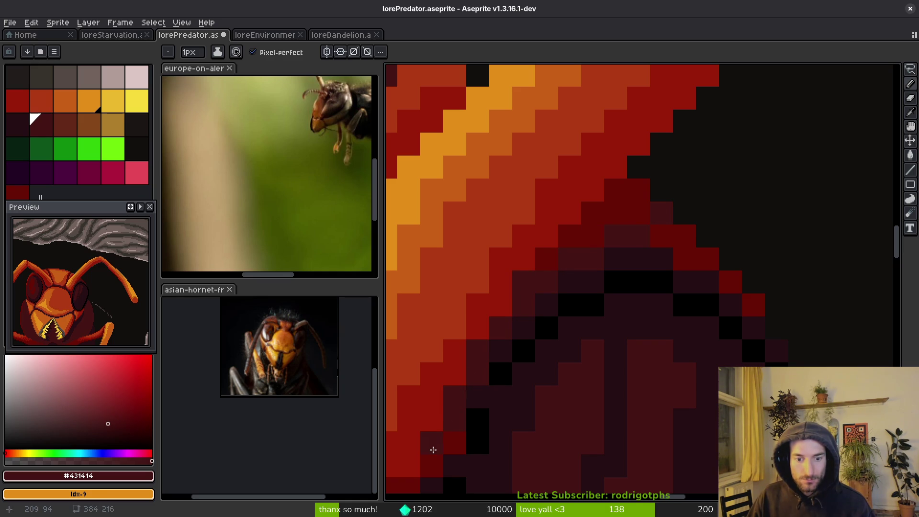
{"action": "left_click_drag", "start_coordinate": [546, 258], "coordinate": [567, 244]}
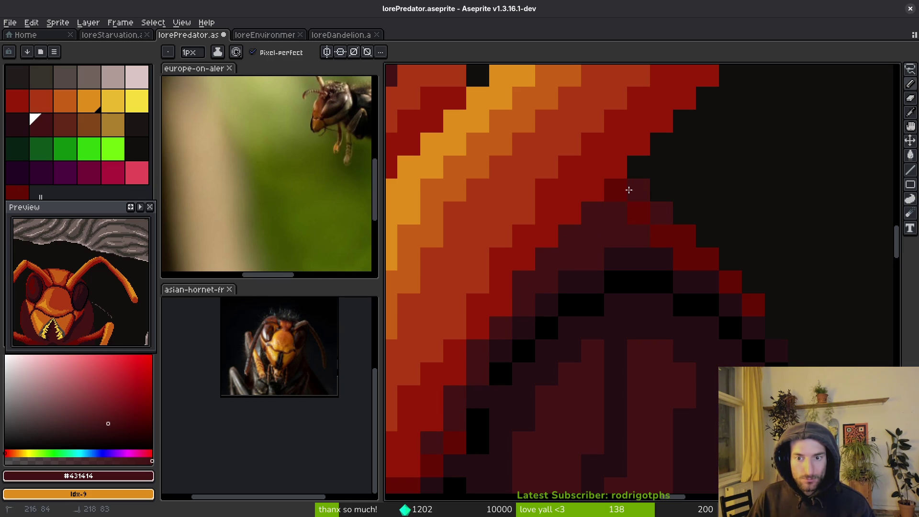
Step: Zoom back out and sample black from the eye outline
{"action": "scroll", "coordinate": [638, 208], "scroll_direction": "down", "scroll_amount": 6}
{"action": "scroll", "coordinate": [686, 291], "scroll_direction": "up", "scroll_amount": 3}
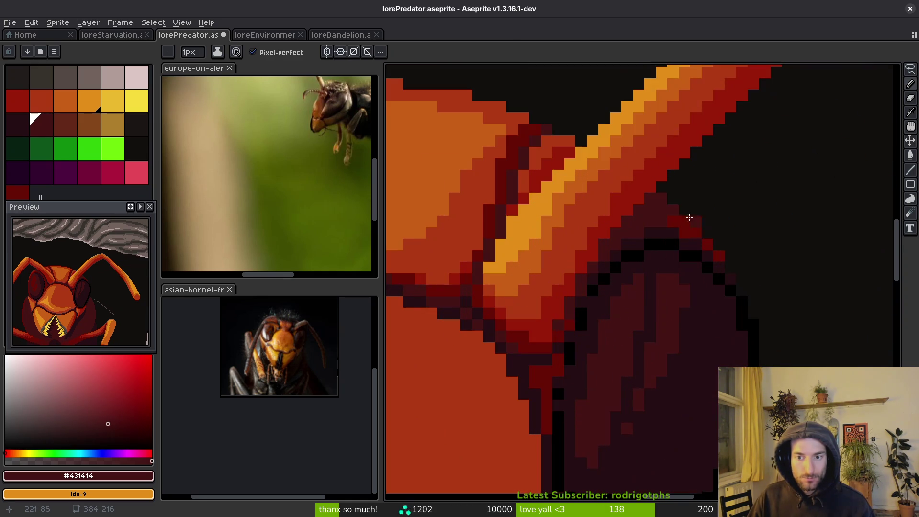
{"action": "scroll", "coordinate": [689, 221], "scroll_direction": "down", "scroll_amount": 4}
{"action": "scroll", "coordinate": [695, 300], "scroll_direction": "down", "scroll_amount": 1}
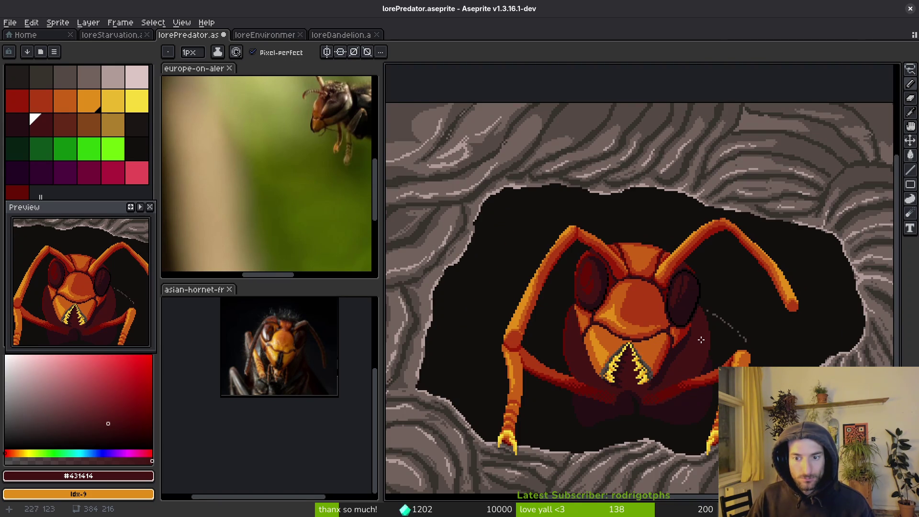
{"action": "scroll", "coordinate": [702, 331], "scroll_direction": "up", "scroll_amount": 1}
{"action": "left_click", "coordinate": [680, 283], "text": "alt"}
Step: Fill the right eye's lower band with near-black #120F0C, then return to Pencil with #250c13
{"action": "scroll", "coordinate": [680, 285], "scroll_direction": "up", "scroll_amount": 1}
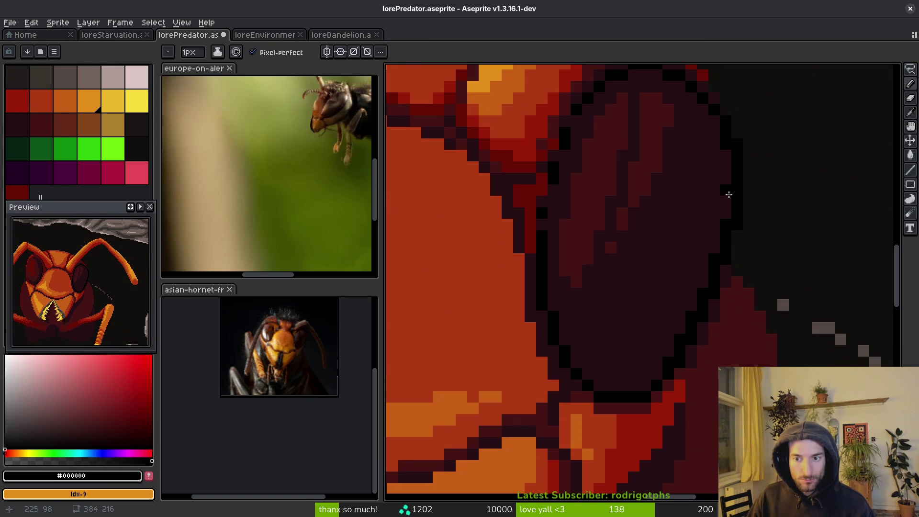
{"action": "left_click", "coordinate": [753, 226], "text": "alt"}
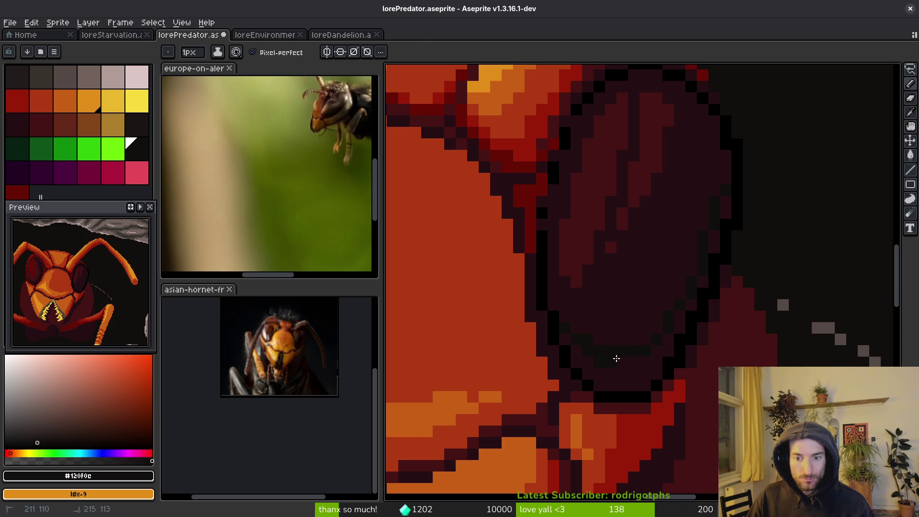
{"action": "key", "text": "g"}
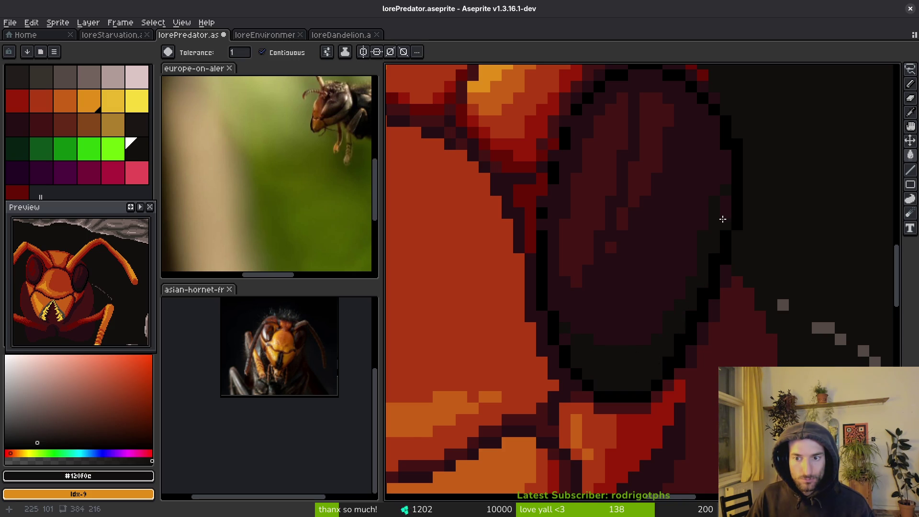
{"action": "key", "text": "b"}
{"action": "left_click", "coordinate": [708, 194], "text": "alt"}
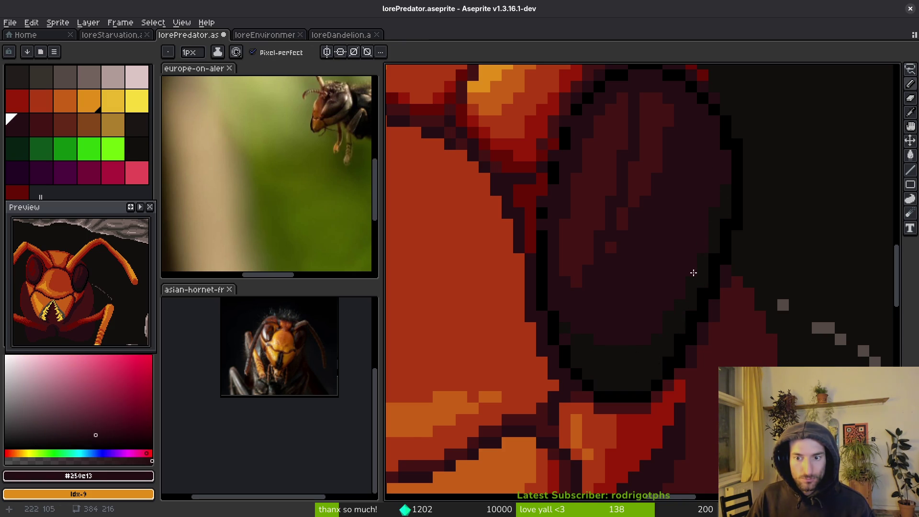
{"action": "left_click", "coordinate": [589, 337], "text": "alt"}
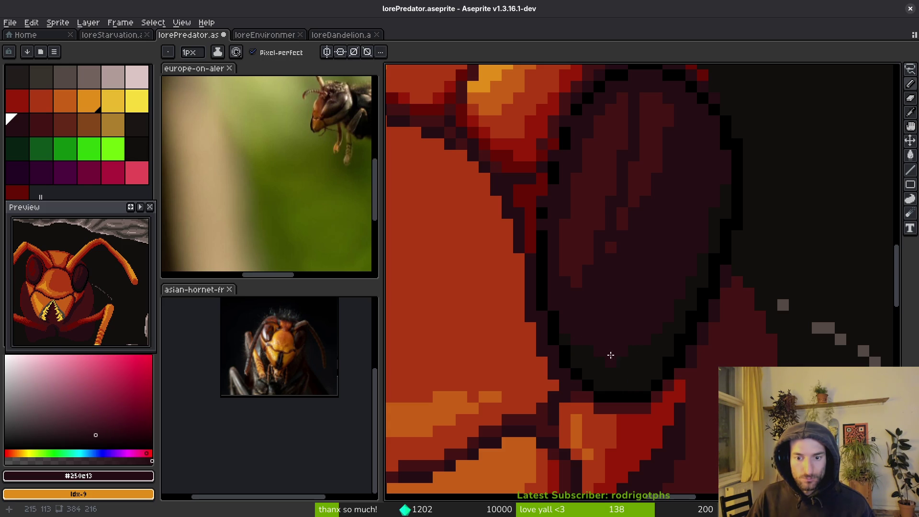
{"action": "scroll", "coordinate": [622, 337], "scroll_direction": "down", "scroll_amount": 5}
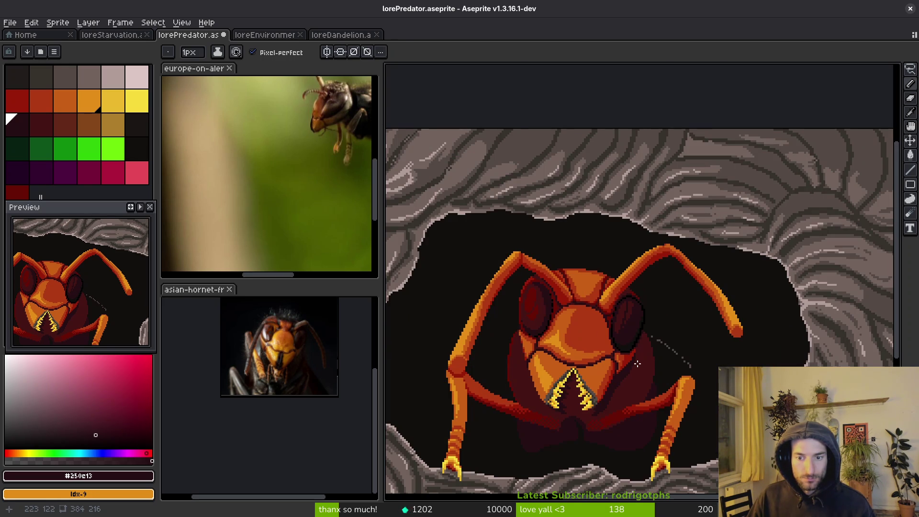
Step: Save lorePredator.aseprite
{"action": "scroll", "coordinate": [639, 306], "scroll_direction": "up", "scroll_amount": 4}
{"action": "scroll", "coordinate": [660, 340], "scroll_direction": "down", "scroll_amount": 5}
{"action": "key", "text": "ctrl+s"}
{"action": "scroll", "coordinate": [644, 361], "scroll_direction": "up", "scroll_amount": 1}
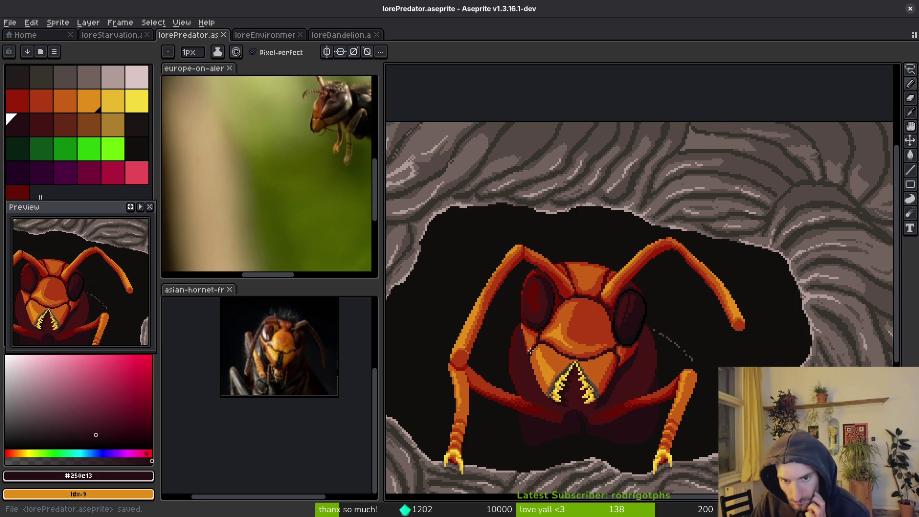
{"action": "scroll", "coordinate": [532, 322], "scroll_direction": "up", "scroll_amount": 5}
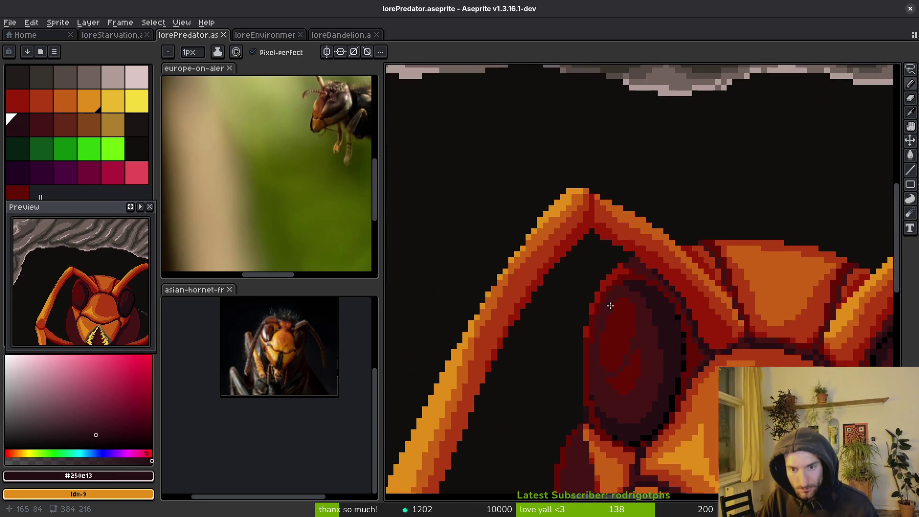
Step: Place bright #981b08 and darker #680d05 red pixels on the left eye's outer edge, adjusting with undo/redo
{"action": "left_click", "coordinate": [626, 276], "text": "alt"}
{"action": "key", "text": "ctrl+z"}
{"action": "left_click", "coordinate": [614, 268]}
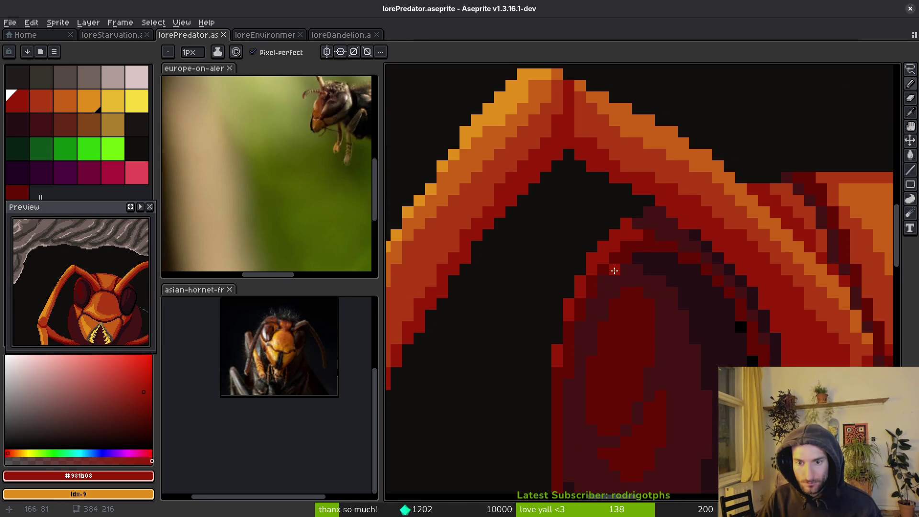
{"action": "left_click", "coordinate": [602, 261], "text": "alt"}
{"action": "left_click", "coordinate": [592, 272]}
{"action": "left_click", "coordinate": [580, 294]}
{"action": "left_click", "coordinate": [571, 309], "text": "alt"}
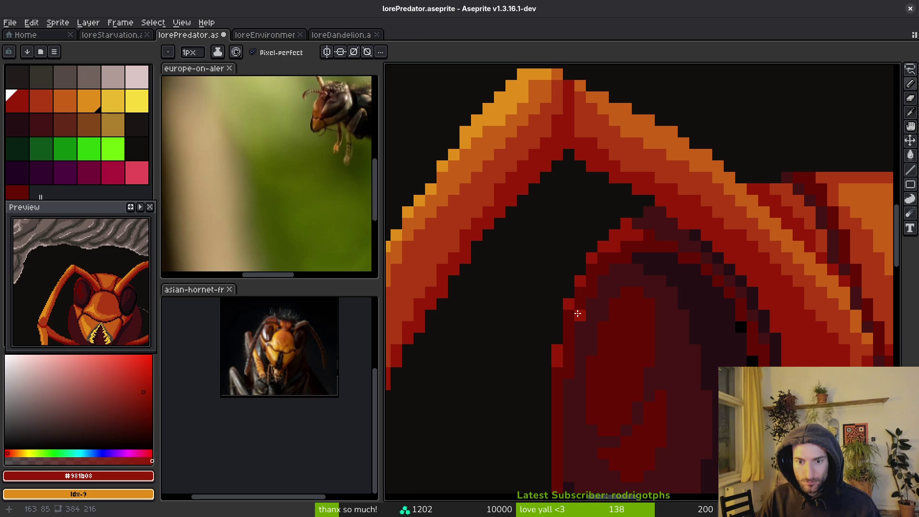
{"action": "key", "text": "ctrl+z"}
{"action": "left_click", "coordinate": [606, 272]}
{"action": "key", "text": "ctrl+z"}
{"action": "key", "text": "ctrl+z"}
{"action": "key", "text": "ctrl+z"}
{"action": "left_click", "coordinate": [621, 339]}
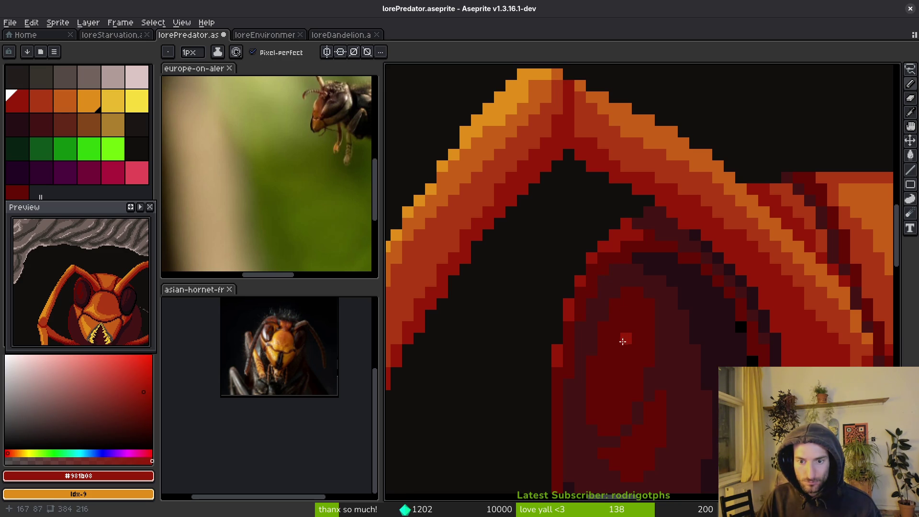
{"action": "key", "text": "ctrl+y"}
{"action": "key", "text": "ctrl+y"}
Step: Draw a dark red line down the left eye's outer edge
{"action": "scroll", "coordinate": [639, 328], "scroll_direction": "down", "scroll_amount": 3}
{"action": "scroll", "coordinate": [641, 329], "scroll_direction": "up", "scroll_amount": 4}
{"action": "left_click", "coordinate": [632, 306], "text": "alt"}
{"action": "left_click", "coordinate": [623, 308]}
{"action": "mouse_move", "coordinate": [641, 306]}
{"action": "left_mouse_down"}
{"action": "mouse_move", "coordinate": [601, 331]}
{"action": "mouse_move", "coordinate": [589, 353]}
{"action": "mouse_move", "coordinate": [580, 428]}
{"action": "left_mouse_up"}
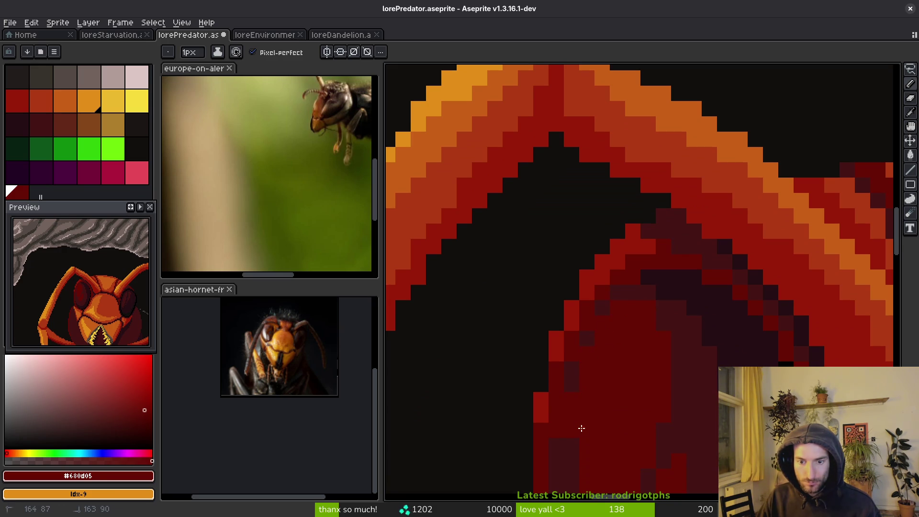
Step: Save the drawing and zoom in on the Asian hornet reference photo
{"action": "scroll", "coordinate": [589, 424], "scroll_direction": "down", "scroll_amount": 3}
{"action": "scroll", "coordinate": [617, 388], "scroll_direction": "up", "scroll_amount": 3}
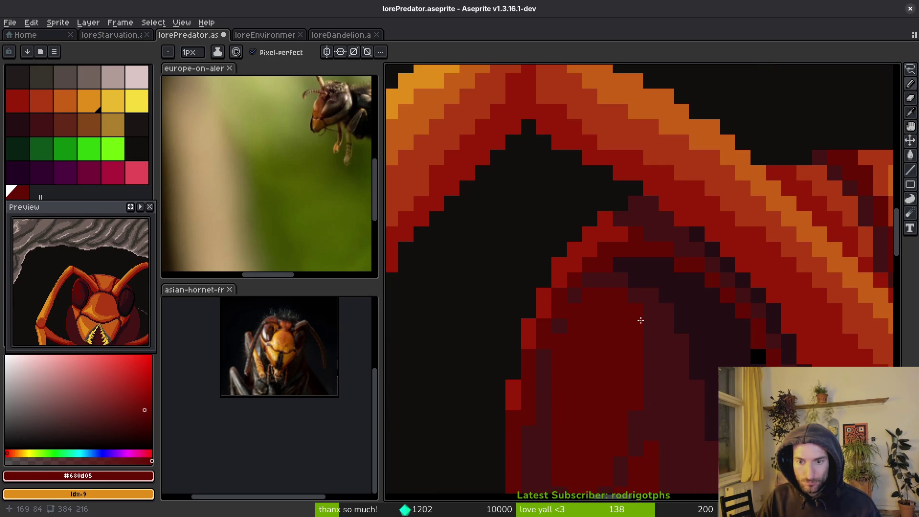
{"action": "scroll", "coordinate": [639, 317], "scroll_direction": "down", "scroll_amount": 2}
{"action": "scroll", "coordinate": [653, 388], "scroll_direction": "down", "scroll_amount": 1}
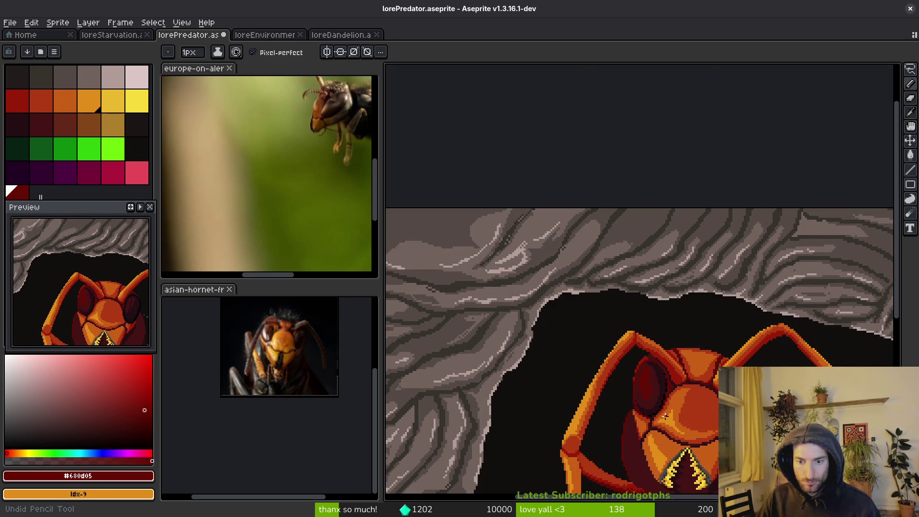
{"action": "key", "text": "ctrl+s"}
{"action": "scroll", "coordinate": [623, 374], "scroll_direction": "down", "scroll_amount": 2}
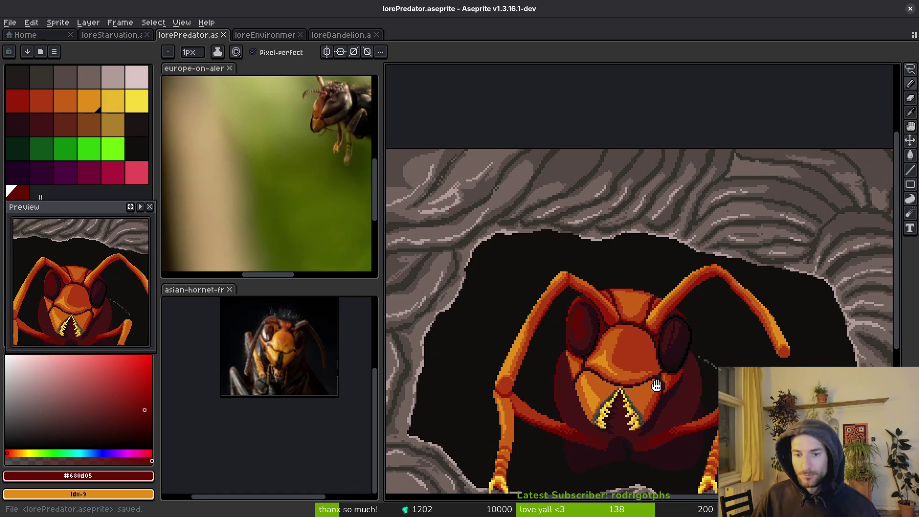
{"action": "scroll", "coordinate": [555, 311], "scroll_direction": "up", "scroll_amount": 3}
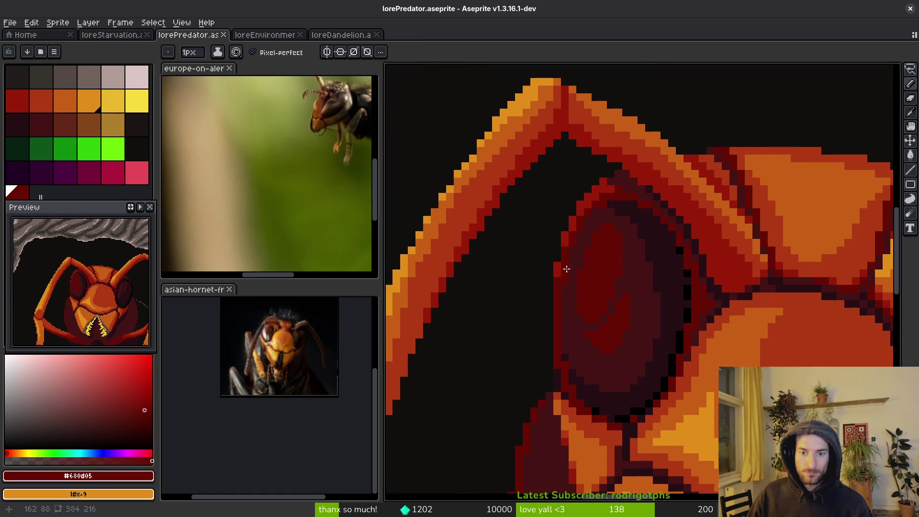
{"action": "scroll", "coordinate": [560, 287], "scroll_direction": "down", "scroll_amount": 3}
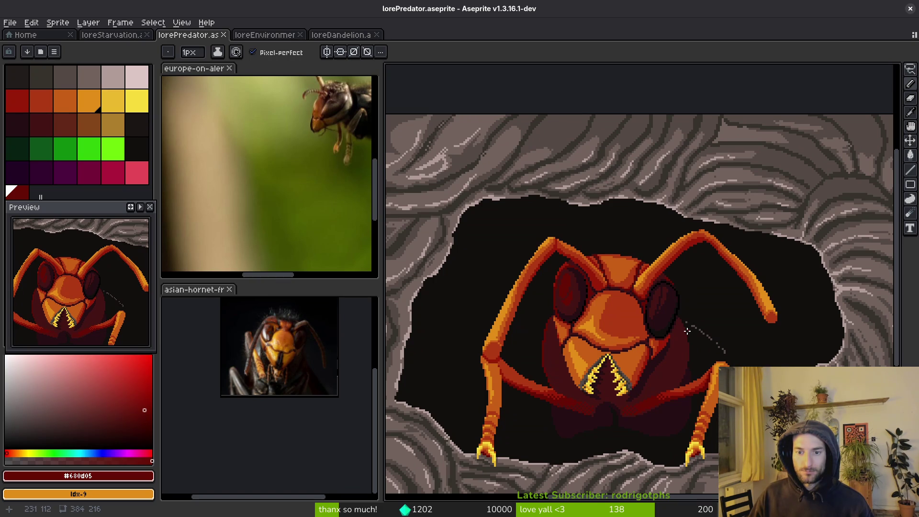
{"action": "scroll", "coordinate": [298, 380], "scroll_direction": "up", "scroll_amount": 4}
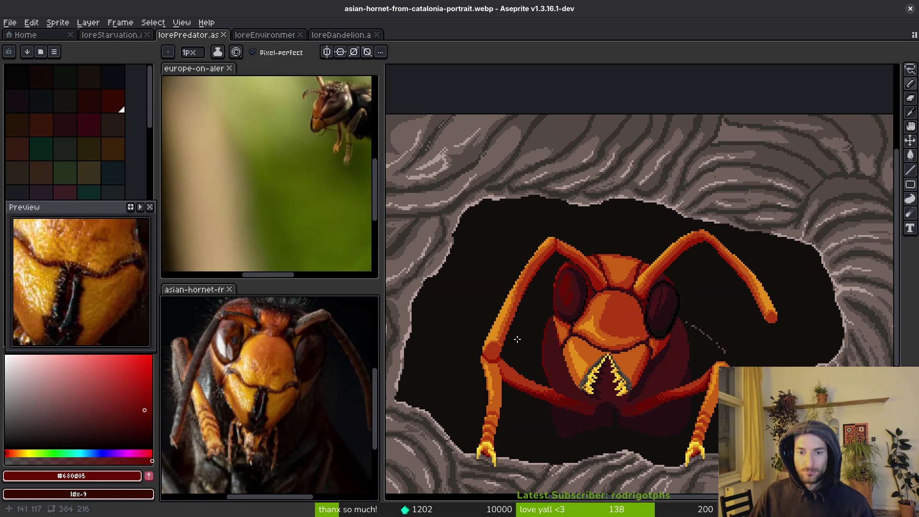
Step: Touch up pixels beside the hornet's eye with dark red and maroon, undoing stray pixels
{"action": "scroll", "coordinate": [512, 340], "scroll_direction": "up", "scroll_amount": 5}
{"action": "left_click", "coordinate": [545, 301], "text": "alt"}
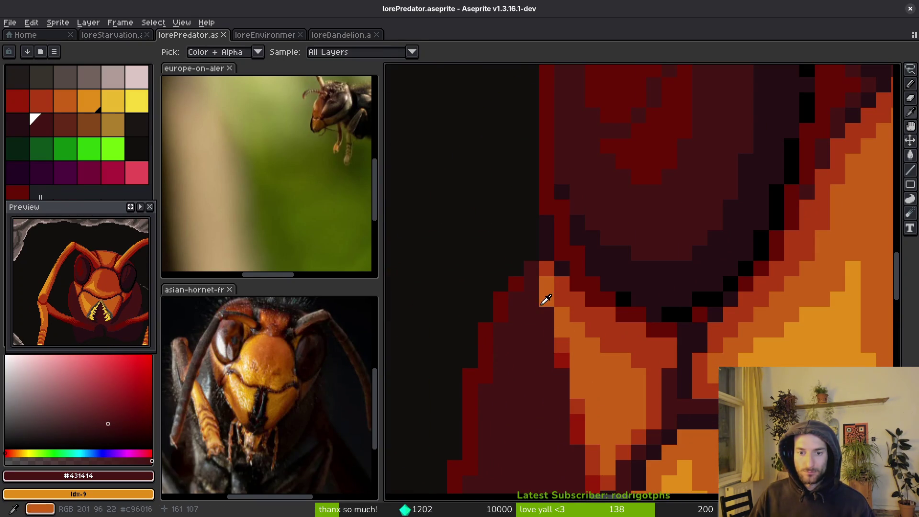
{"action": "left_click", "coordinate": [547, 238]}
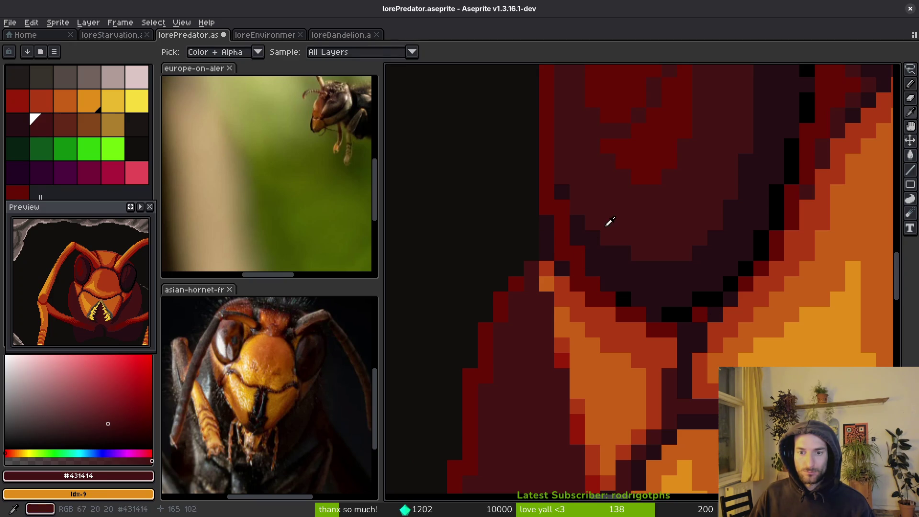
{"action": "key", "text": "b"}
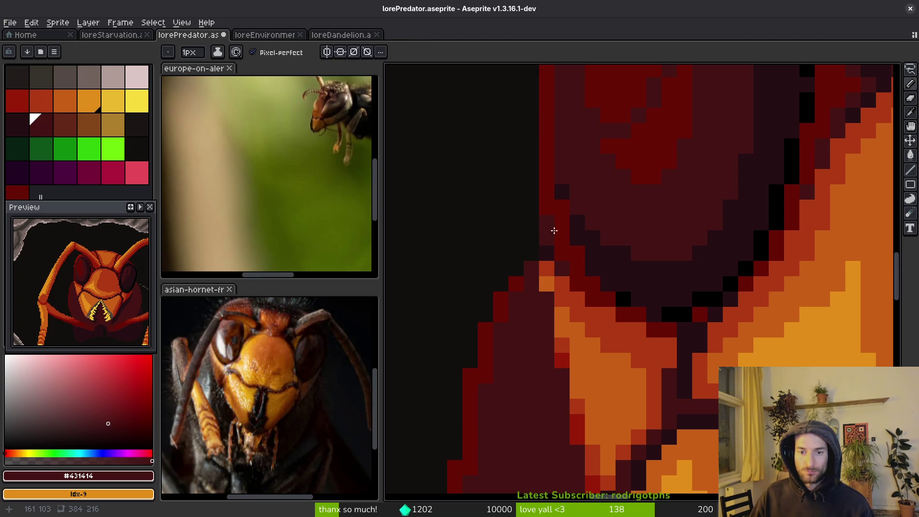
{"action": "scroll", "coordinate": [547, 230], "scroll_direction": "down", "scroll_amount": 4}
{"action": "scroll", "coordinate": [559, 237], "scroll_direction": "up", "scroll_amount": 4}
{"action": "left_click", "coordinate": [492, 207], "text": "alt"}
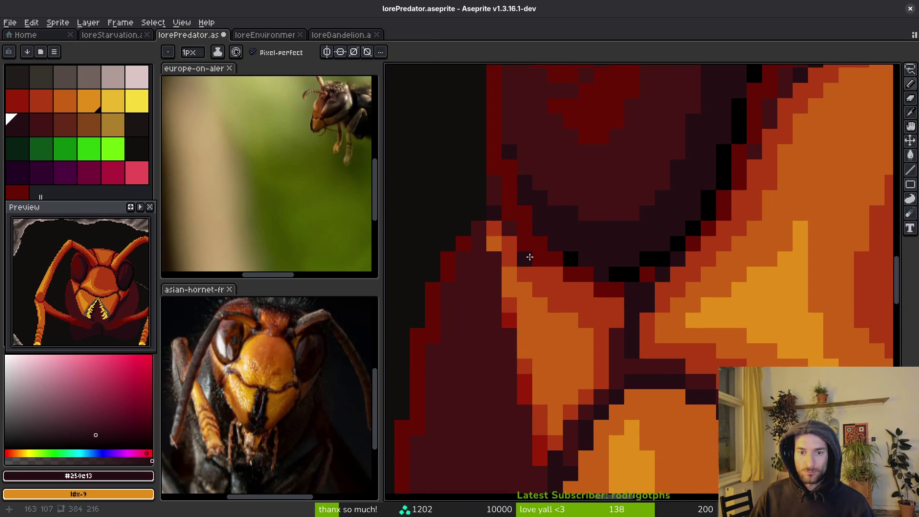
{"action": "left_click", "coordinate": [509, 239], "text": "alt"}
{"action": "key", "text": "ctrl+z"}
{"action": "left_click", "coordinate": [524, 247]}
{"action": "left_click", "coordinate": [565, 274]}
{"action": "key", "text": "ctrl+z"}
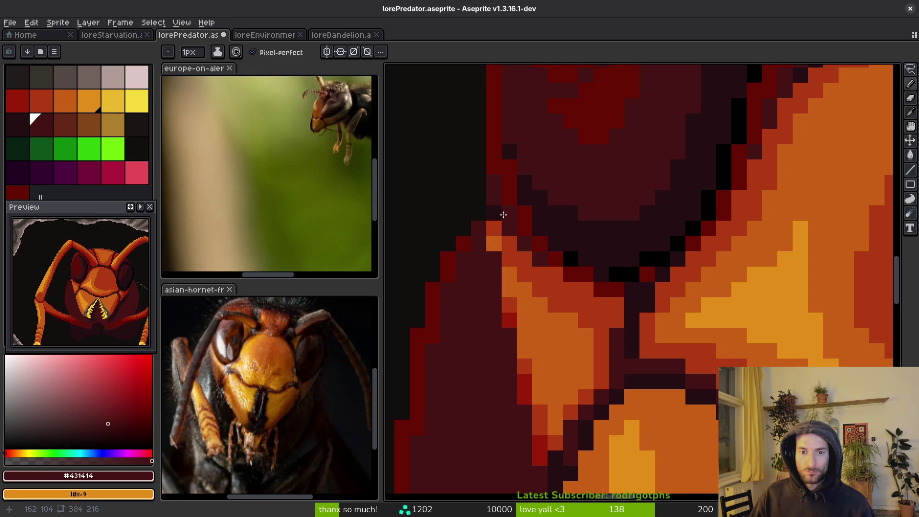
Step: Compare shading colours #680d05, #120f0c and #431414 sampled from the artwork, ending on red #680d05
{"action": "scroll", "coordinate": [503, 215], "scroll_direction": "down", "scroll_amount": 5}
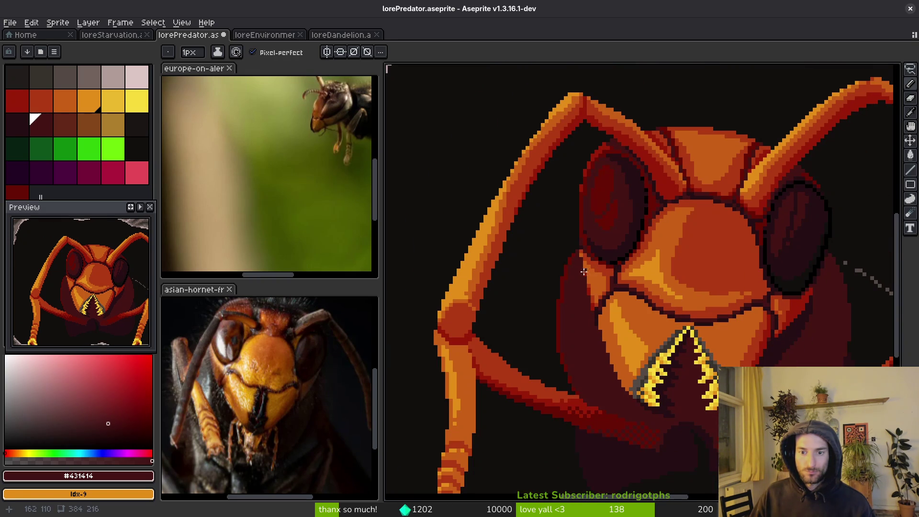
{"action": "scroll", "coordinate": [589, 271], "scroll_direction": "up", "scroll_amount": 3}
{"action": "left_click", "coordinate": [566, 212], "text": "alt"}
{"action": "scroll", "coordinate": [604, 238], "scroll_direction": "down", "scroll_amount": 4}
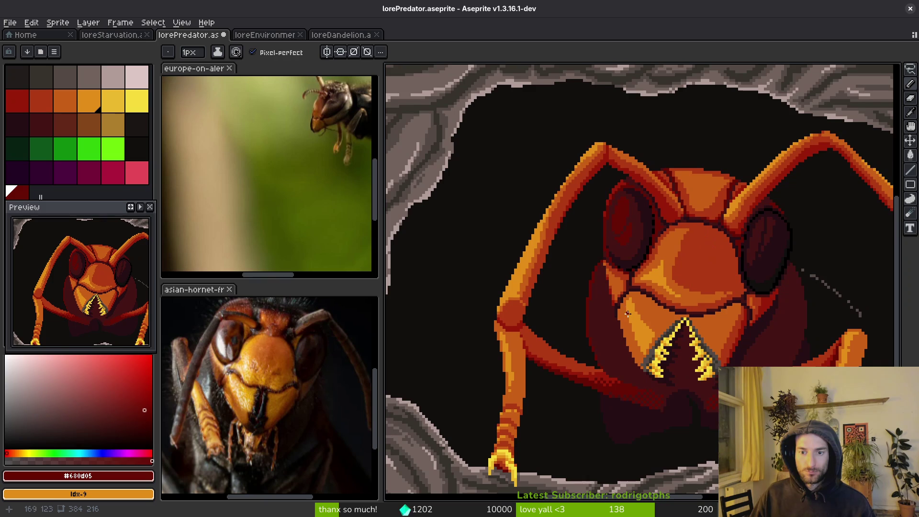
{"action": "scroll", "coordinate": [504, 283], "scroll_direction": "up", "scroll_amount": 4}
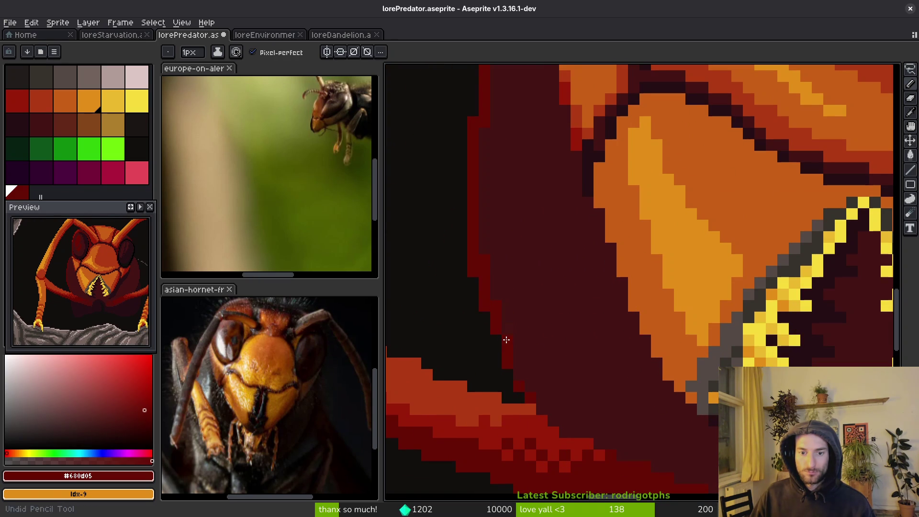
{"action": "scroll", "coordinate": [512, 325], "scroll_direction": "down", "scroll_amount": 2}
{"action": "scroll", "coordinate": [495, 325], "scroll_direction": "down", "scroll_amount": 3}
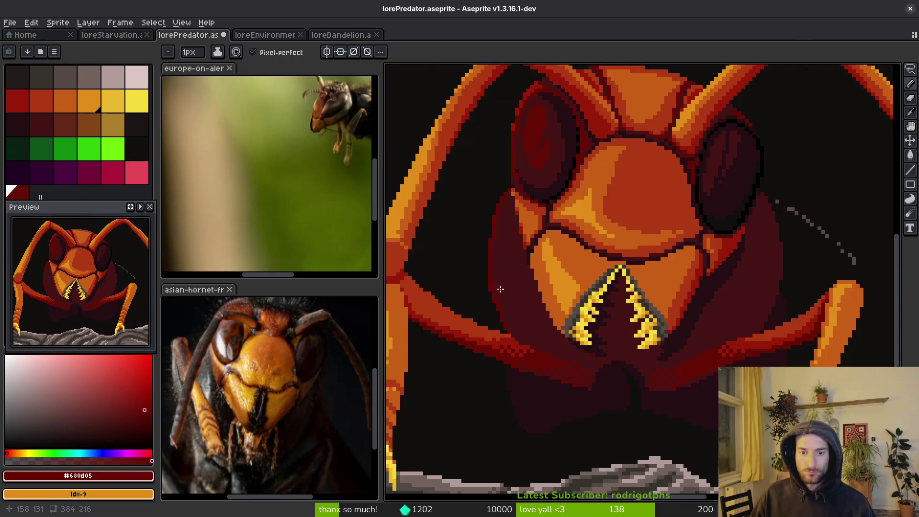
{"action": "scroll", "coordinate": [506, 294], "scroll_direction": "up", "scroll_amount": 3}
{"action": "scroll", "coordinate": [499, 191], "scroll_direction": "down", "scroll_amount": 2}
{"action": "scroll", "coordinate": [489, 214], "scroll_direction": "up", "scroll_amount": 2}
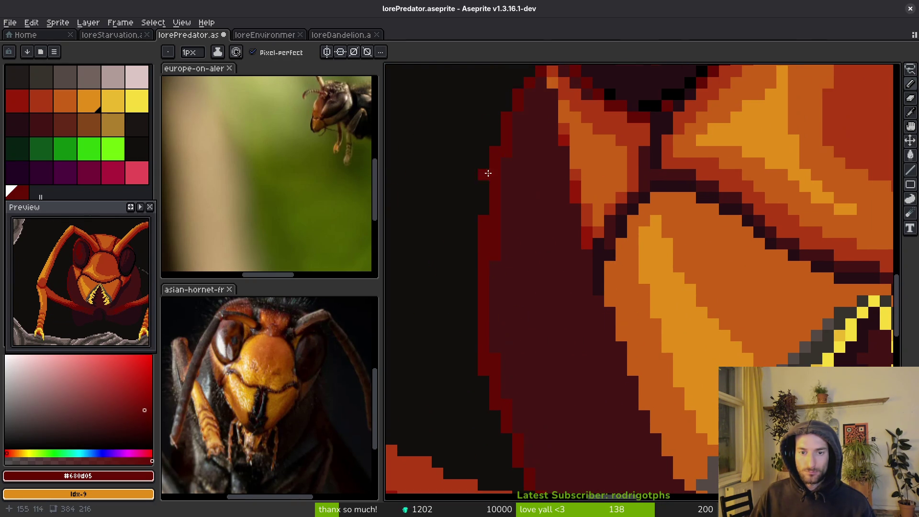
{"action": "scroll", "coordinate": [514, 122], "scroll_direction": "down", "scroll_amount": 4}
{"action": "scroll", "coordinate": [549, 231], "scroll_direction": "up", "scroll_amount": 3}
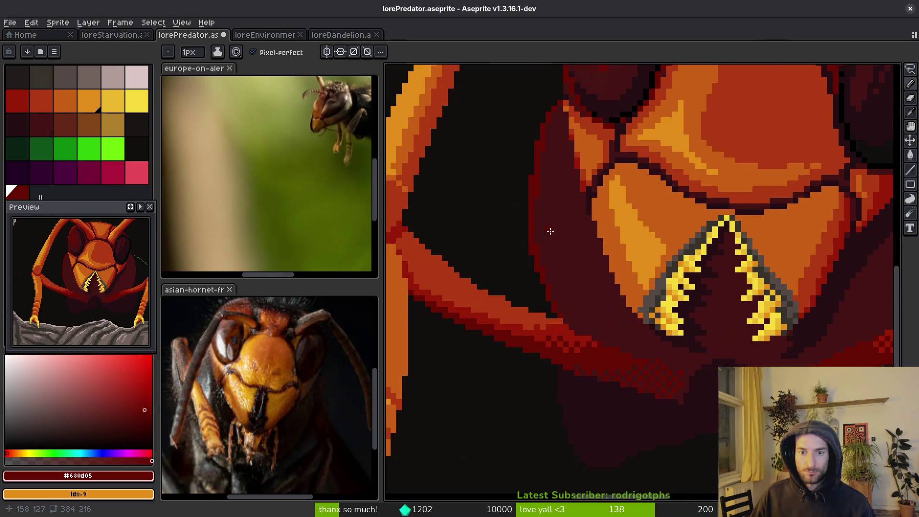
{"action": "left_click", "coordinate": [534, 265], "text": "alt"}
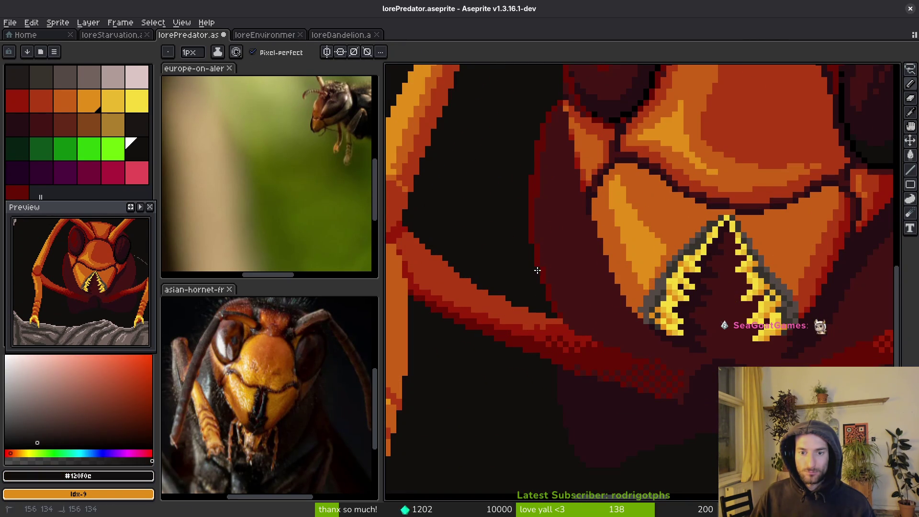
{"action": "scroll", "coordinate": [536, 271], "scroll_direction": "down", "scroll_amount": 3}
{"action": "scroll", "coordinate": [572, 282], "scroll_direction": "up", "scroll_amount": 3}
{"action": "left_click", "coordinate": [491, 156], "text": "alt"}
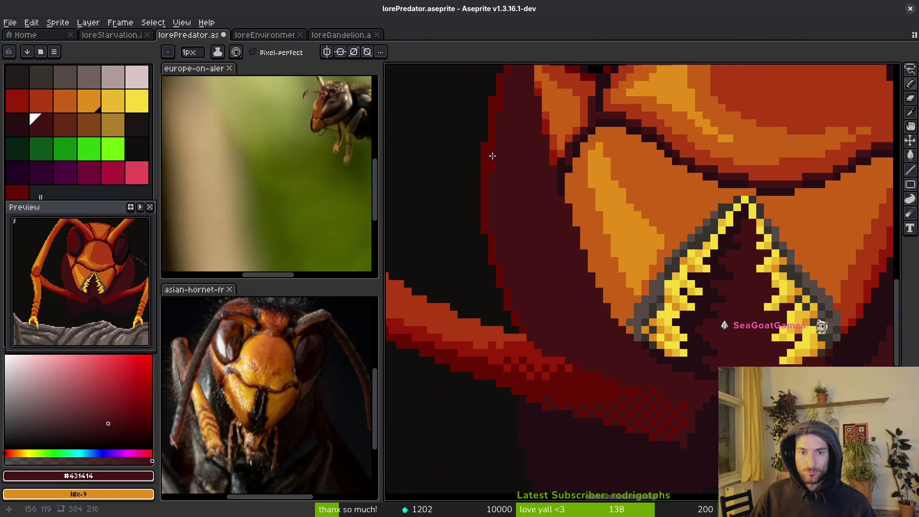
{"action": "left_click", "coordinate": [488, 154], "text": "alt"}
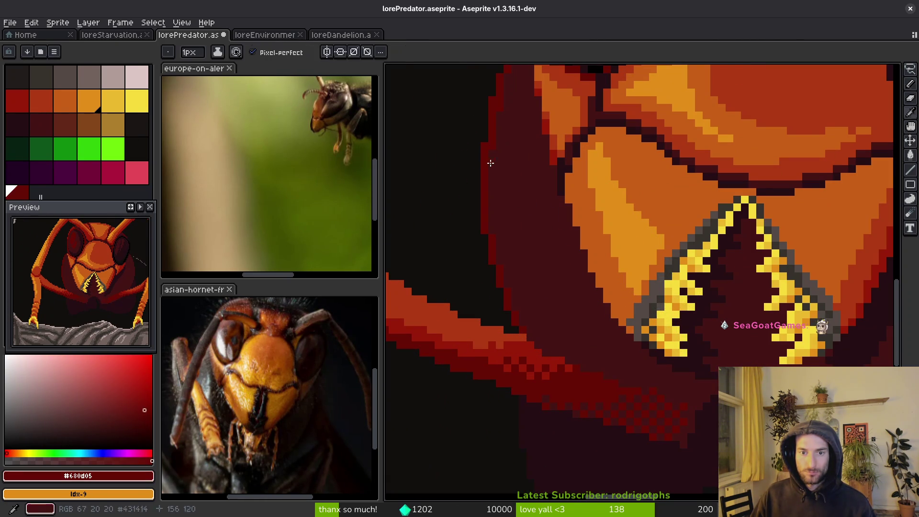
{"action": "scroll", "coordinate": [501, 159], "scroll_direction": "down", "scroll_amount": 3}
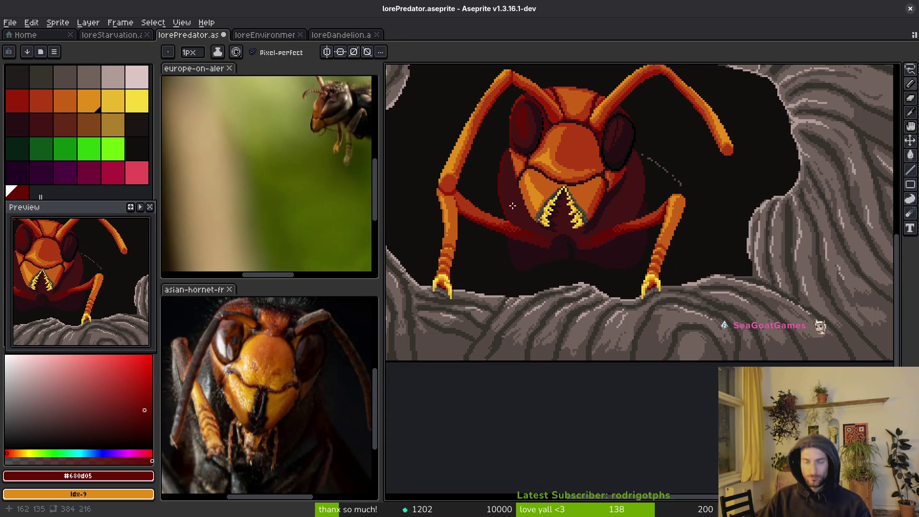
Step: Save lorePredator.aseprite, then outline the gap left of the face and fill it dark red
{"action": "key", "text": "ctrl+s"}
{"action": "scroll", "coordinate": [495, 175], "scroll_direction": "up", "scroll_amount": 3}
{"action": "scroll", "coordinate": [495, 176], "scroll_direction": "up", "scroll_amount": 2}
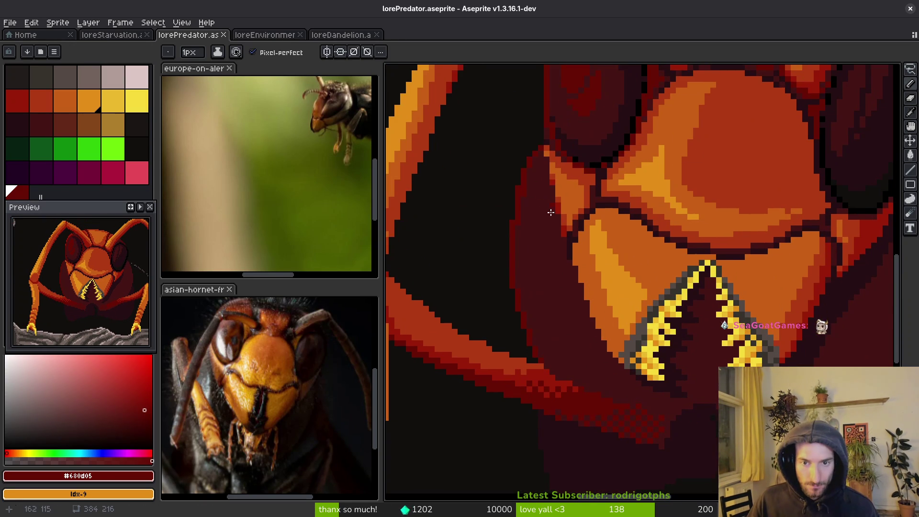
{"action": "mouse_move", "coordinate": [566, 264]}
{"action": "left_mouse_down"}
{"action": "mouse_move", "coordinate": [546, 260]}
{"action": "mouse_move", "coordinate": [536, 299]}
{"action": "left_mouse_up"}
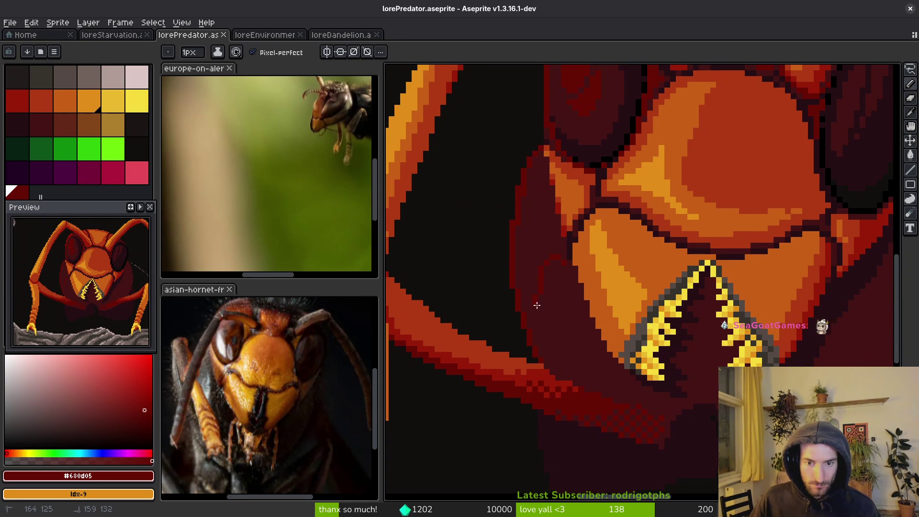
{"action": "key", "text": "g"}
{"action": "left_click", "coordinate": [544, 243]}
{"action": "scroll", "coordinate": [544, 244], "scroll_direction": "down", "scroll_amount": 7}
{"action": "scroll", "coordinate": [568, 251], "scroll_direction": "up", "scroll_amount": 8}
Step: Place #431414 and #680d05 shading pixels beside the face, then reframe on the face and mandibles
{"action": "key", "text": "b"}
{"action": "left_click", "coordinate": [601, 207], "text": "alt"}
{"action": "left_click", "coordinate": [593, 205]}
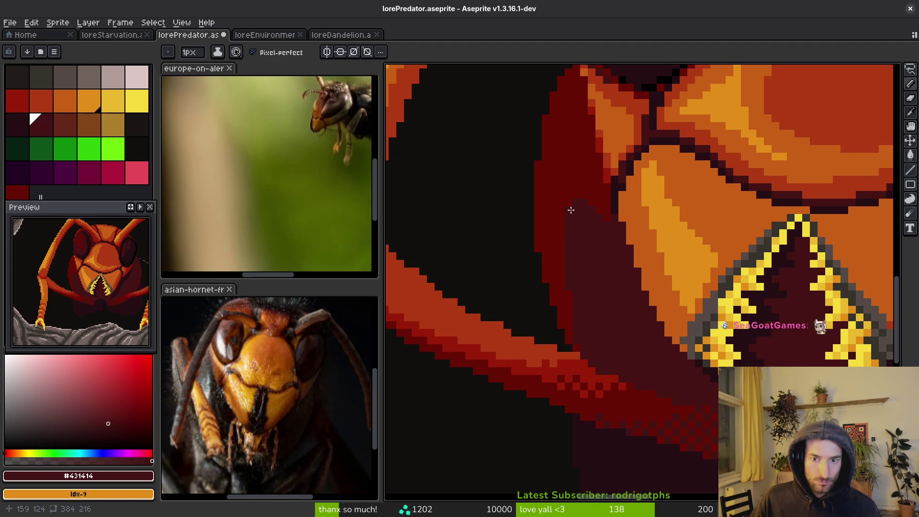
{"action": "scroll", "coordinate": [597, 255], "scroll_direction": "up", "scroll_amount": 2}
{"action": "left_click", "coordinate": [596, 247], "text": "alt"}
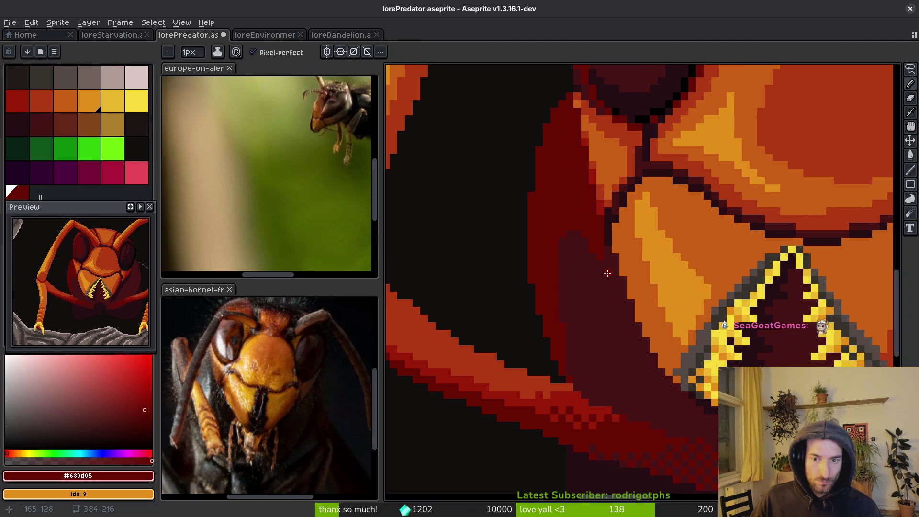
{"action": "scroll", "coordinate": [605, 316], "scroll_direction": "down", "scroll_amount": 3}
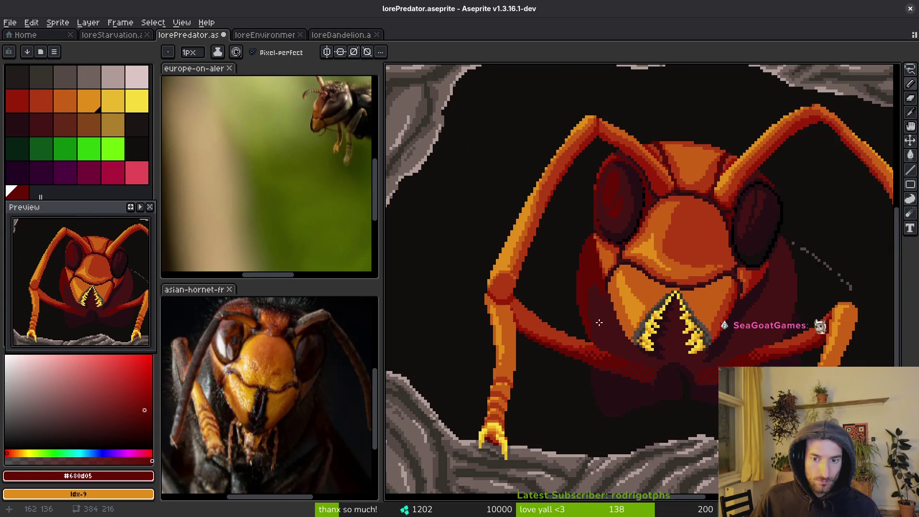
{"action": "scroll", "coordinate": [595, 321], "scroll_direction": "up", "scroll_amount": 3}
{"action": "left_click", "coordinate": [592, 355], "text": "alt"}
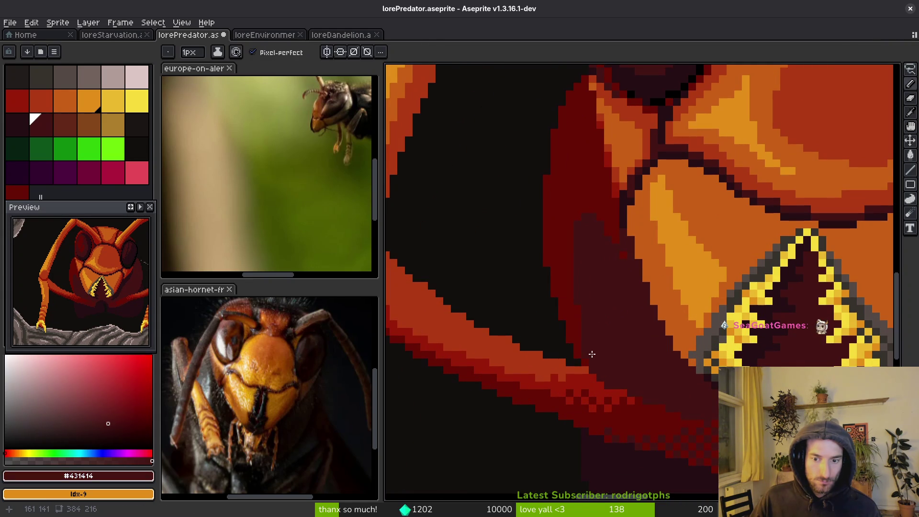
{"action": "left_click", "coordinate": [590, 372], "text": "alt"}
{"action": "scroll", "coordinate": [596, 362], "scroll_direction": "down", "scroll_amount": 3}
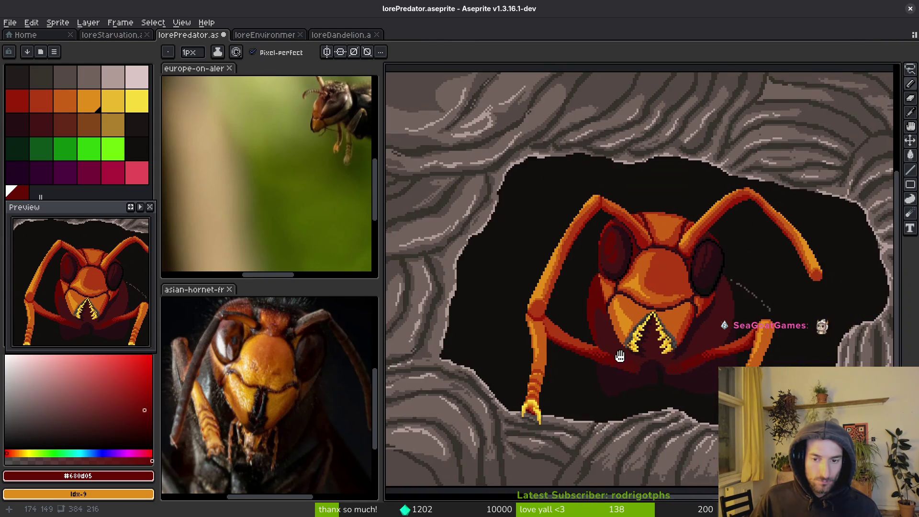
{"action": "scroll", "coordinate": [613, 323], "scroll_direction": "up", "scroll_amount": 3}
{"action": "left_click_drag", "start_coordinate": [613, 323], "coordinate": [717, 283]}
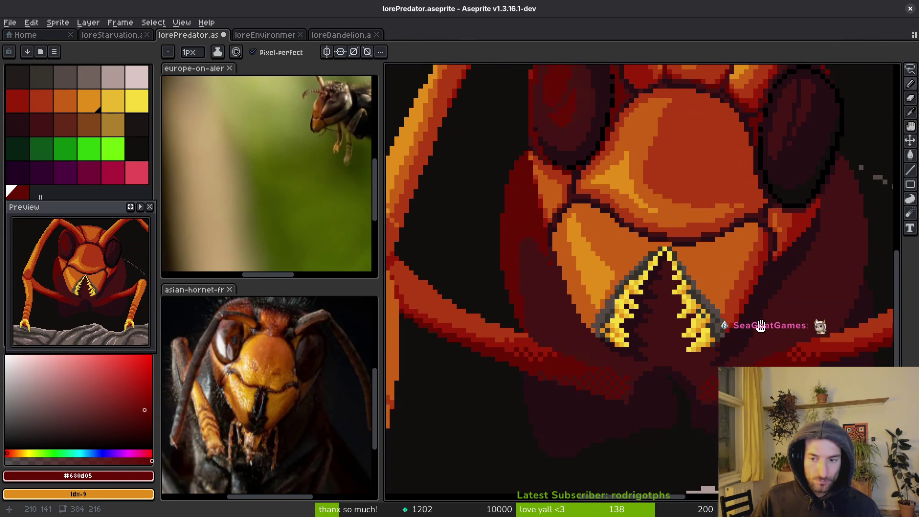
Step: Draw very dark #250e13 vertical and diagonal strokes below the face's right side
{"action": "scroll", "coordinate": [806, 287], "scroll_direction": "up", "scroll_amount": 1}
{"action": "left_click", "coordinate": [847, 304], "text": "alt"}
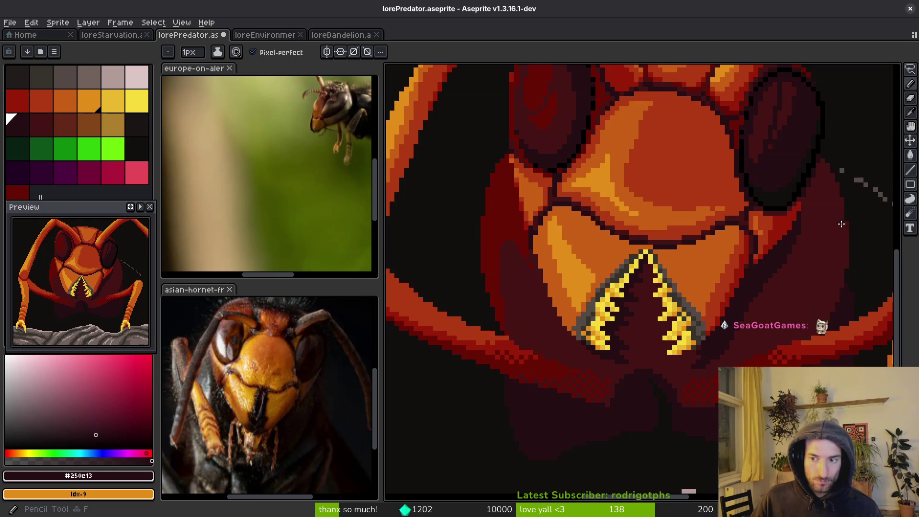
{"action": "scroll", "coordinate": [841, 215], "scroll_direction": "up", "scroll_amount": 1}
{"action": "left_click_drag", "start_coordinate": [841, 227], "coordinate": [841, 281]}
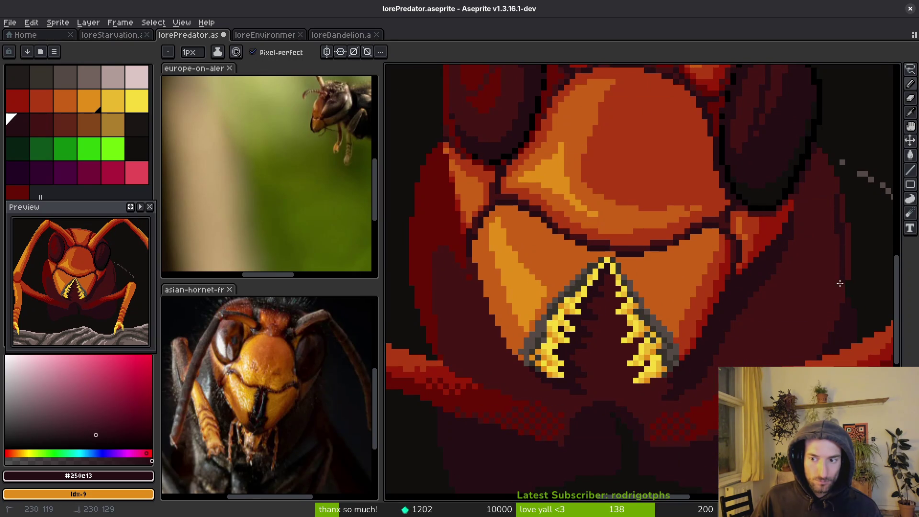
{"action": "scroll", "coordinate": [819, 335], "scroll_direction": "up", "scroll_amount": 1}
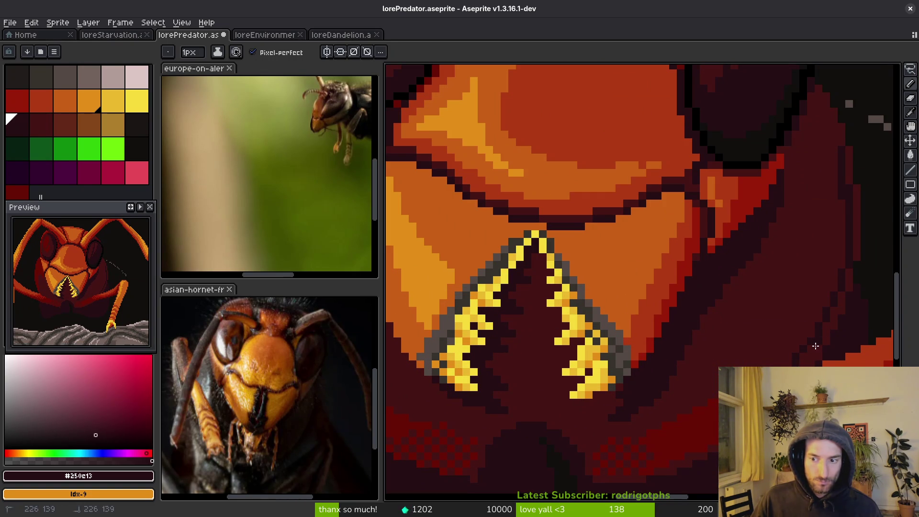
{"action": "left_click", "coordinate": [828, 326]}
{"action": "mouse_move", "coordinate": [836, 177]}
{"action": "left_mouse_down"}
{"action": "mouse_move", "coordinate": [826, 256]}
{"action": "mouse_move", "coordinate": [774, 335]}
{"action": "mouse_move", "coordinate": [718, 391]}
{"action": "left_mouse_up"}
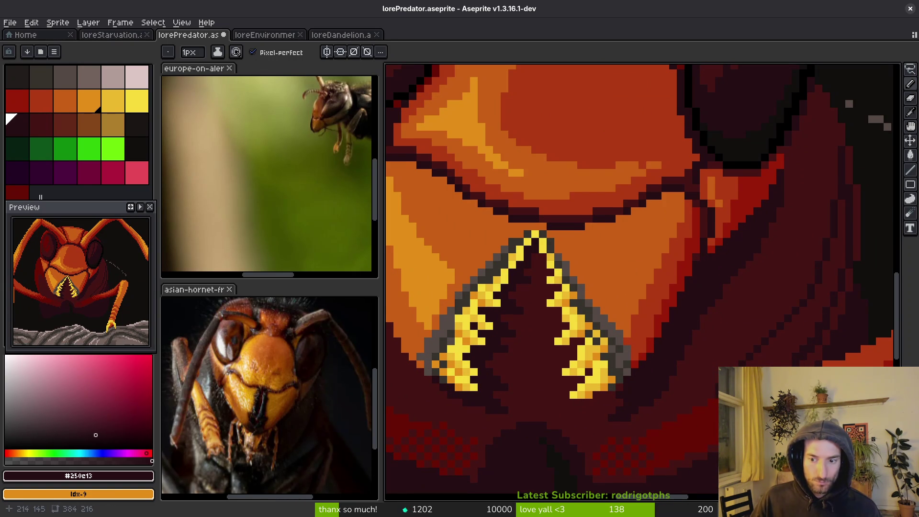
{"action": "scroll", "coordinate": [718, 391], "scroll_direction": "down", "scroll_amount": 2}
Step: Undo the diagonal stroke and an accidental dark fill, returning to the 1px pencil
{"action": "key", "text": "g"}
{"action": "scroll", "coordinate": [795, 303], "scroll_direction": "down", "scroll_amount": 2}
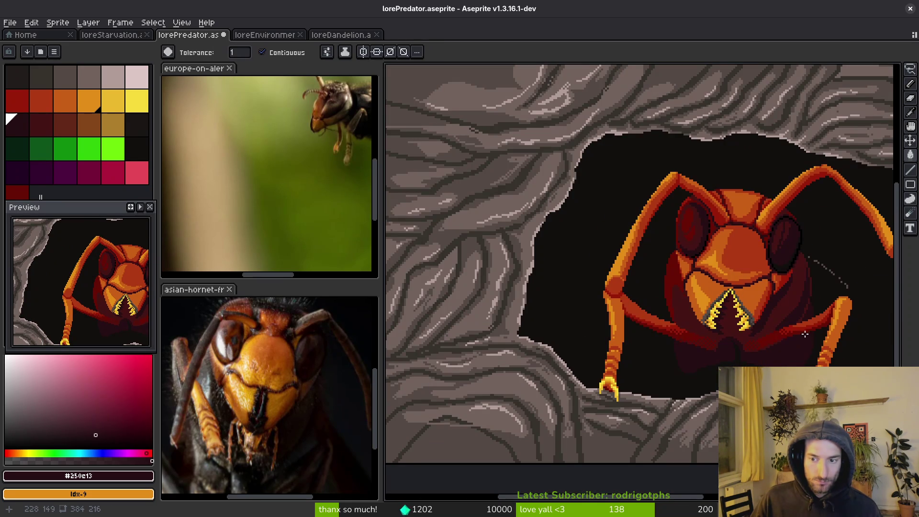
{"action": "scroll", "coordinate": [806, 335], "scroll_direction": "up", "scroll_amount": 2}
{"action": "scroll", "coordinate": [809, 316], "scroll_direction": "up", "scroll_amount": 2}
{"action": "key", "text": "ctrl+z"}
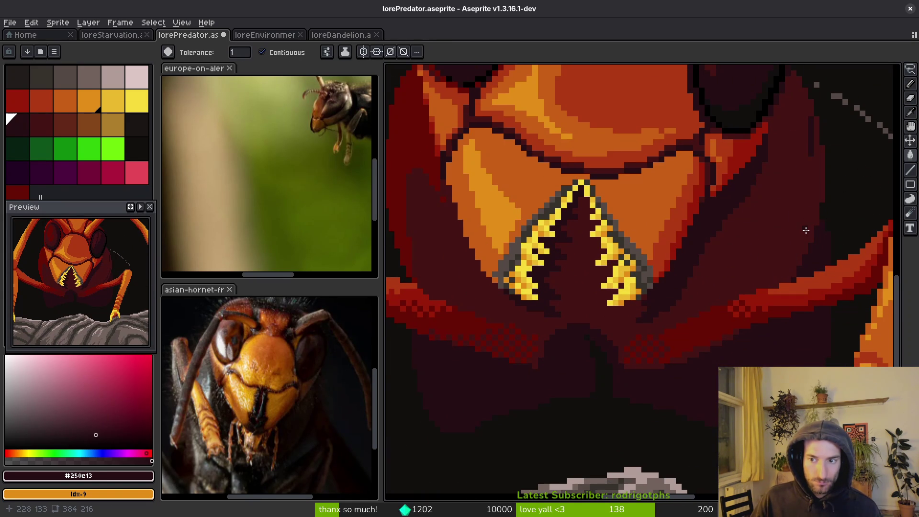
{"action": "left_click", "coordinate": [707, 309]}
{"action": "key", "text": "ctrl+z"}
{"action": "key", "text": "b"}
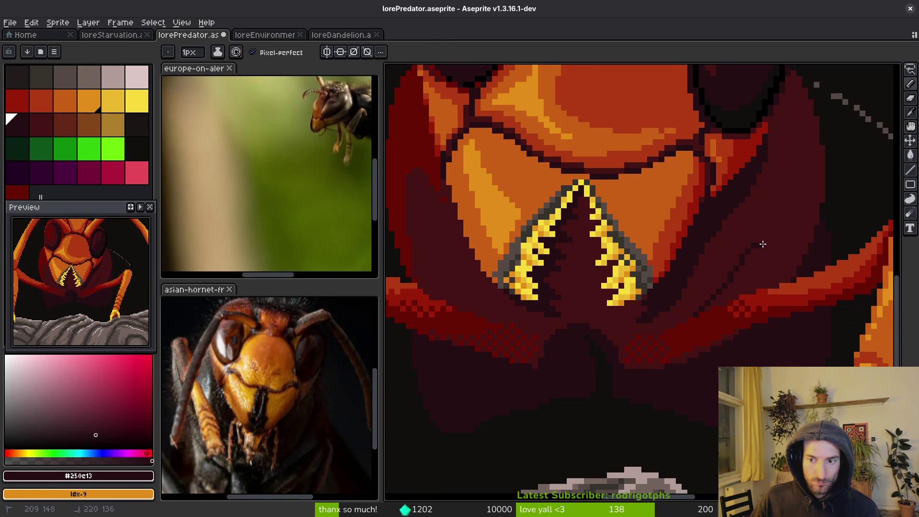
Step: Try short dark strokes right of the mandibles, then undo them
{"action": "left_click_drag", "start_coordinate": [773, 259], "coordinate": [770, 287]}
{"action": "mouse_move", "coordinate": [760, 247]}
{"action": "left_mouse_down"}
{"action": "mouse_move", "coordinate": [772, 238]}
{"action": "mouse_move", "coordinate": [791, 255]}
{"action": "left_mouse_up"}
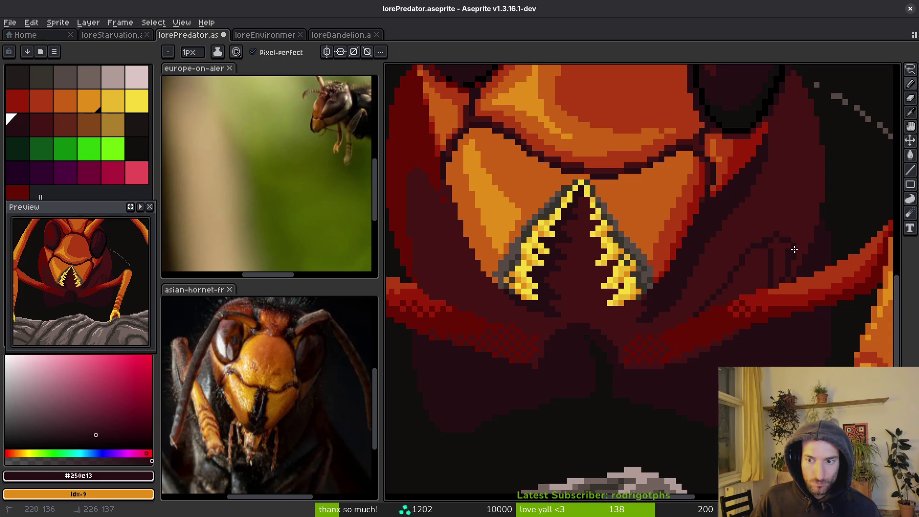
{"action": "key", "text": "ctrl+z"}
{"action": "key", "text": "ctrl+z"}
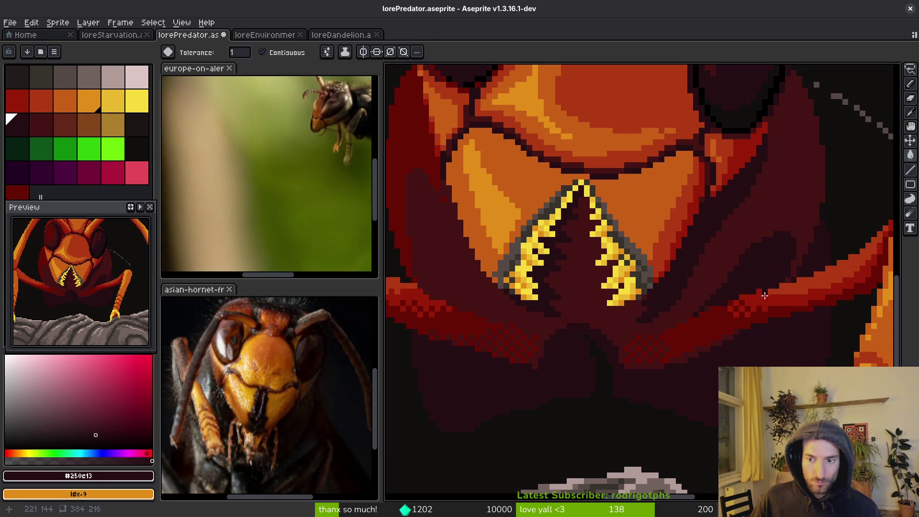
{"action": "scroll", "coordinate": [707, 307], "scroll_direction": "down", "scroll_amount": 6}
{"action": "scroll", "coordinate": [713, 311], "scroll_direction": "up", "scroll_amount": 8}
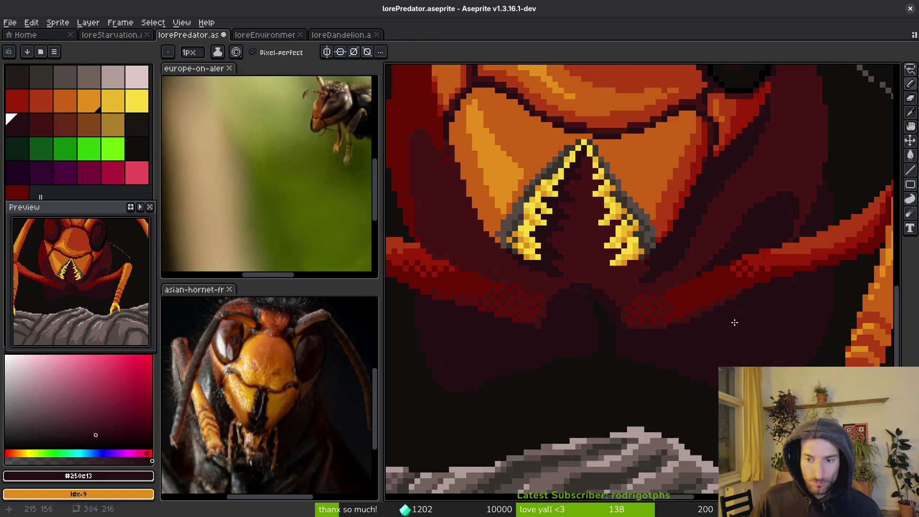
{"action": "scroll", "coordinate": [722, 317], "scroll_direction": "down", "scroll_amount": 4}
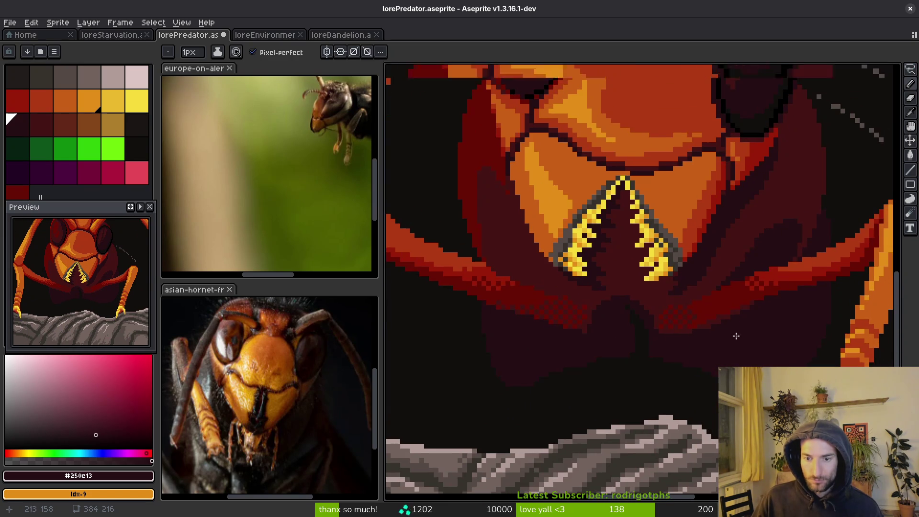
{"action": "scroll", "coordinate": [735, 335], "scroll_direction": "up", "scroll_amount": 5}
Step: Trim the red stripe's lower-right staircase with dark pixels and dither #680d05 red along it
{"action": "mouse_move", "coordinate": [754, 265]}
{"action": "left_mouse_down"}
{"action": "mouse_move", "coordinate": [740, 287]}
{"action": "mouse_move", "coordinate": [686, 308]}
{"action": "left_mouse_up"}
{"action": "scroll", "coordinate": [667, 335], "scroll_direction": "down", "scroll_amount": 4}
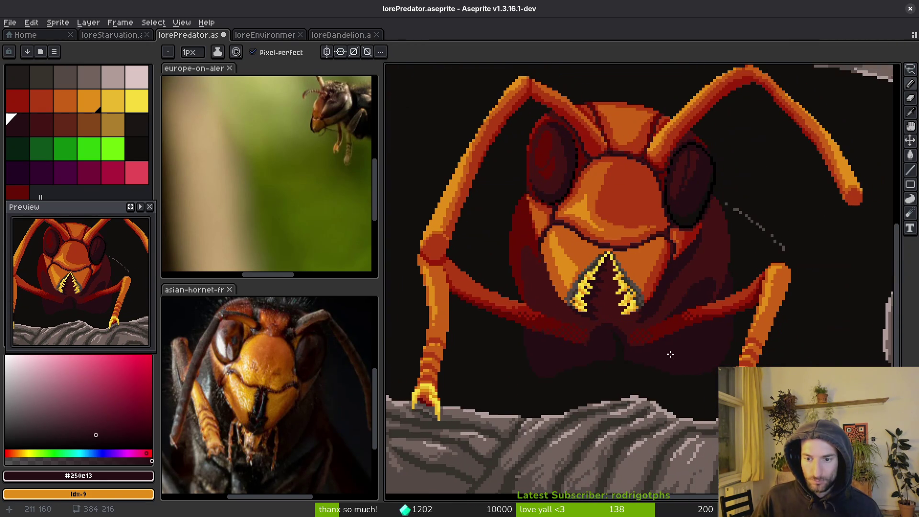
{"action": "scroll", "coordinate": [667, 330], "scroll_direction": "up", "scroll_amount": 4}
{"action": "left_click", "coordinate": [672, 301], "text": "alt"}
{"action": "scroll", "coordinate": [688, 332], "scroll_direction": "down", "scroll_amount": 1}
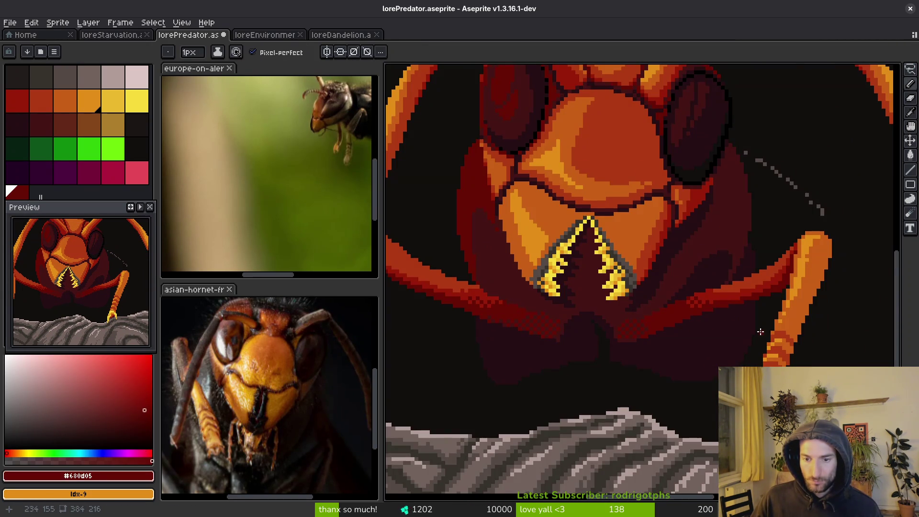
{"action": "scroll", "coordinate": [741, 332], "scroll_direction": "up", "scroll_amount": 3}
{"action": "mouse_move", "coordinate": [775, 266]}
{"action": "left_mouse_down"}
{"action": "mouse_move", "coordinate": [484, 372]}
{"action": "mouse_move", "coordinate": [777, 277]}
{"action": "left_mouse_up"}
{"action": "key", "text": "ctrl+z"}
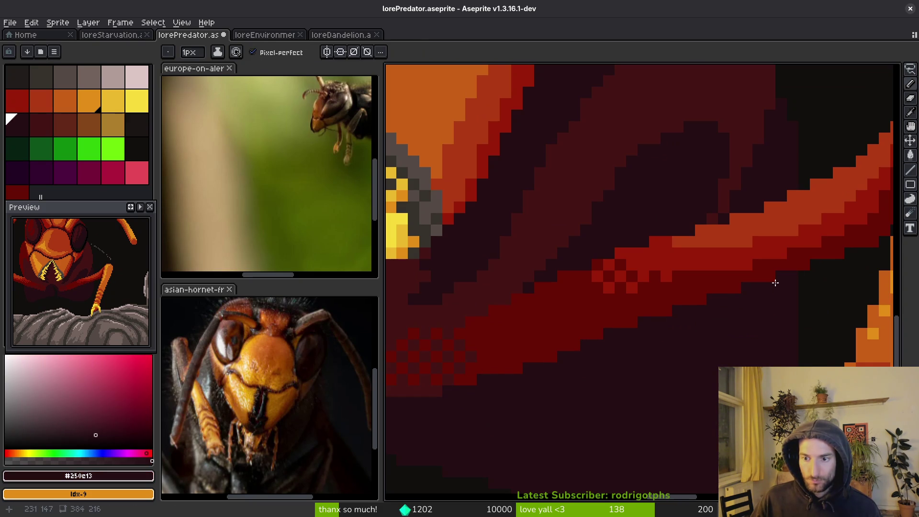
{"action": "left_click", "coordinate": [599, 353], "text": "alt"}
Step: Darken the red foreleg band's lower edge and the stray bright pixels along its top
{"action": "left_click_drag", "start_coordinate": [552, 358], "coordinate": [521, 370]}
{"action": "scroll", "coordinate": [572, 343], "scroll_direction": "left", "scroll_amount": 5}
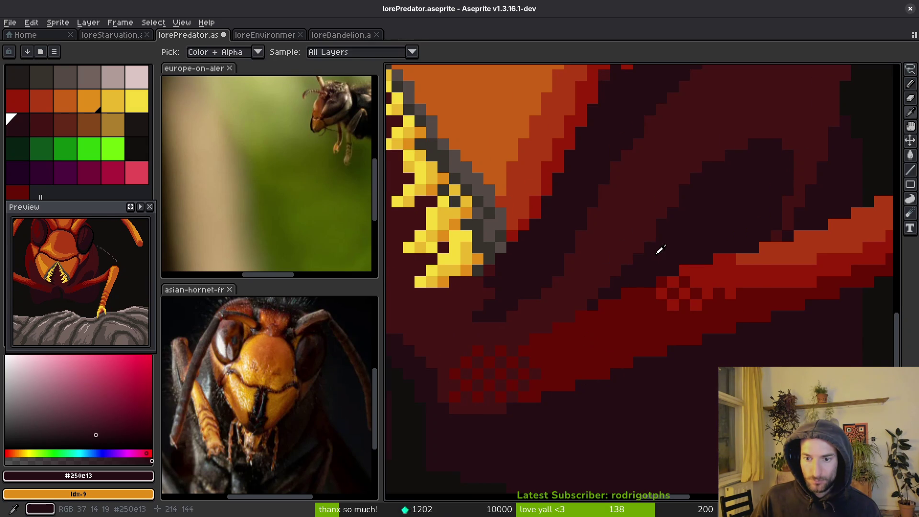
{"action": "left_click", "coordinate": [720, 259]}
{"action": "left_click", "coordinate": [685, 270]}
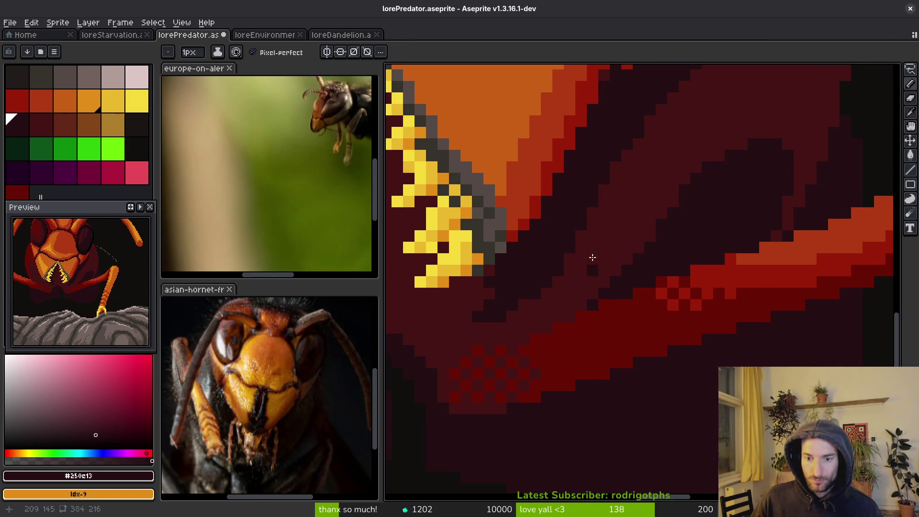
{"action": "scroll", "coordinate": [694, 305], "scroll_direction": "down", "scroll_amount": 2}
{"action": "scroll", "coordinate": [636, 273], "scroll_direction": "up", "scroll_amount": 3}
{"action": "left_click", "coordinate": [618, 275], "text": "alt"}
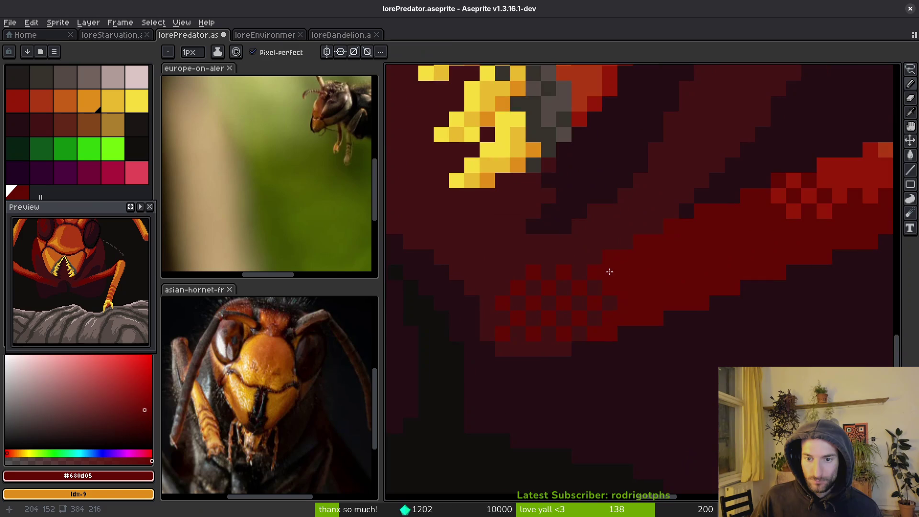
{"action": "scroll", "coordinate": [657, 252], "scroll_direction": "down", "scroll_amount": 2}
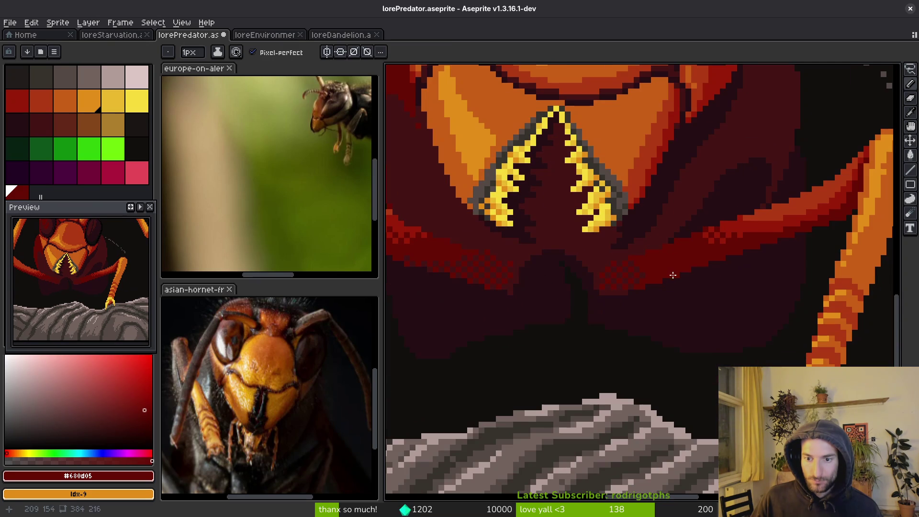
{"action": "scroll", "coordinate": [675, 270], "scroll_direction": "up", "scroll_amount": 2}
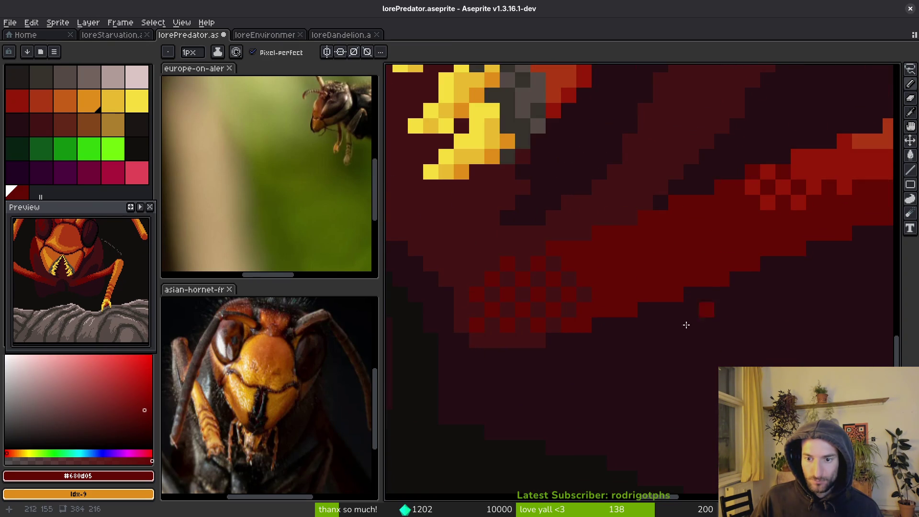
{"action": "left_click", "coordinate": [668, 312], "text": "alt"}
{"action": "left_click", "coordinate": [636, 310]}
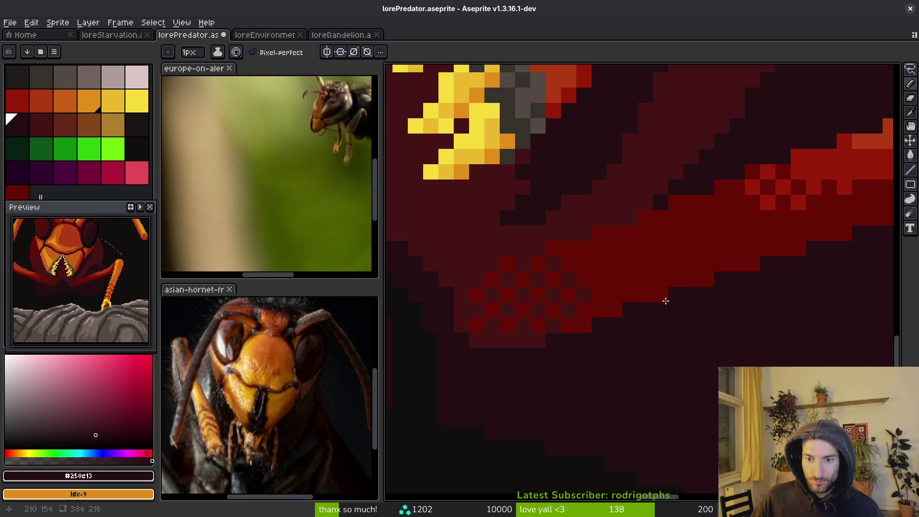
Step: Extend the red band's upper-left edge with the band red
{"action": "left_click", "coordinate": [620, 263], "text": "alt"}
{"action": "scroll", "coordinate": [651, 265], "scroll_direction": "down", "scroll_amount": 3}
{"action": "scroll", "coordinate": [651, 266], "scroll_direction": "down", "scroll_amount": 3}
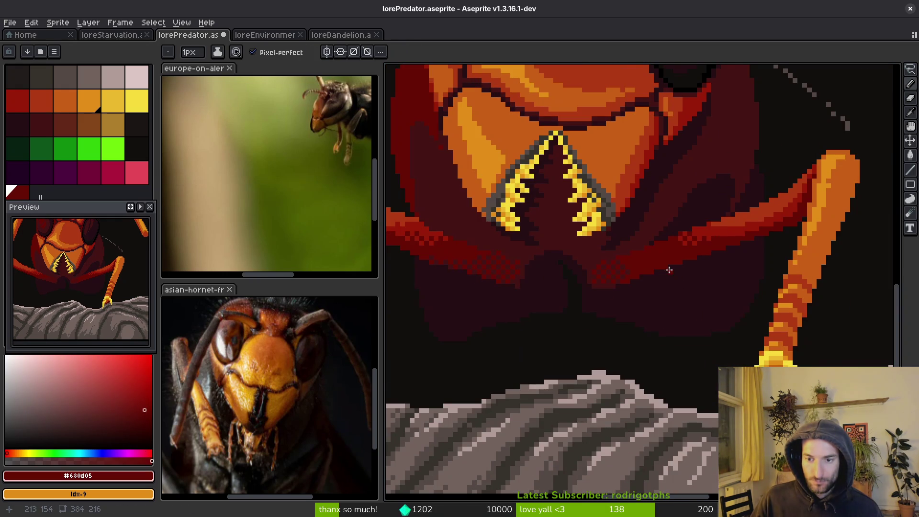
{"action": "scroll", "coordinate": [667, 251], "scroll_direction": "up", "scroll_amount": 6}
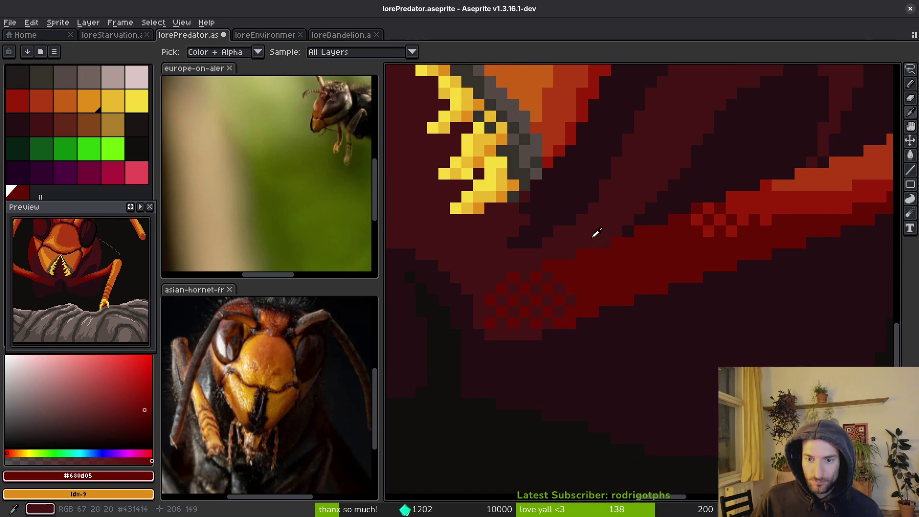
{"action": "left_click_drag", "start_coordinate": [606, 245], "coordinate": [551, 267]}
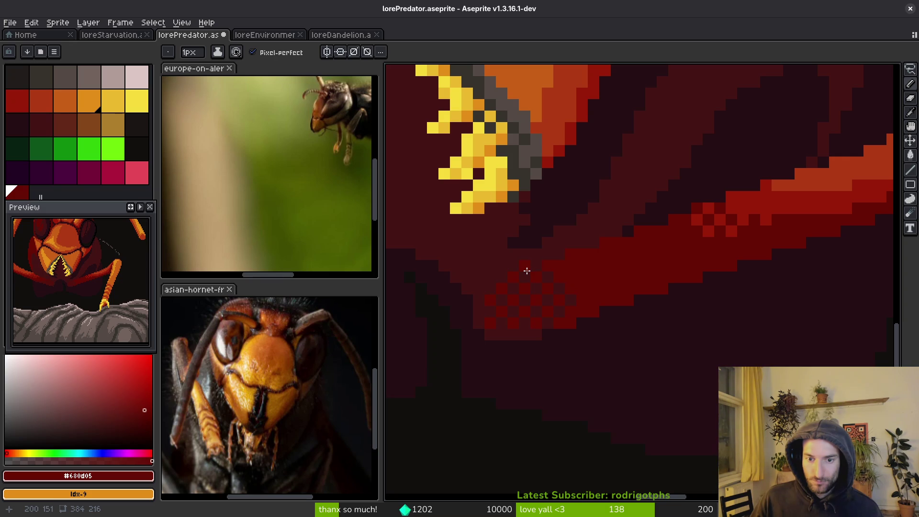
{"action": "scroll", "coordinate": [622, 211], "scroll_direction": "down", "scroll_amount": 3}
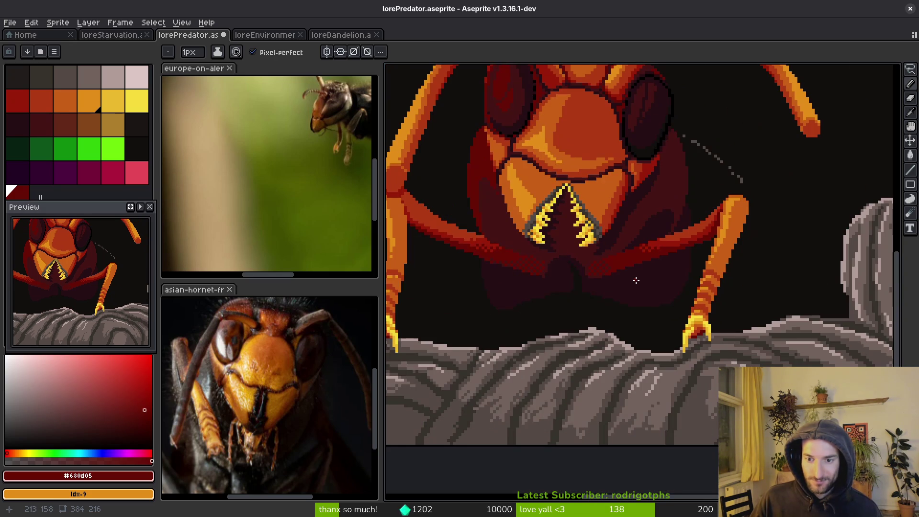
{"action": "scroll", "coordinate": [642, 218], "scroll_direction": "up", "scroll_amount": 3}
Step: Alt-pick the darker and brighter band reds and paint bright red pixels into the band
{"action": "left_click", "coordinate": [644, 218], "text": "alt"}
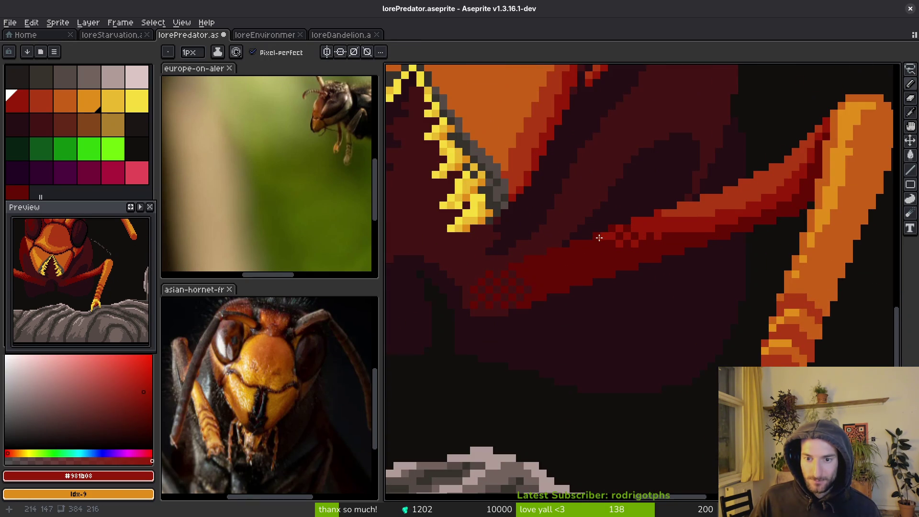
{"action": "scroll", "coordinate": [663, 244], "scroll_direction": "up", "scroll_amount": 2}
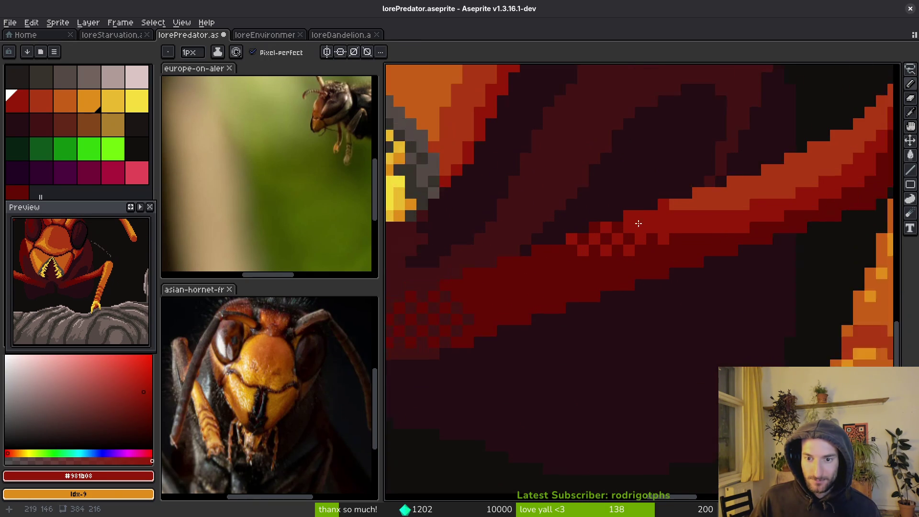
{"action": "key", "text": "alt"}
{"action": "left_click", "coordinate": [625, 228], "text": "alt"}
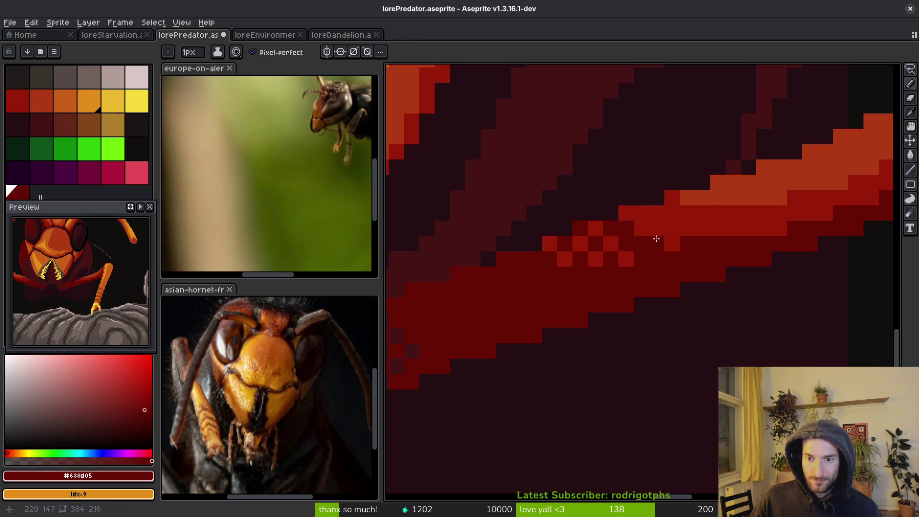
{"action": "left_click", "coordinate": [674, 240], "text": "alt"}
{"action": "left_click_drag", "start_coordinate": [611, 228], "coordinate": [621, 243]}
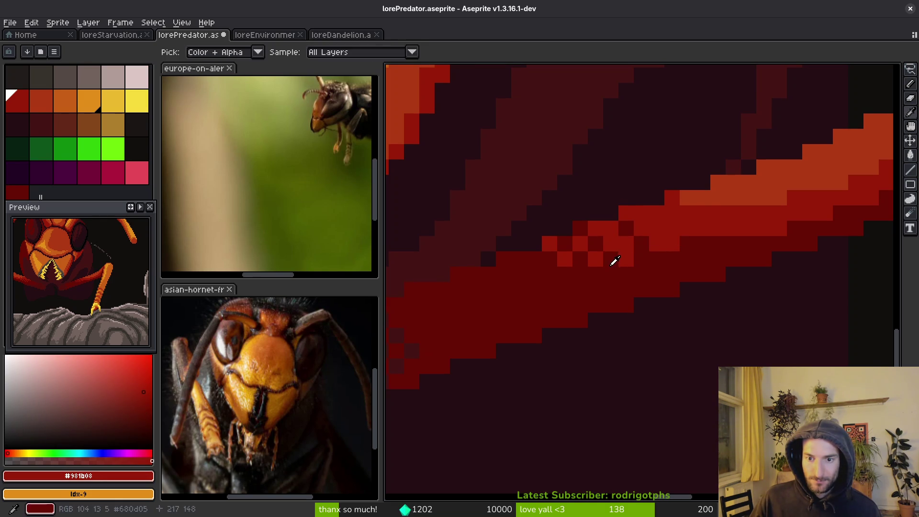
Step: Repaint alternating pixels and stray bright spots dark red to form a checker pattern
{"action": "left_click", "coordinate": [612, 259], "text": "alt"}
{"action": "left_click", "coordinate": [610, 243]}
{"action": "left_click", "coordinate": [595, 228]}
{"action": "left_click", "coordinate": [579, 242]}
{"action": "left_click", "coordinate": [595, 258]}
{"action": "left_click", "coordinate": [550, 243]}
{"action": "left_click", "coordinate": [565, 258]}
{"action": "left_click", "coordinate": [626, 259]}
Step: Extend the bright red checker pixels across and below the foreleg band
{"action": "left_click", "coordinate": [627, 244], "text": "alt"}
{"action": "left_click", "coordinate": [642, 258]}
{"action": "left_click", "coordinate": [611, 259]}
{"action": "left_click", "coordinate": [580, 229]}
{"action": "left_click", "coordinate": [565, 244]}
{"action": "left_click", "coordinate": [581, 260]}
{"action": "left_click", "coordinate": [550, 259]}
{"action": "left_click", "coordinate": [565, 274]}
{"action": "left_click", "coordinate": [594, 273]}
{"action": "left_click", "coordinate": [504, 274]}
{"action": "left_click", "coordinate": [535, 274]}
{"action": "left_click", "coordinate": [611, 289]}
Step: Add dark red #431414 checker pixels into the band
{"action": "scroll", "coordinate": [625, 308], "scroll_direction": "down", "scroll_amount": 4}
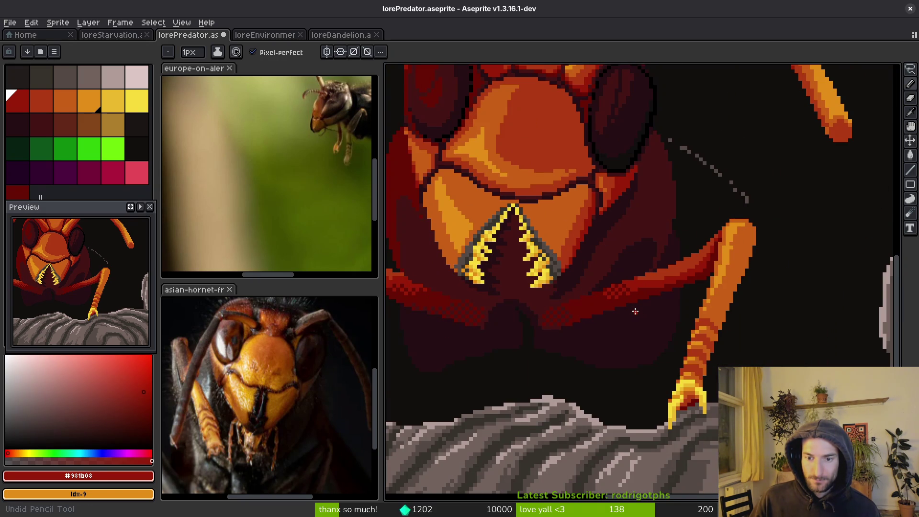
{"action": "scroll", "coordinate": [633, 313], "scroll_direction": "down", "scroll_amount": 2}
{"action": "scroll", "coordinate": [622, 312], "scroll_direction": "up", "scroll_amount": 5}
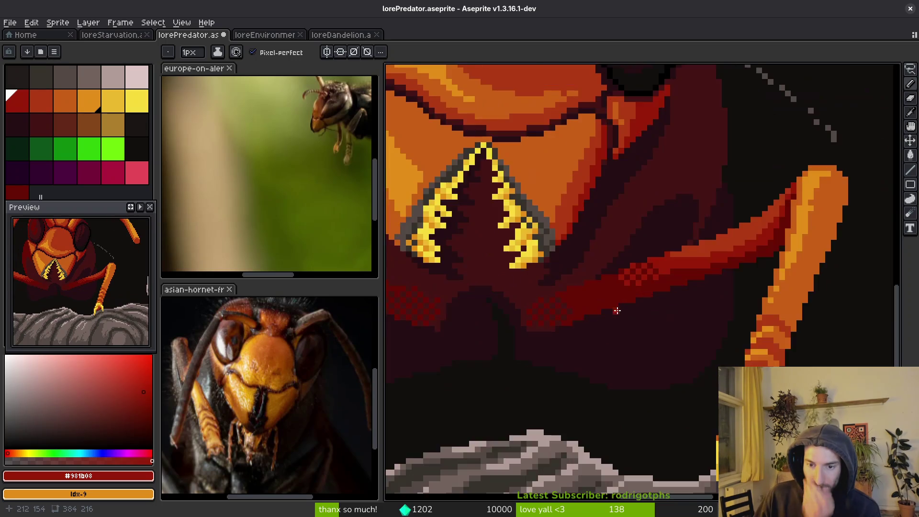
{"action": "left_click", "coordinate": [584, 297], "text": "alt"}
{"action": "left_click", "coordinate": [599, 316]}
{"action": "left_click", "coordinate": [622, 298]}
{"action": "left_click", "coordinate": [625, 254]}
{"action": "left_click", "coordinate": [646, 277]}
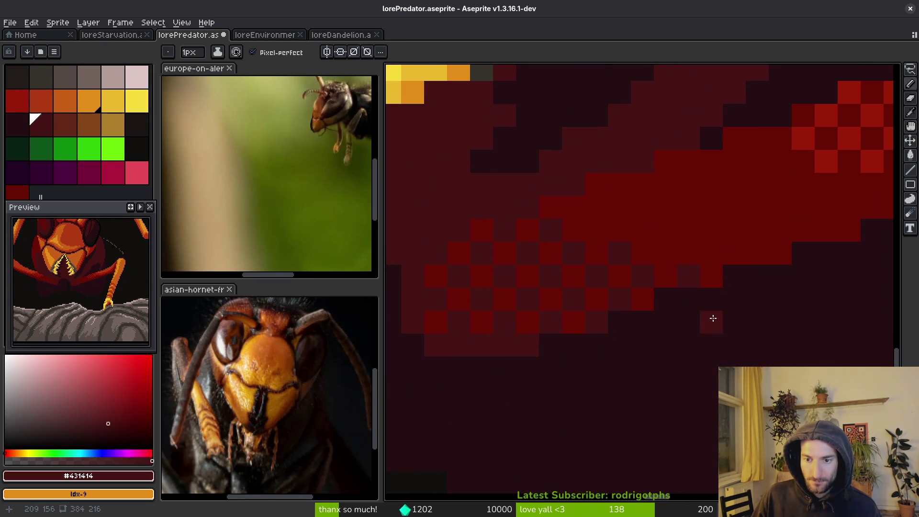
Step: Pick the near-black background colour and save the file with Ctrl+S
{"action": "scroll", "coordinate": [708, 320], "scroll_direction": "down", "scroll_amount": 5}
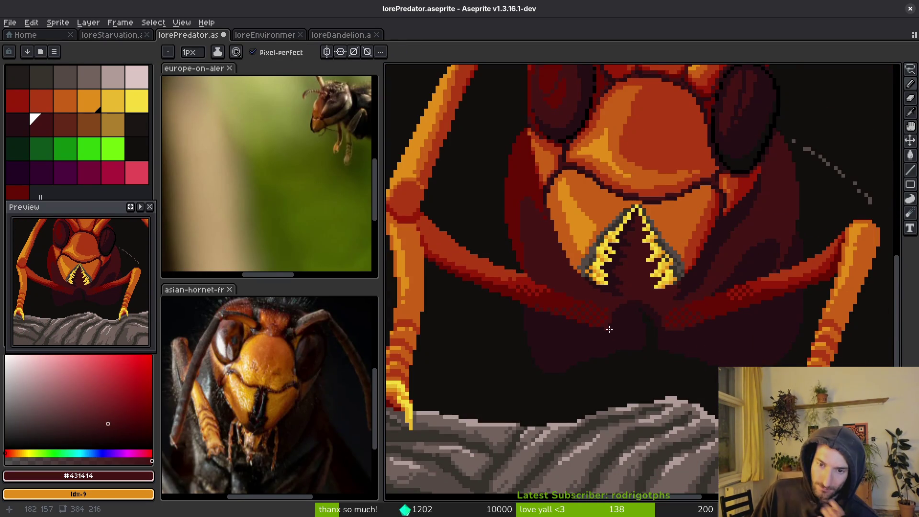
{"action": "scroll", "coordinate": [676, 366], "scroll_direction": "down", "scroll_amount": 2}
{"action": "scroll", "coordinate": [680, 360], "scroll_direction": "down", "scroll_amount": 2}
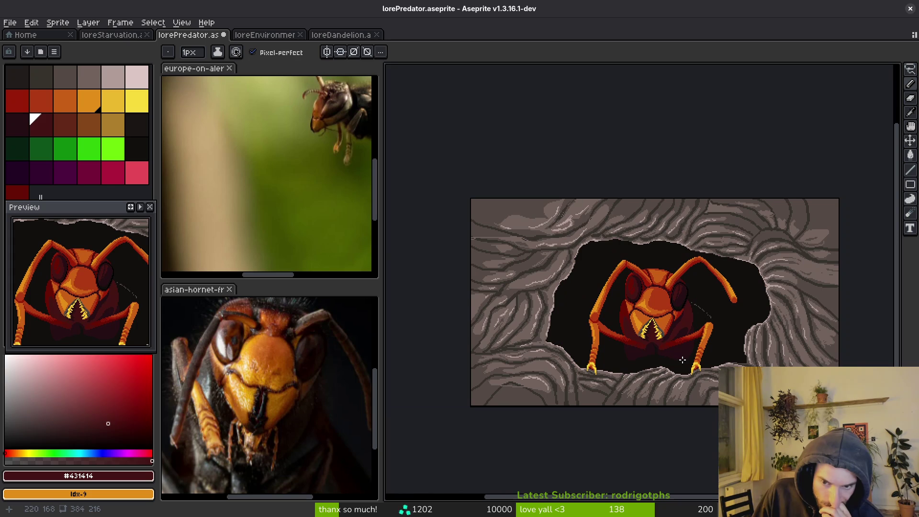
{"action": "scroll", "coordinate": [671, 359], "scroll_direction": "up", "scroll_amount": 5}
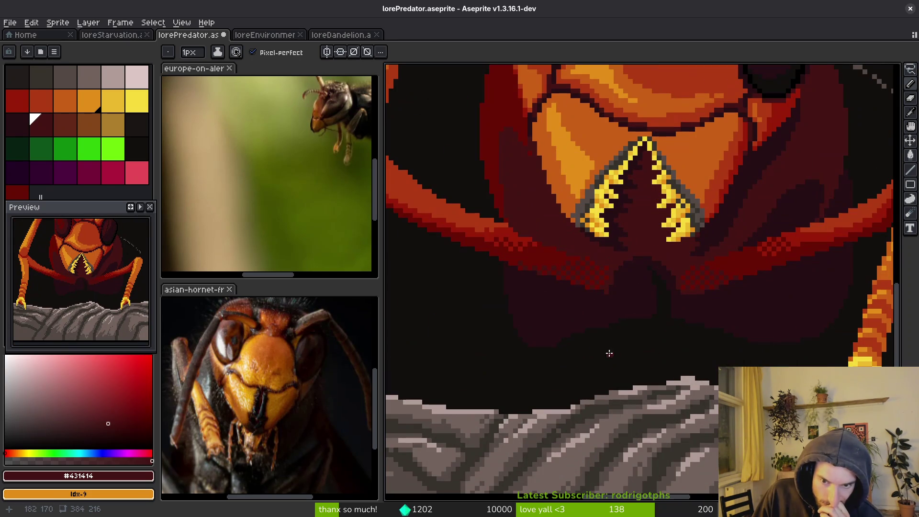
{"action": "key", "text": "alt"}
{"action": "left_click", "coordinate": [541, 323], "text": "alt"}
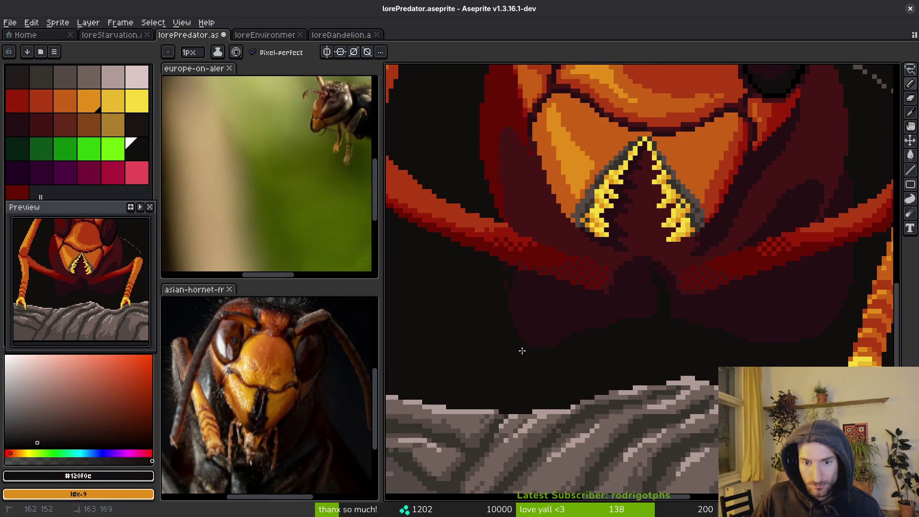
{"action": "scroll", "coordinate": [511, 282], "scroll_direction": "up", "scroll_amount": 2}
{"action": "scroll", "coordinate": [547, 302], "scroll_direction": "down", "scroll_amount": 3}
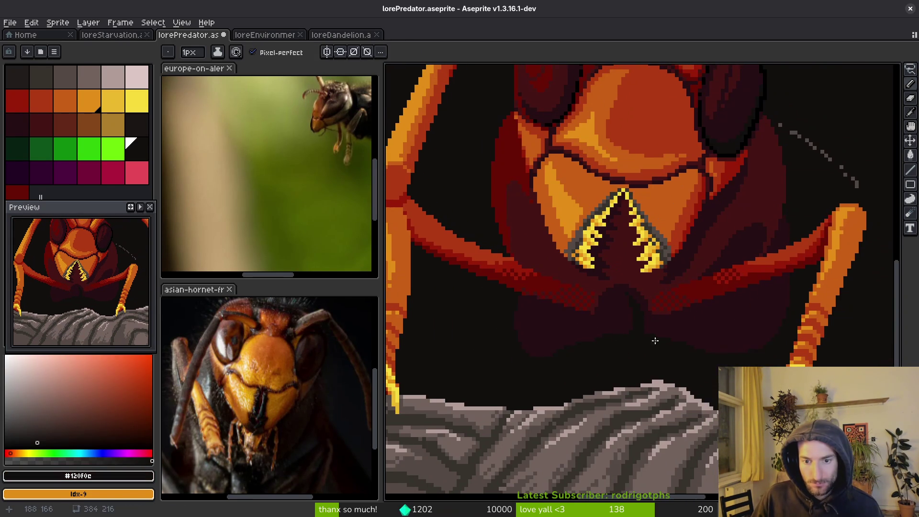
{"action": "scroll", "coordinate": [782, 297], "scroll_direction": "up", "scroll_amount": 2}
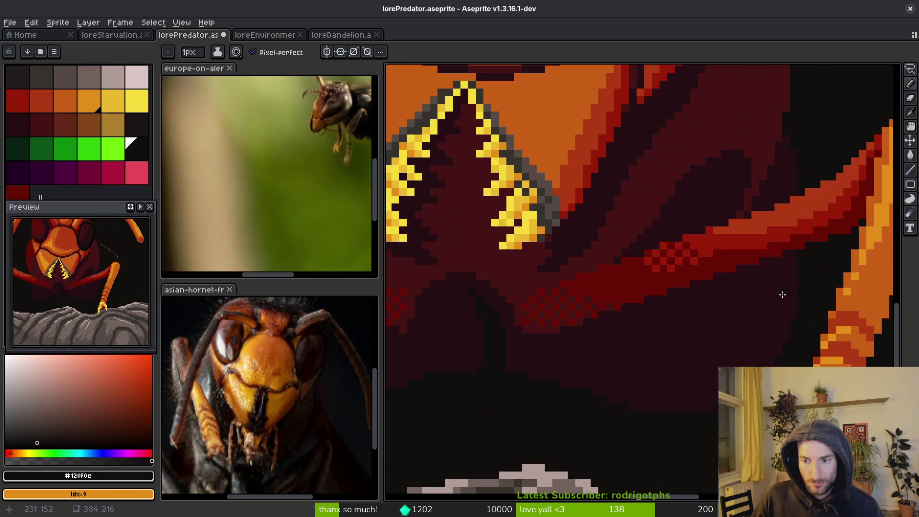
{"action": "left_click", "coordinate": [788, 256]}
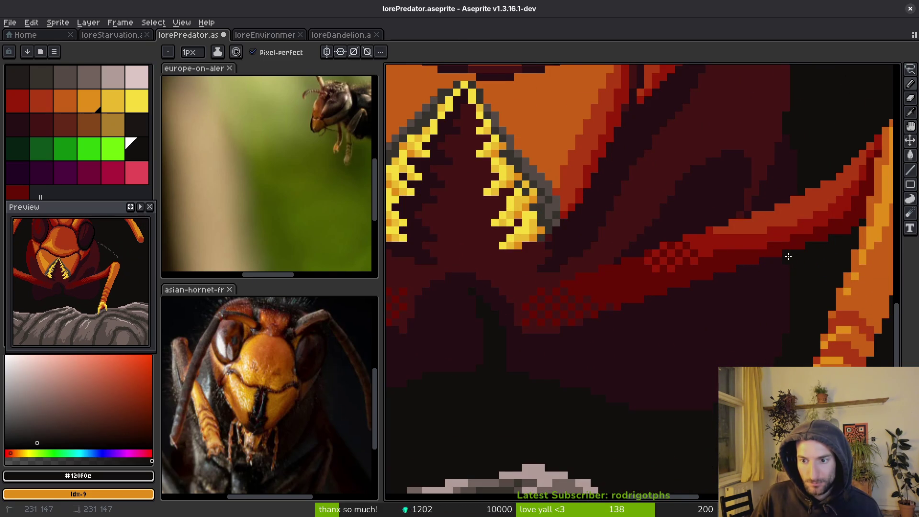
{"action": "scroll", "coordinate": [781, 215], "scroll_direction": "up", "scroll_amount": 1}
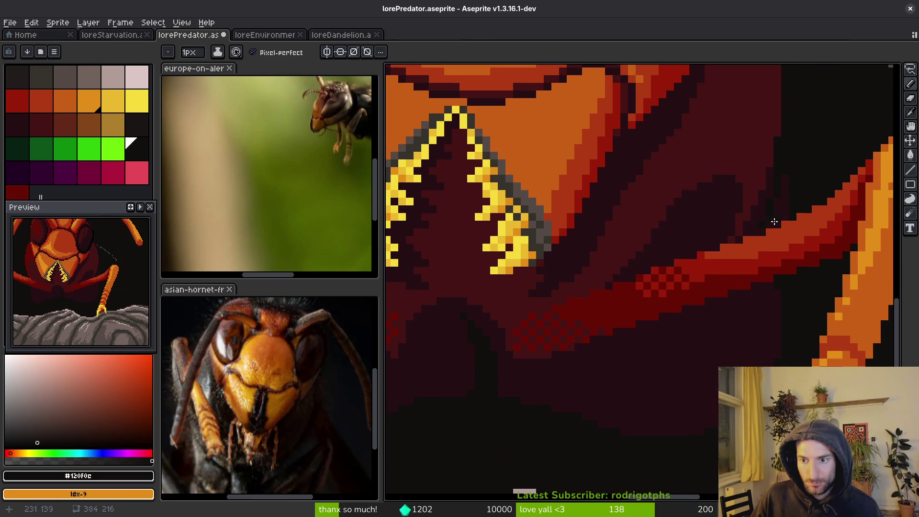
{"action": "key", "text": "g"}
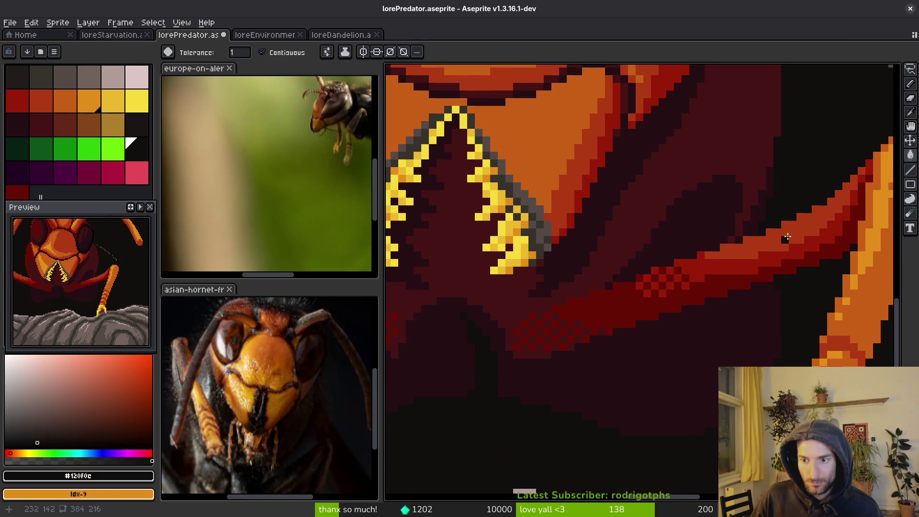
{"action": "scroll", "coordinate": [785, 238], "scroll_direction": "down", "scroll_amount": 1}
{"action": "key", "text": "v"}
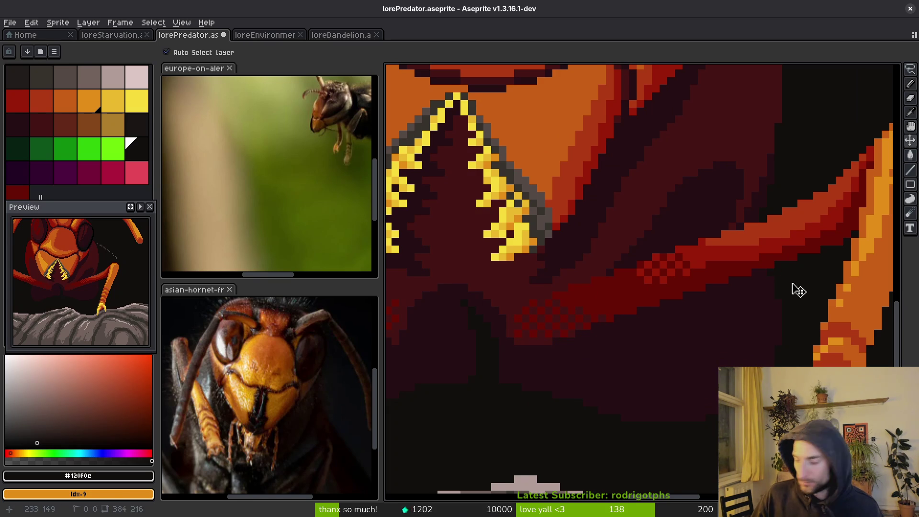
{"action": "key", "text": "b"}
{"action": "scroll", "coordinate": [790, 297], "scroll_direction": "down", "scroll_amount": 1}
{"action": "key", "text": "ctrl+s"}
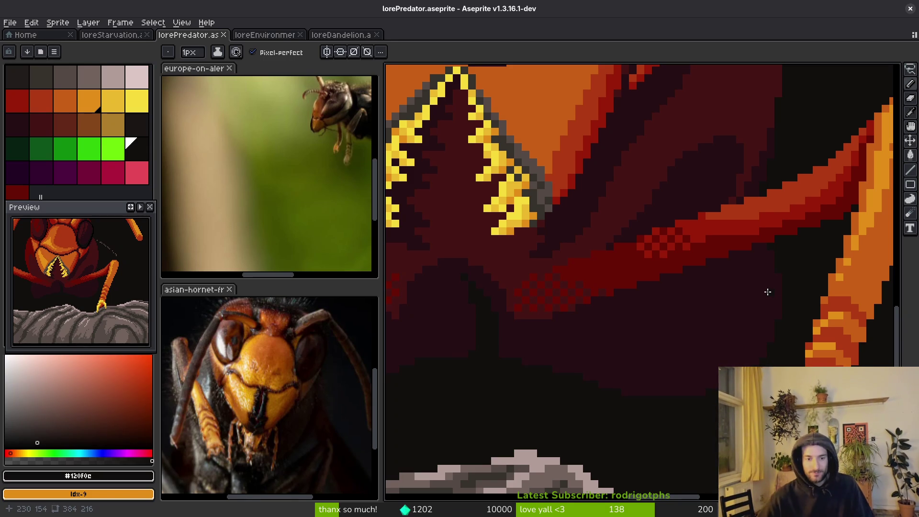
Step: Paint near-black pixels down the right edge of the red shape below the jaws
{"action": "scroll", "coordinate": [683, 281], "scroll_direction": "down", "scroll_amount": 8}
{"action": "scroll", "coordinate": [641, 346], "scroll_direction": "up", "scroll_amount": 4}
{"action": "scroll", "coordinate": [732, 365], "scroll_direction": "down", "scroll_amount": 1}
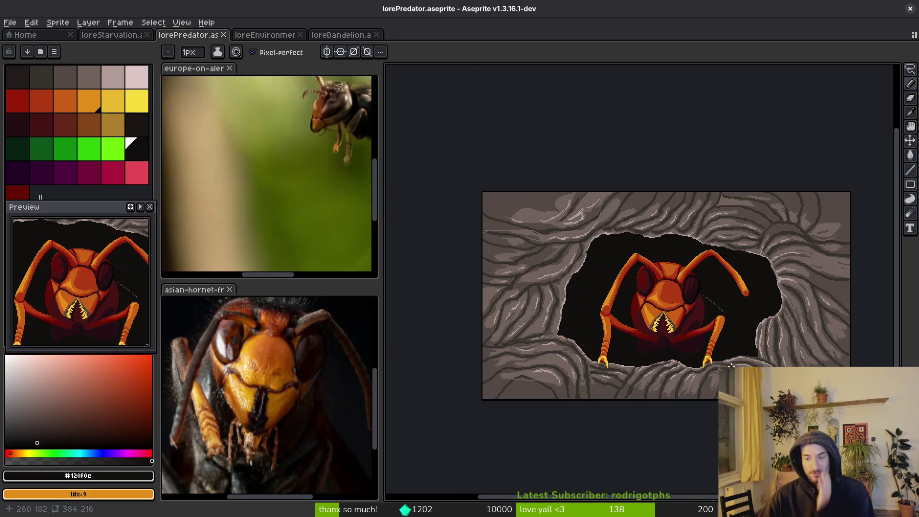
{"action": "left_click_drag", "start_coordinate": [727, 392], "coordinate": [695, 363]}
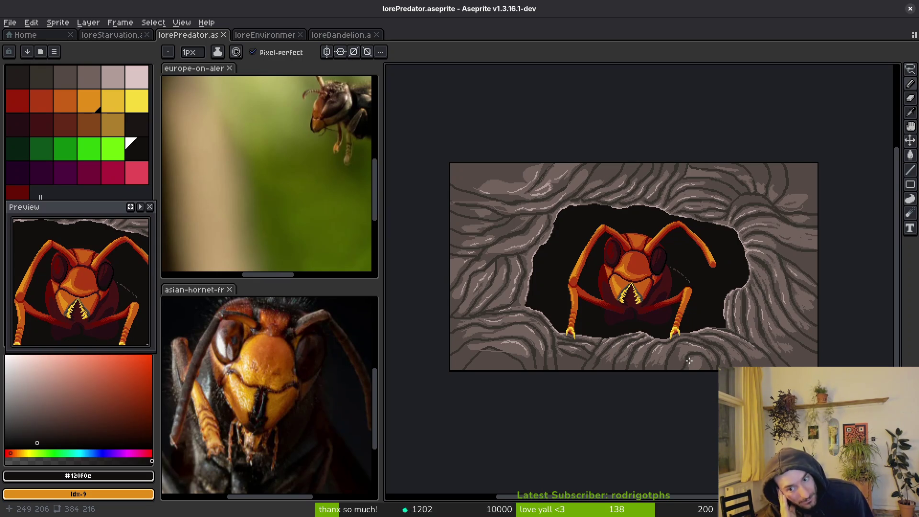
{"action": "scroll", "coordinate": [689, 360], "scroll_direction": "up", "scroll_amount": 5}
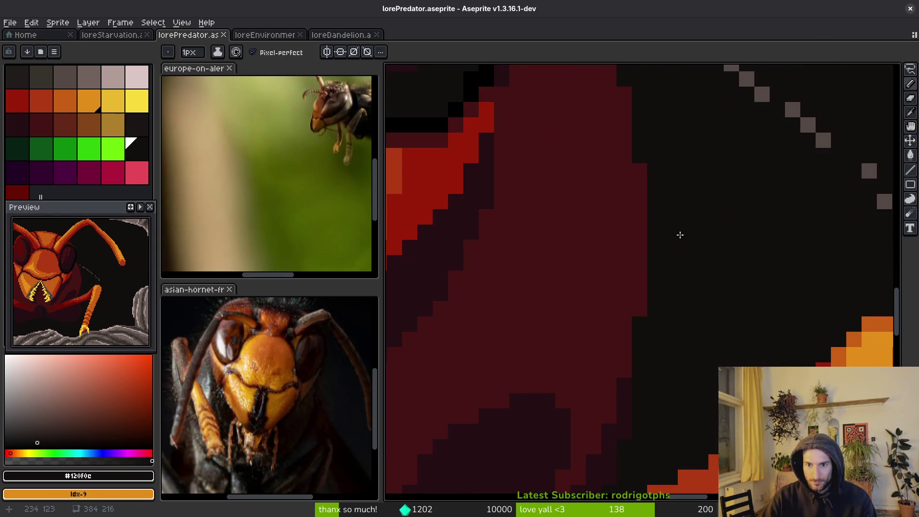
{"action": "scroll", "coordinate": [678, 194], "scroll_direction": "down", "scroll_amount": 2}
{"action": "mouse_move", "coordinate": [648, 135]}
{"action": "left_mouse_down"}
{"action": "mouse_move", "coordinate": [662, 198]}
{"action": "mouse_move", "coordinate": [648, 148]}
{"action": "mouse_move", "coordinate": [653, 161]}
{"action": "left_mouse_up"}
{"action": "key", "text": "ctrl+z"}
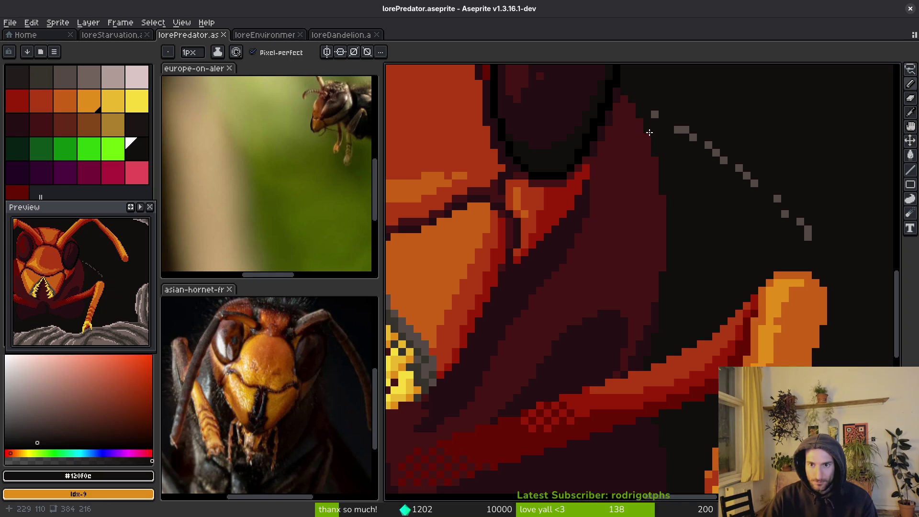
{"action": "mouse_move", "coordinate": [656, 201]}
{"action": "left_mouse_down"}
{"action": "mouse_move", "coordinate": [654, 163]}
{"action": "mouse_move", "coordinate": [659, 264]}
{"action": "mouse_move", "coordinate": [638, 354]}
{"action": "mouse_move", "coordinate": [648, 283]}
{"action": "mouse_move", "coordinate": [636, 269]}
{"action": "left_mouse_up"}
{"action": "left_click", "coordinate": [656, 206], "text": "alt"}
{"action": "left_click", "coordinate": [672, 215], "text": "alt"}
Step: Touch up a shadow-edge pixel and bucket-fill the dark-red patch with near-black #120f0e
{"action": "scroll", "coordinate": [651, 251], "scroll_direction": "up", "scroll_amount": 3}
{"action": "left_click", "coordinate": [628, 270], "text": "alt"}
{"action": "left_click", "coordinate": [623, 298]}
{"action": "left_click", "coordinate": [680, 282], "text": "alt"}
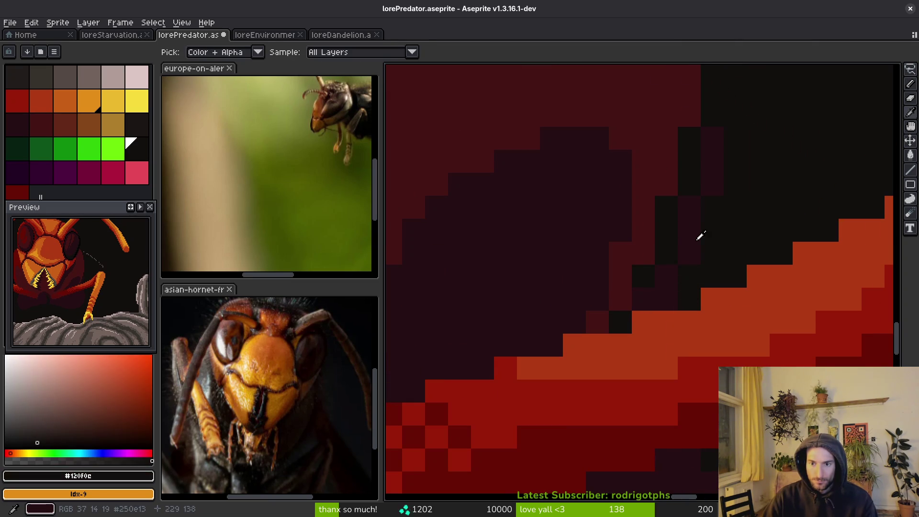
{"action": "key", "text": "g"}
{"action": "left_click", "coordinate": [695, 230]}
{"action": "key", "text": "b"}
{"action": "scroll", "coordinate": [670, 192], "scroll_direction": "down", "scroll_amount": 4}
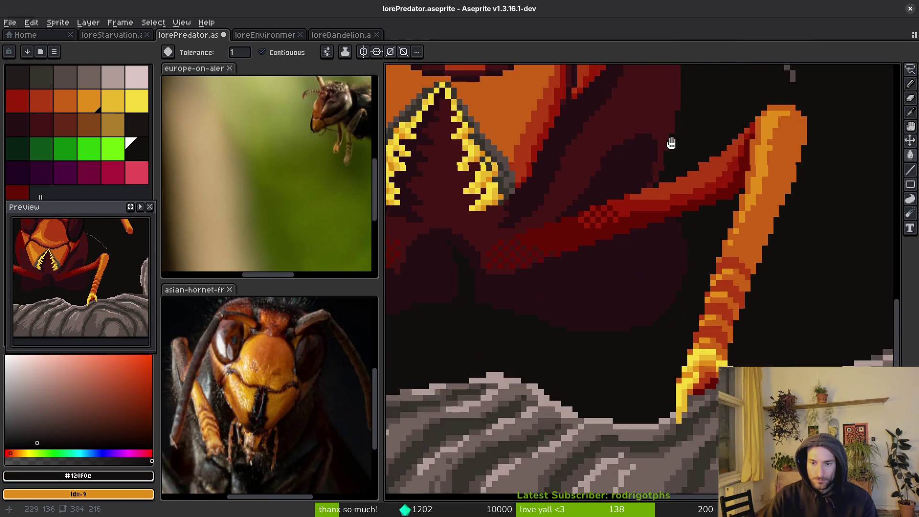
{"action": "scroll", "coordinate": [653, 211], "scroll_direction": "up", "scroll_amount": 3}
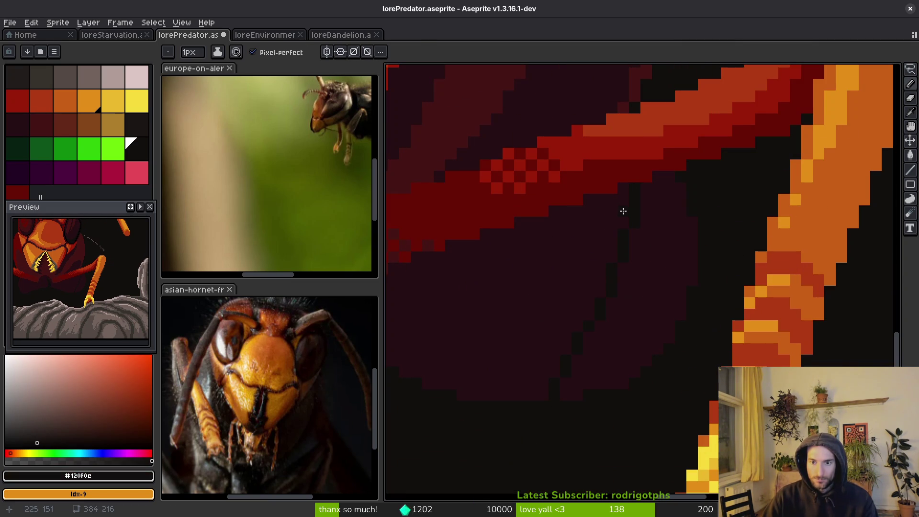
Step: Thicken the black outline along the maroon shadow and darken its tip
{"action": "left_click_drag", "start_coordinate": [622, 215], "coordinate": [596, 316]}
{"action": "left_click_drag", "start_coordinate": [615, 197], "coordinate": [597, 301]}
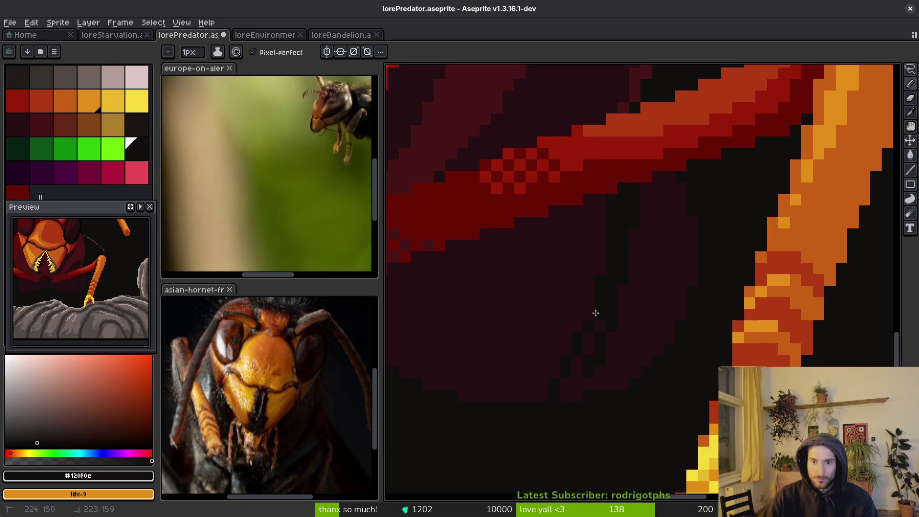
{"action": "left_click", "coordinate": [568, 366]}
{"action": "key", "text": "g"}
{"action": "left_click", "coordinate": [647, 297]}
{"action": "key", "text": "b"}
{"action": "left_click", "coordinate": [599, 333]}
Step: Save lorePredator.aseprite with Ctrl+S
{"action": "scroll", "coordinate": [622, 369], "scroll_direction": "down", "scroll_amount": 3}
{"action": "scroll", "coordinate": [739, 312], "scroll_direction": "up", "scroll_amount": 2}
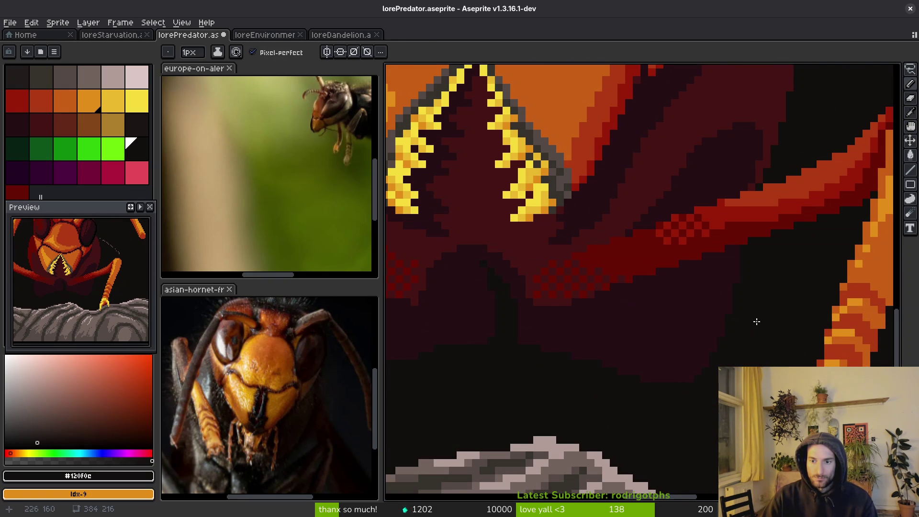
{"action": "scroll", "coordinate": [752, 321], "scroll_direction": "down", "scroll_amount": 3}
{"action": "scroll", "coordinate": [593, 335], "scroll_direction": "up", "scroll_amount": 1}
{"action": "scroll", "coordinate": [560, 195], "scroll_direction": "down", "scroll_amount": 2}
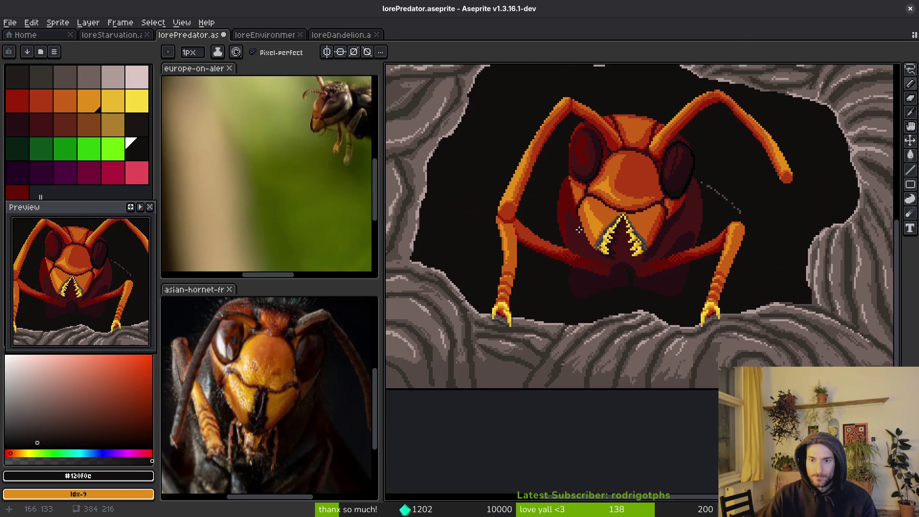
{"action": "scroll", "coordinate": [577, 236], "scroll_direction": "up", "scroll_amount": 4}
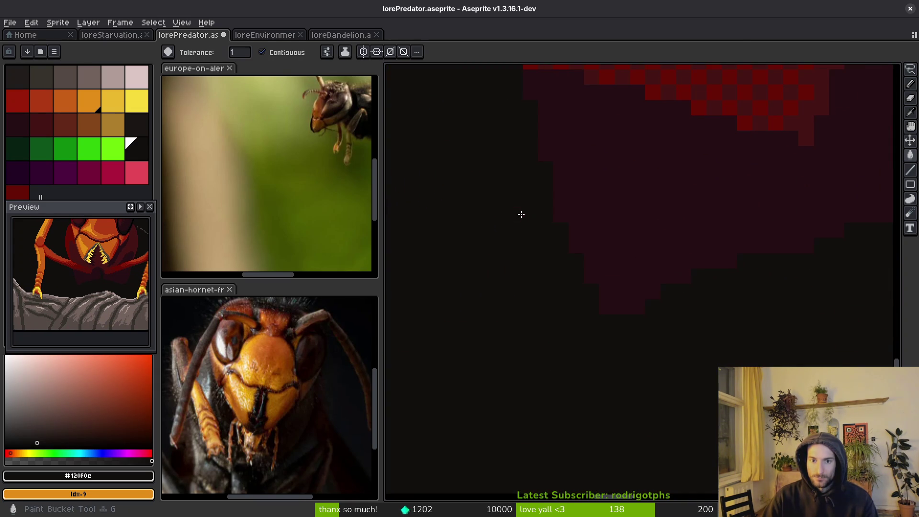
{"action": "scroll", "coordinate": [557, 266], "scroll_direction": "down", "scroll_amount": 2}
{"action": "key", "text": "ctrl+s"}
{"action": "scroll", "coordinate": [583, 300], "scroll_direction": "down", "scroll_amount": 3}
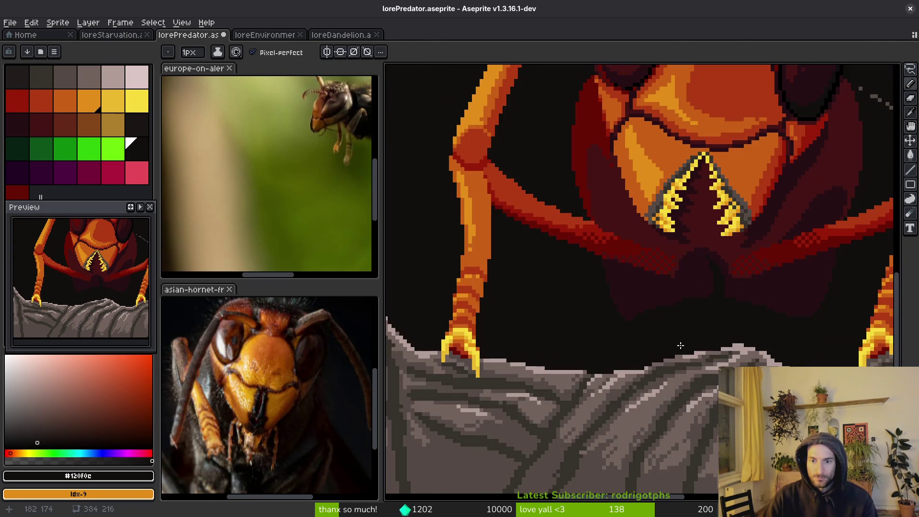
{"action": "scroll", "coordinate": [579, 284], "scroll_direction": "up", "scroll_amount": 2}
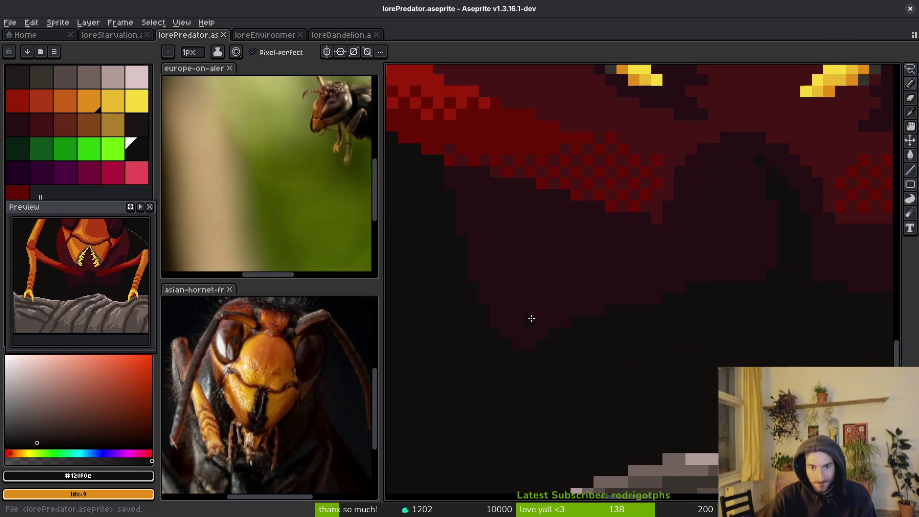
{"action": "key", "text": "ctrl+s"}
{"action": "scroll", "coordinate": [575, 307], "scroll_direction": "down", "scroll_amount": 3}
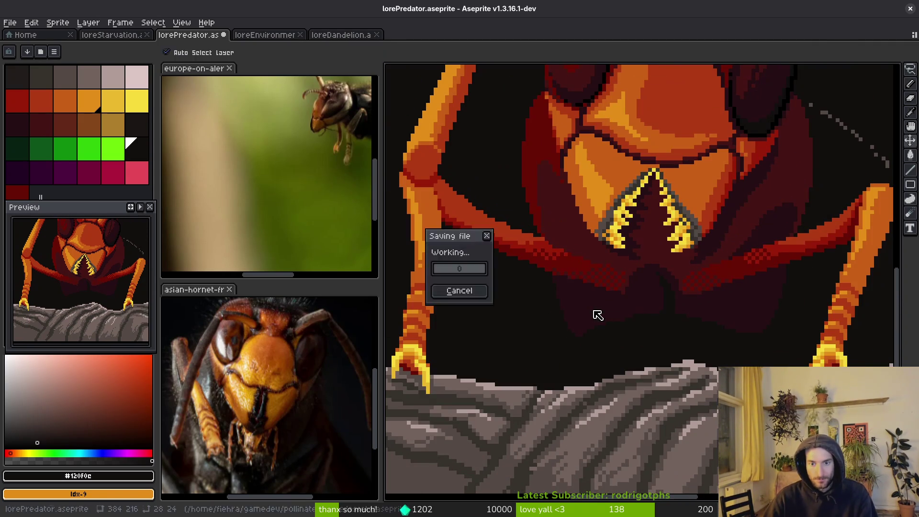
{"action": "scroll", "coordinate": [541, 289], "scroll_direction": "up", "scroll_amount": 4}
{"action": "scroll", "coordinate": [540, 240], "scroll_direction": "down", "scroll_amount": 3}
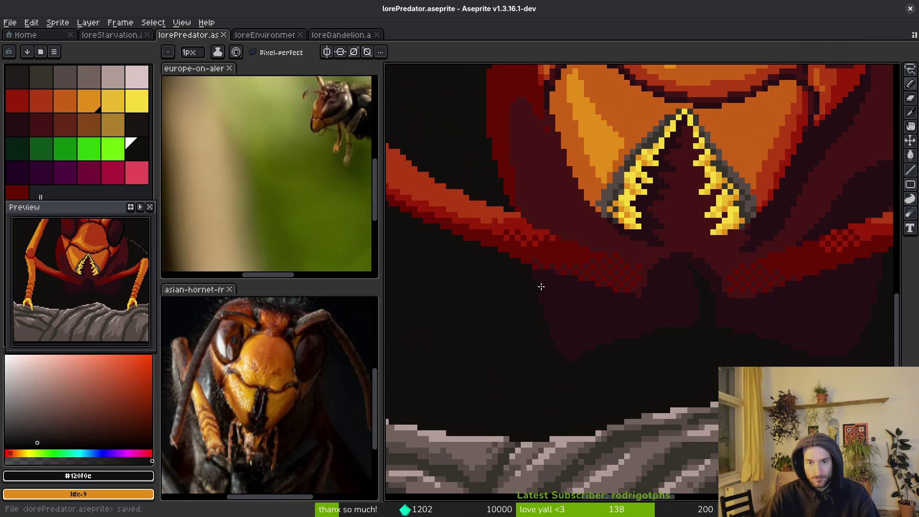
{"action": "scroll", "coordinate": [551, 239], "scroll_direction": "up", "scroll_amount": 3}
{"action": "left_click", "coordinate": [539, 210], "text": "alt"}
{"action": "scroll", "coordinate": [583, 252], "scroll_direction": "down", "scroll_amount": 3}
{"action": "scroll", "coordinate": [539, 201], "scroll_direction": "up", "scroll_amount": 3}
{"action": "left_click", "coordinate": [535, 201], "text": "alt"}
{"action": "left_click", "coordinate": [536, 205], "text": "alt"}
{"action": "scroll", "coordinate": [536, 205], "scroll_direction": "down", "scroll_amount": 3}
{"action": "scroll", "coordinate": [598, 266], "scroll_direction": "up", "scroll_amount": 1}
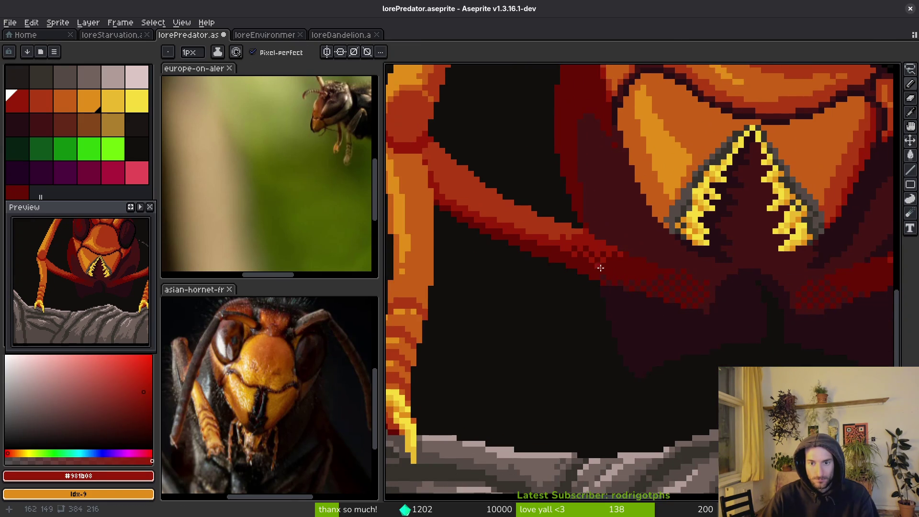
{"action": "scroll", "coordinate": [638, 270], "scroll_direction": "up", "scroll_amount": 1}
{"action": "left_click", "coordinate": [638, 252], "text": "alt"}
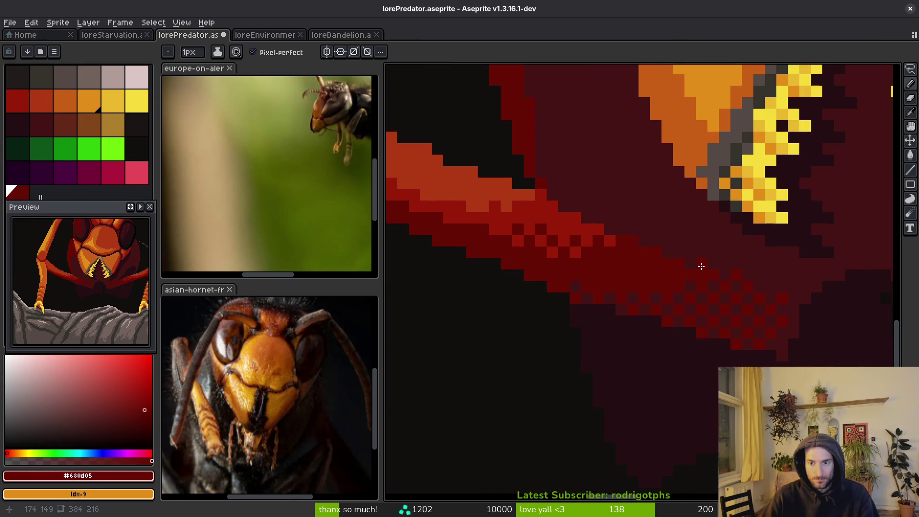
{"action": "scroll", "coordinate": [647, 280], "scroll_direction": "down", "scroll_amount": 1}
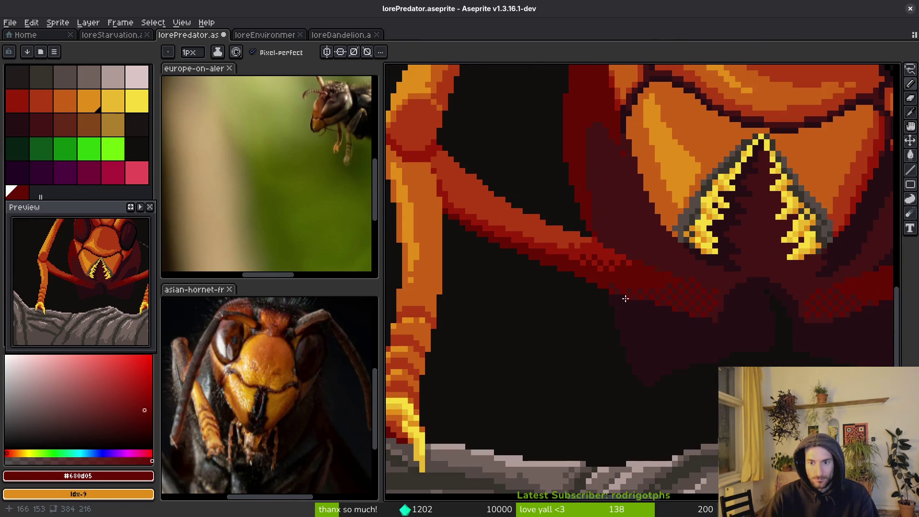
{"action": "scroll", "coordinate": [611, 287], "scroll_direction": "down", "scroll_amount": 1}
{"action": "scroll", "coordinate": [615, 271], "scroll_direction": "up", "scroll_amount": 2}
{"action": "left_click", "coordinate": [616, 271], "text": "alt"}
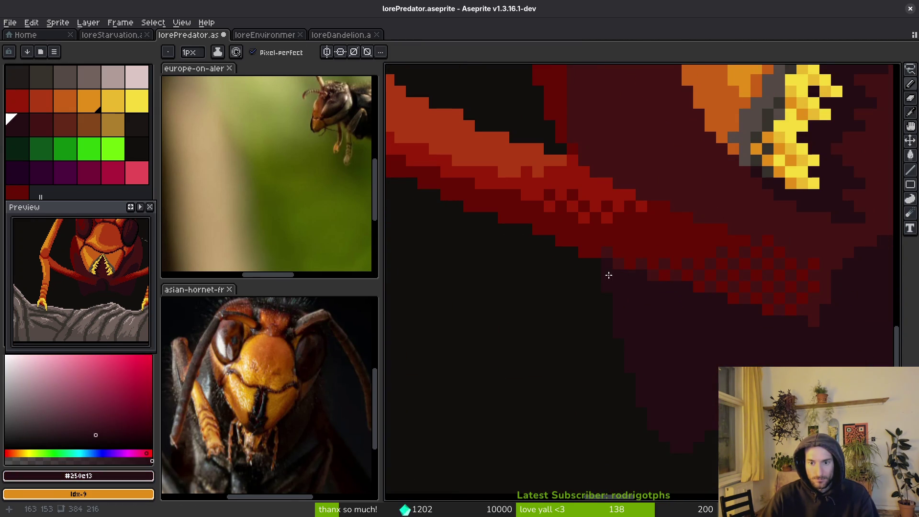
{"action": "scroll", "coordinate": [627, 306], "scroll_direction": "down", "scroll_amount": 1}
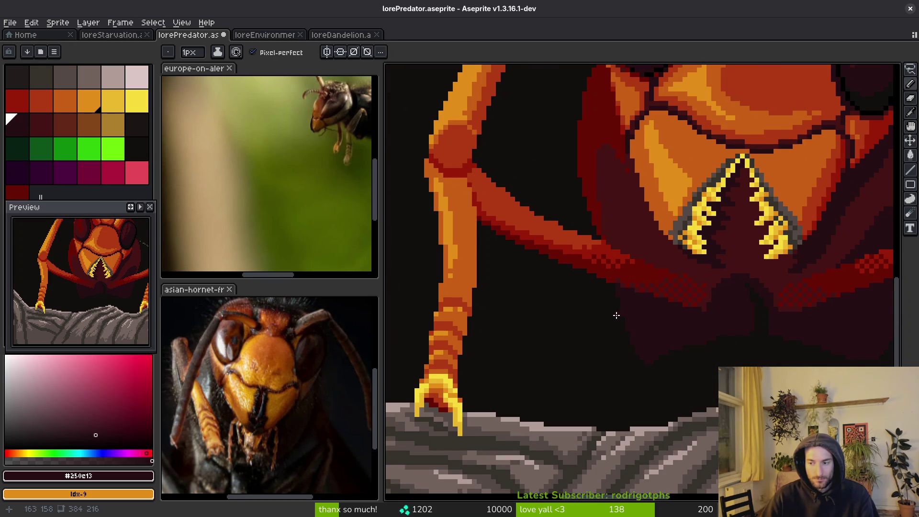
{"action": "scroll", "coordinate": [612, 312], "scroll_direction": "up", "scroll_amount": 1}
{"action": "left_click", "coordinate": [626, 273], "text": "alt"}
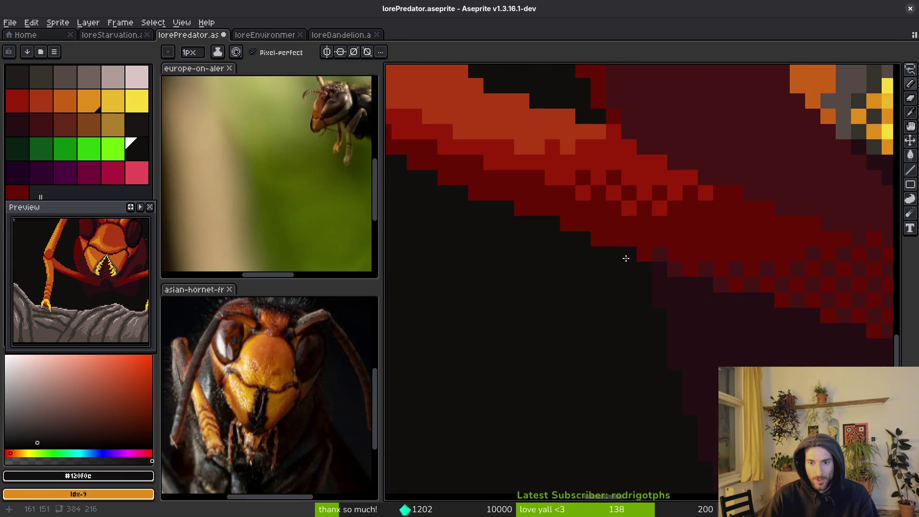
{"action": "scroll", "coordinate": [618, 258], "scroll_direction": "down", "scroll_amount": 2}
{"action": "key", "text": "ctrl+s"}
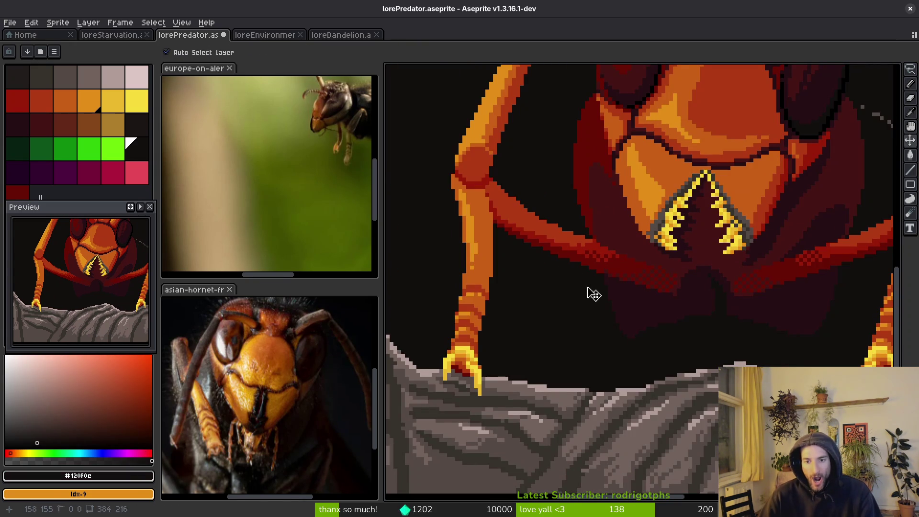
{"action": "scroll", "coordinate": [584, 281], "scroll_direction": "up", "scroll_amount": 2}
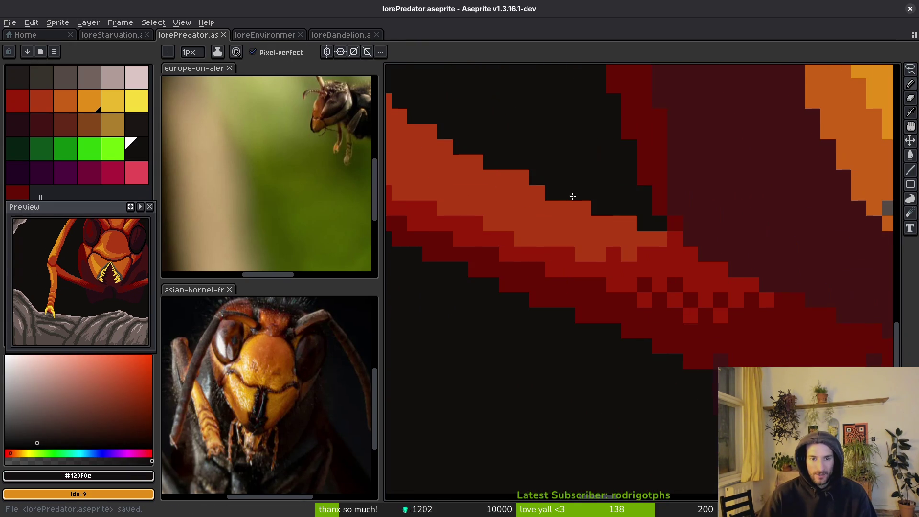
Step: Add dark pixels beside the red leg band and extend its upper edge two pixels with #af3a13
{"action": "left_click_drag", "start_coordinate": [564, 226], "coordinate": [626, 281]}
{"action": "left_click", "coordinate": [577, 233]}
{"action": "scroll", "coordinate": [577, 233], "scroll_direction": "down", "scroll_amount": 2}
{"action": "scroll", "coordinate": [566, 272], "scroll_direction": "up", "scroll_amount": 2}
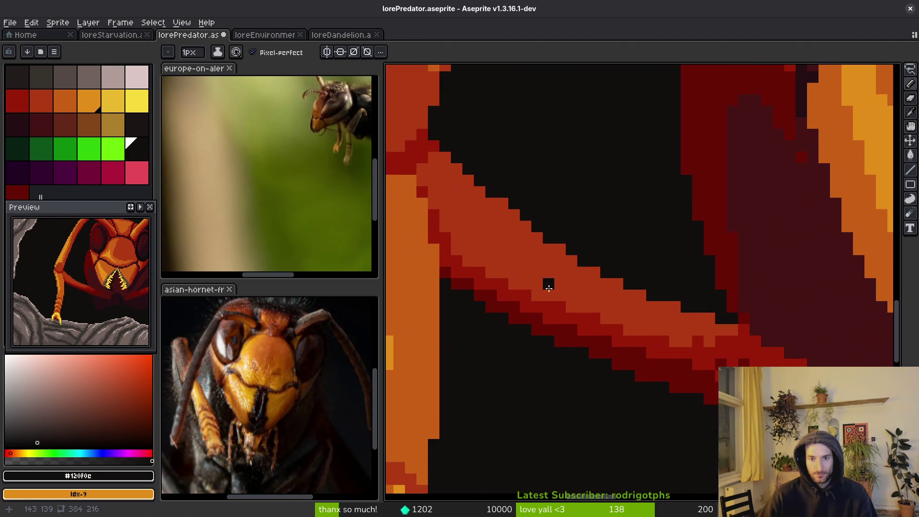
{"action": "left_click", "coordinate": [563, 262], "text": "alt"}
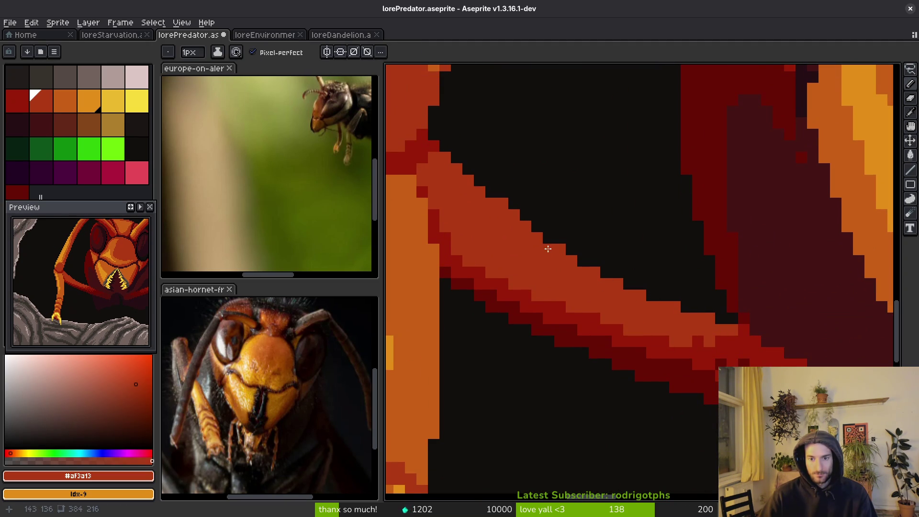
{"action": "left_click_drag", "start_coordinate": [598, 271], "coordinate": [620, 283]}
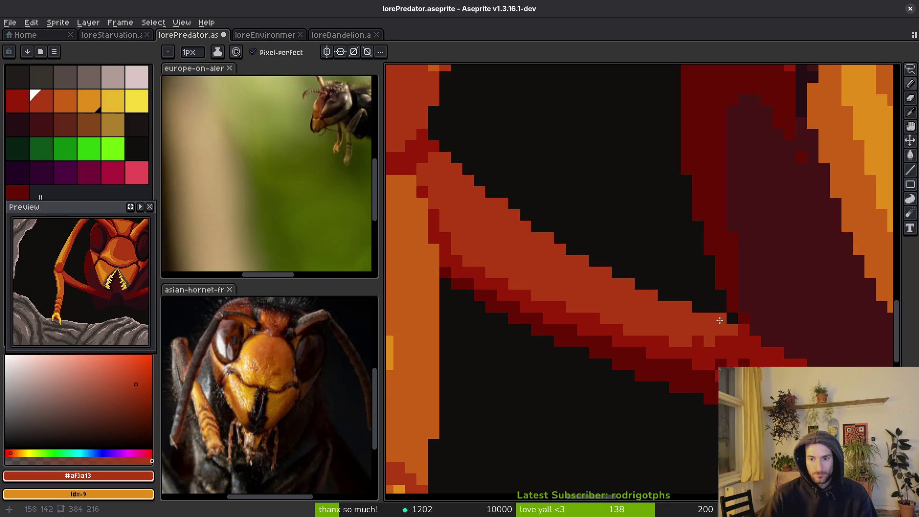
Step: Draw #981b08 and darkest #680d05 strokes along the foreleg's red band
{"action": "scroll", "coordinate": [709, 332], "scroll_direction": "down", "scroll_amount": 2}
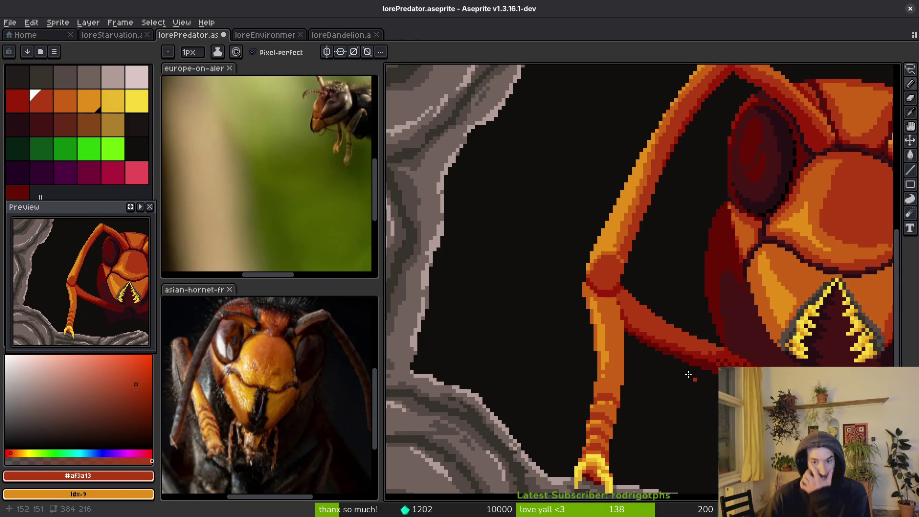
{"action": "scroll", "coordinate": [503, 312], "scroll_direction": "down", "scroll_amount": 2}
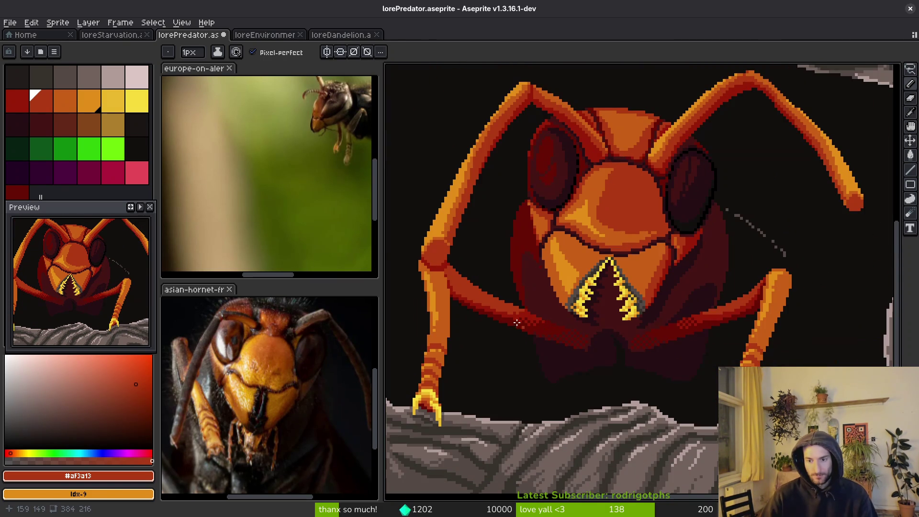
{"action": "scroll", "coordinate": [682, 353], "scroll_direction": "up", "scroll_amount": 4}
{"action": "left_click_drag", "start_coordinate": [682, 353], "coordinate": [627, 335]}
{"action": "left_click", "coordinate": [627, 334], "text": "alt"}
{"action": "scroll", "coordinate": [505, 228], "scroll_direction": "up", "scroll_amount": 2}
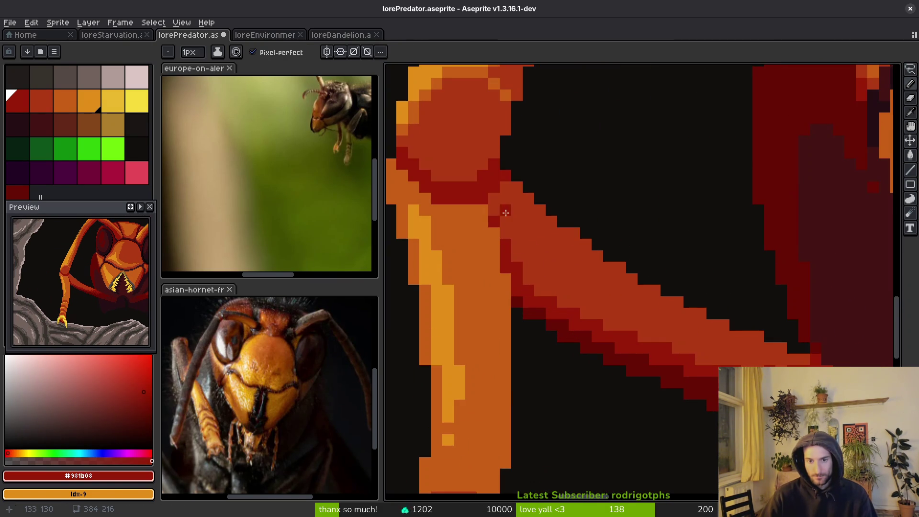
{"action": "mouse_move", "coordinate": [502, 205]}
{"action": "left_mouse_down"}
{"action": "mouse_move", "coordinate": [568, 287]}
{"action": "mouse_move", "coordinate": [707, 363]}
{"action": "left_mouse_up"}
{"action": "left_click", "coordinate": [636, 368], "text": "alt"}
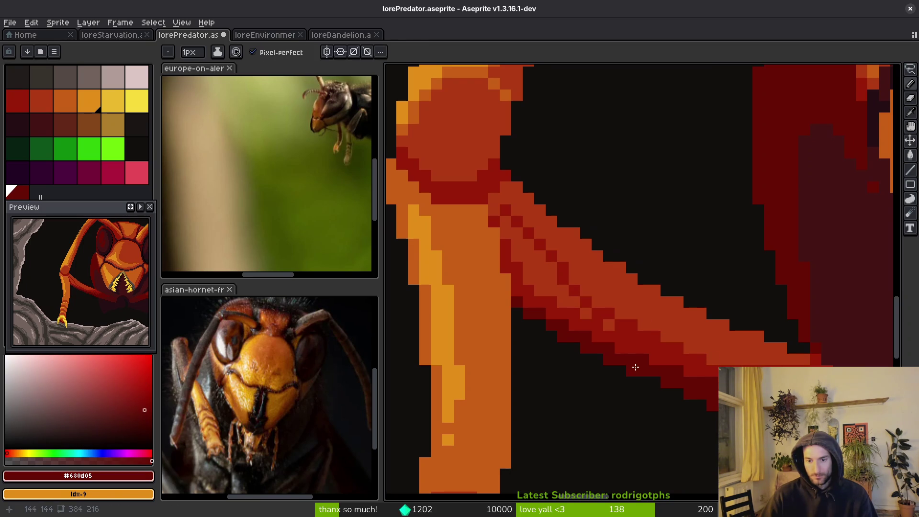
{"action": "left_click_drag", "start_coordinate": [617, 349], "coordinate": [490, 209]}
Step: Fill five patches of the leg's inner band with darkest red #680d05
{"action": "key", "text": "g"}
{"action": "left_click", "coordinate": [520, 268]}
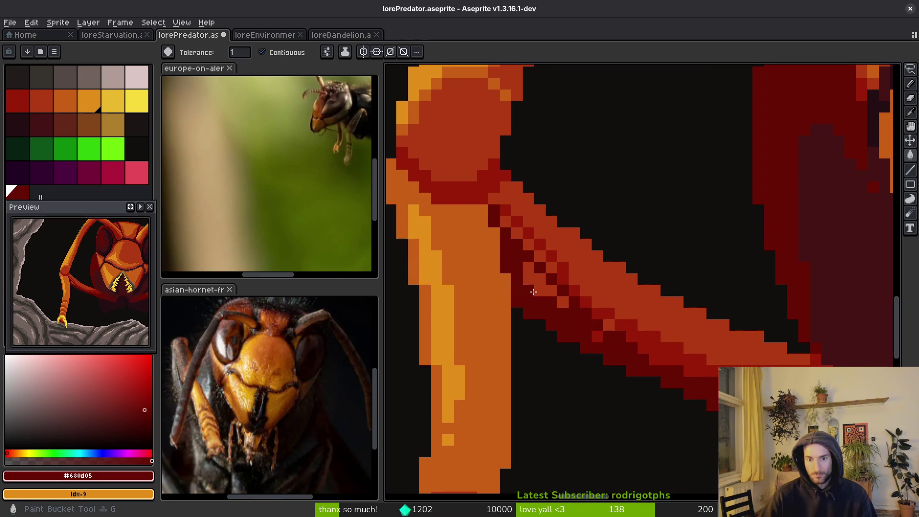
{"action": "left_click", "coordinate": [529, 291]}
{"action": "left_click", "coordinate": [587, 329]}
{"action": "left_click", "coordinate": [541, 287]}
{"action": "left_click", "coordinate": [666, 349]}
Step: Paint #981b08 red along the leg's bottom edge and its diagonal band
{"action": "key", "text": "b"}
{"action": "left_click", "coordinate": [611, 324], "text": "alt"}
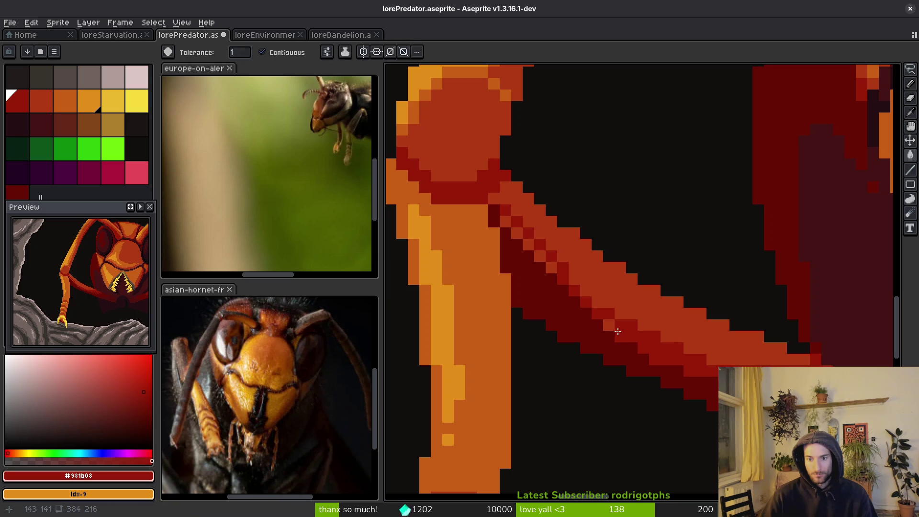
{"action": "left_click", "coordinate": [519, 234]}
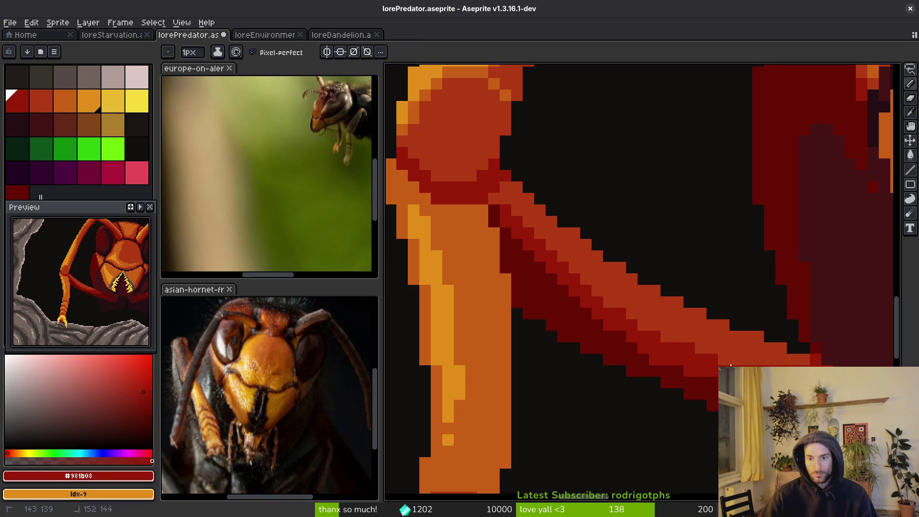
{"action": "left_click_drag", "start_coordinate": [797, 363], "coordinate": [686, 357]}
{"action": "mouse_move", "coordinate": [647, 330]}
{"action": "left_mouse_down"}
{"action": "mouse_move", "coordinate": [642, 322]}
{"action": "mouse_move", "coordinate": [764, 359]}
{"action": "left_mouse_up"}
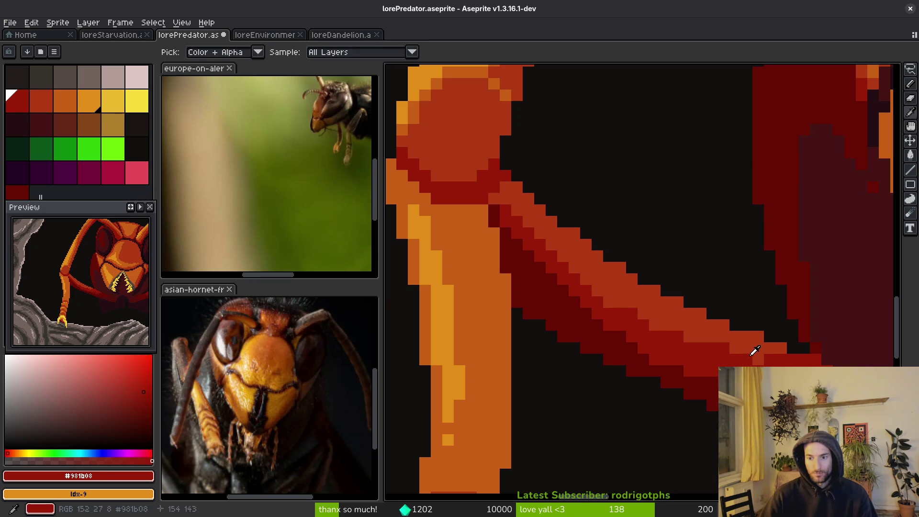
Step: Darken the leg's edge with a diagonal red line and a darkest-red band under the joint
{"action": "left_click", "coordinate": [704, 328], "text": "alt"}
{"action": "scroll", "coordinate": [663, 357], "scroll_direction": "down", "scroll_amount": 5}
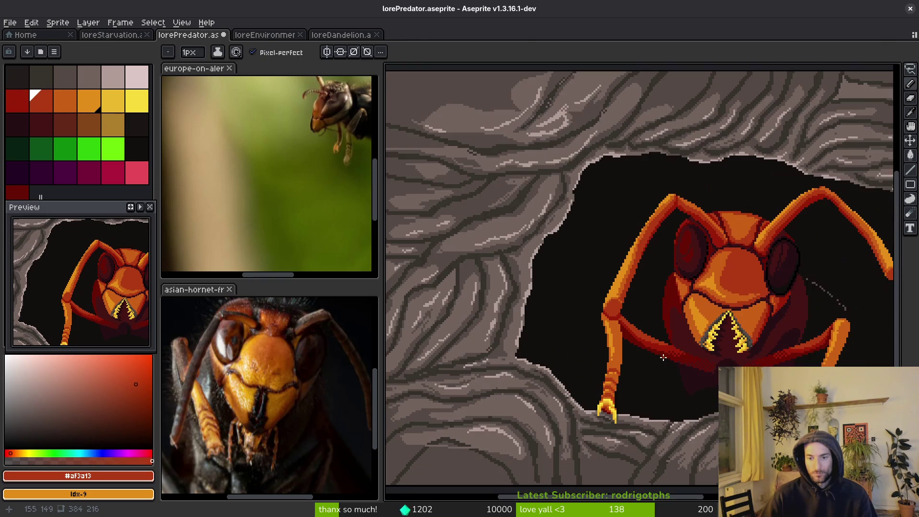
{"action": "scroll", "coordinate": [665, 357], "scroll_direction": "up", "scroll_amount": 5}
{"action": "left_click", "coordinate": [638, 382], "text": "alt"}
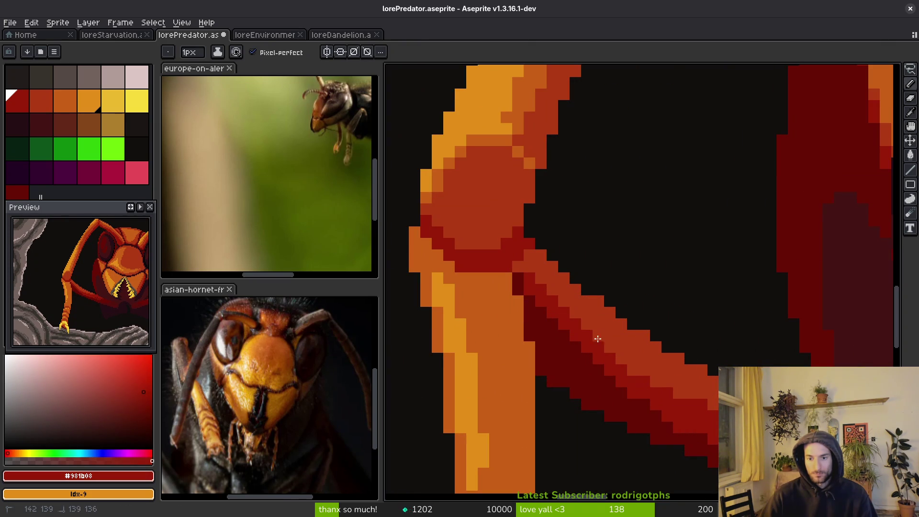
{"action": "left_click_drag", "start_coordinate": [594, 332], "coordinate": [624, 361]}
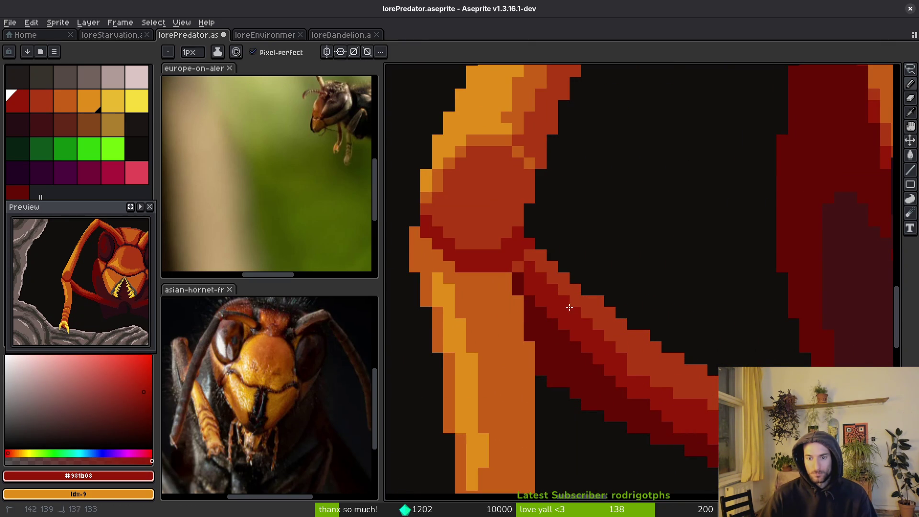
{"action": "left_click", "coordinate": [524, 267], "text": "alt"}
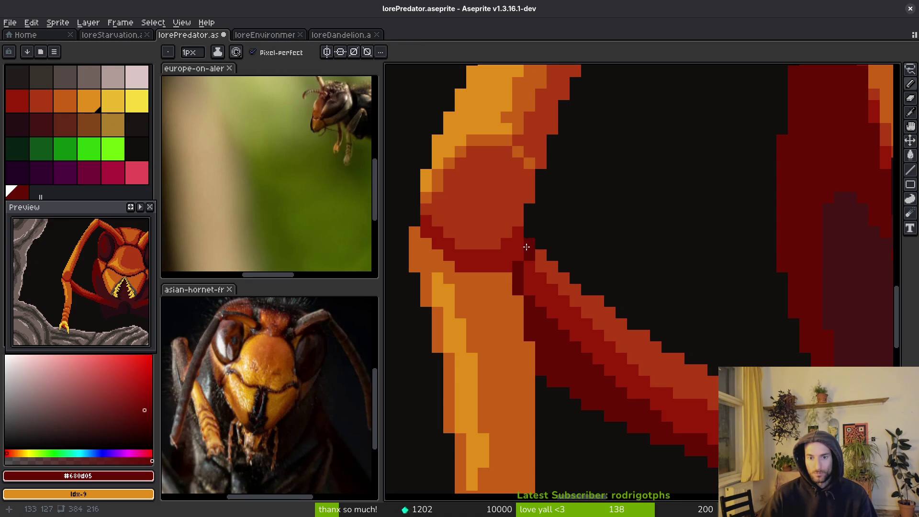
{"action": "left_click_drag", "start_coordinate": [510, 265], "coordinate": [483, 268]}
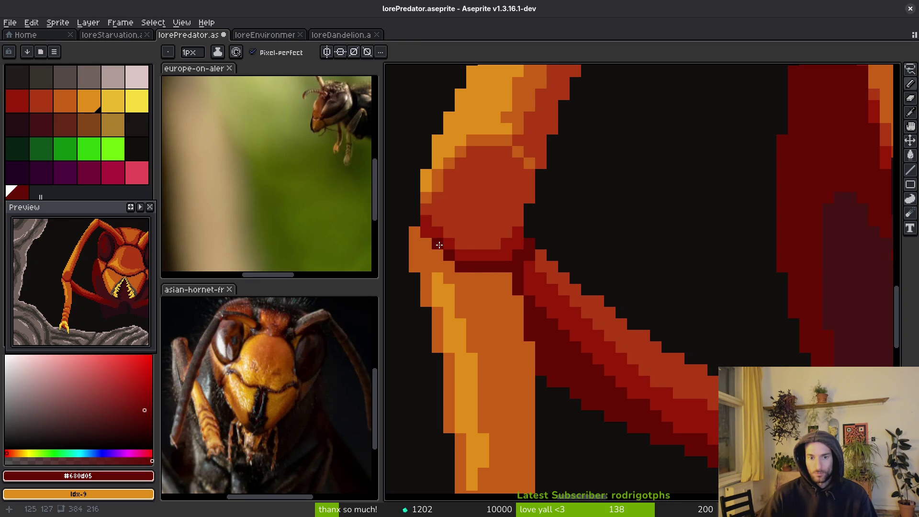
Step: Compare the leg's reds by eyedropping, settling on #981b08 for further shading
{"action": "scroll", "coordinate": [508, 292], "scroll_direction": "down", "scroll_amount": 3}
{"action": "scroll", "coordinate": [507, 292], "scroll_direction": "up", "scroll_amount": 3}
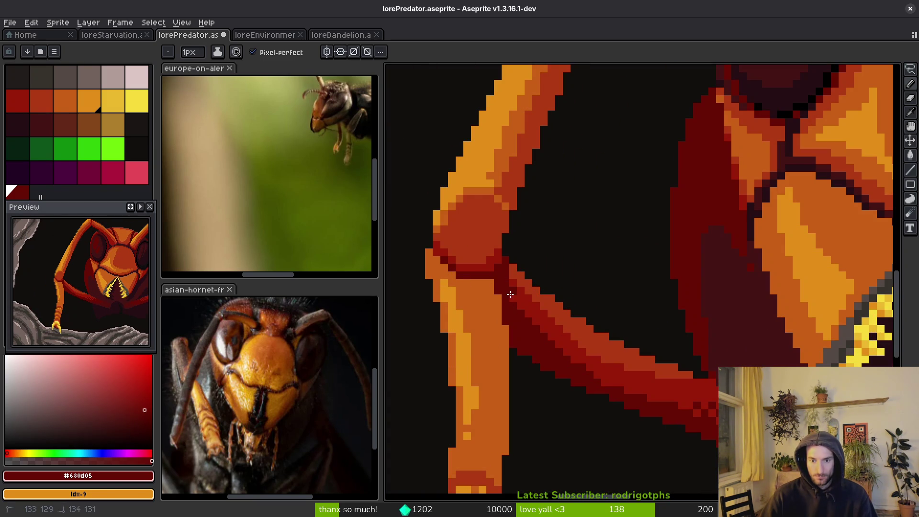
{"action": "left_click", "coordinate": [534, 312], "text": "alt"}
{"action": "scroll", "coordinate": [533, 311], "scroll_direction": "up", "scroll_amount": 2}
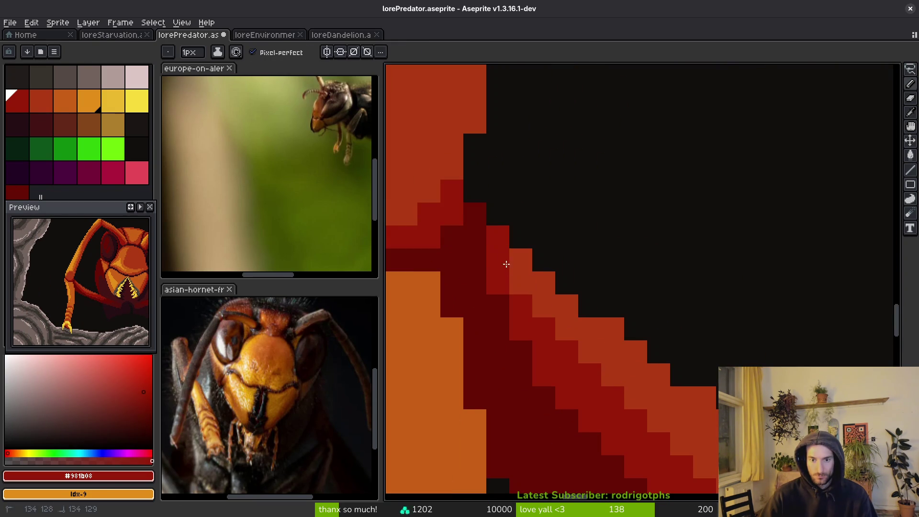
{"action": "left_click", "coordinate": [552, 308], "text": "alt"}
{"action": "scroll", "coordinate": [550, 336], "scroll_direction": "down", "scroll_amount": 3}
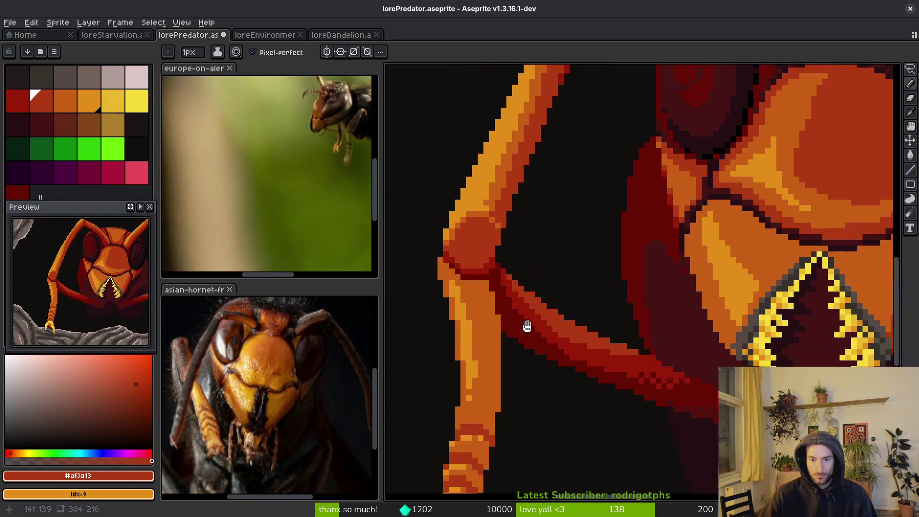
{"action": "scroll", "coordinate": [529, 320], "scroll_direction": "up", "scroll_amount": 2}
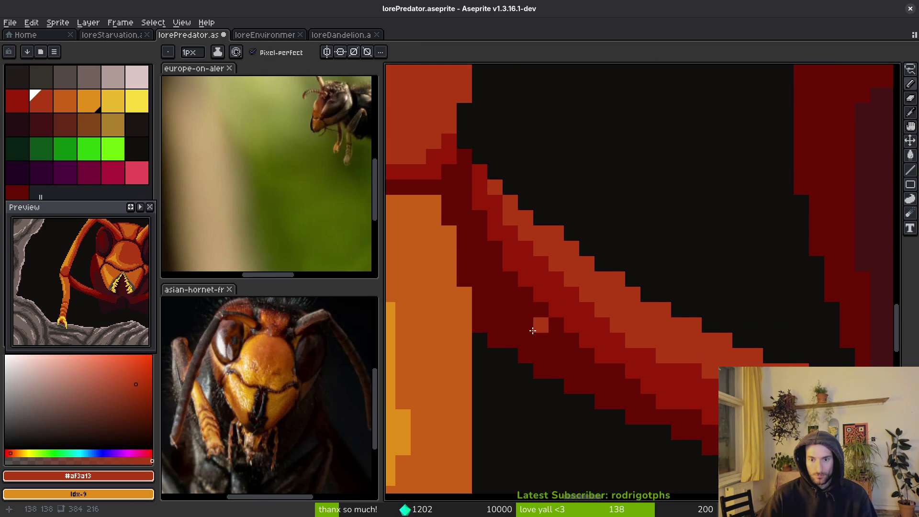
{"action": "left_click", "coordinate": [500, 268], "text": "alt"}
{"action": "left_click", "coordinate": [616, 369], "text": "alt"}
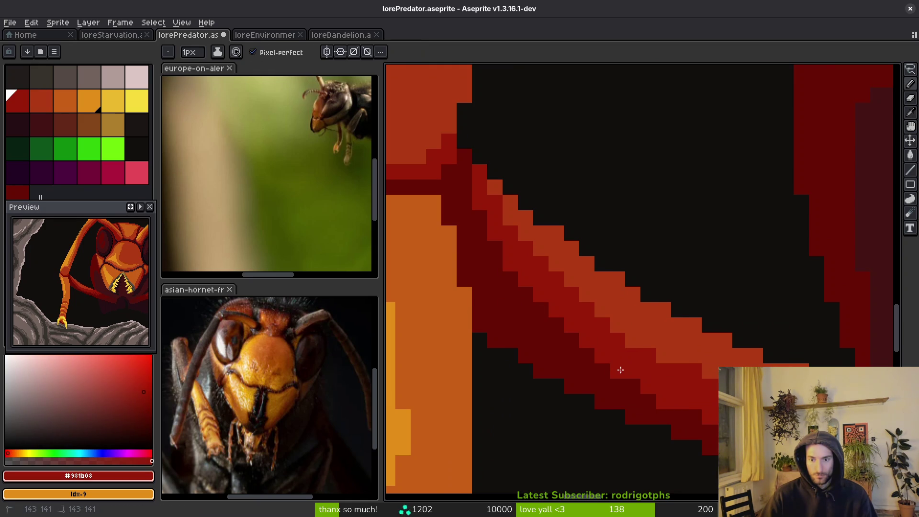
{"action": "scroll", "coordinate": [618, 373], "scroll_direction": "down", "scroll_amount": 3}
{"action": "scroll", "coordinate": [632, 384], "scroll_direction": "up", "scroll_amount": 2}
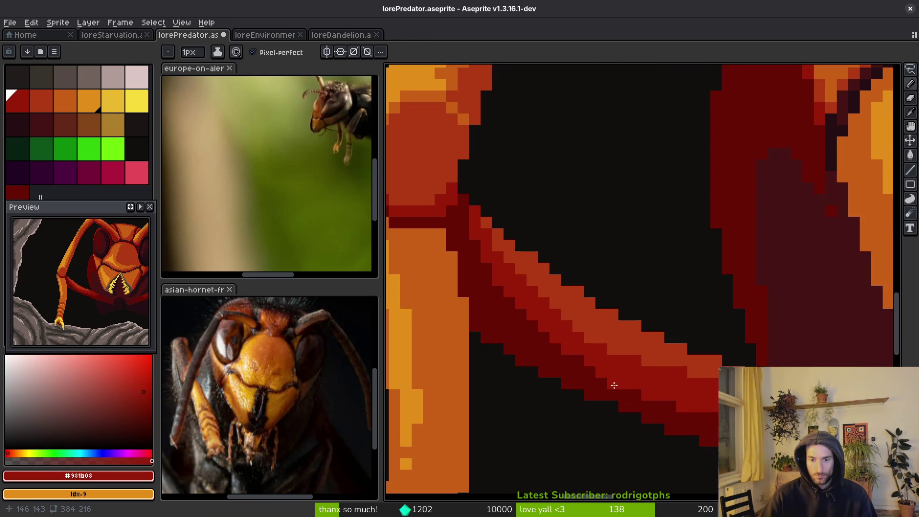
{"action": "left_click", "coordinate": [610, 385], "text": "alt"}
{"action": "left_click", "coordinate": [601, 349], "text": "alt"}
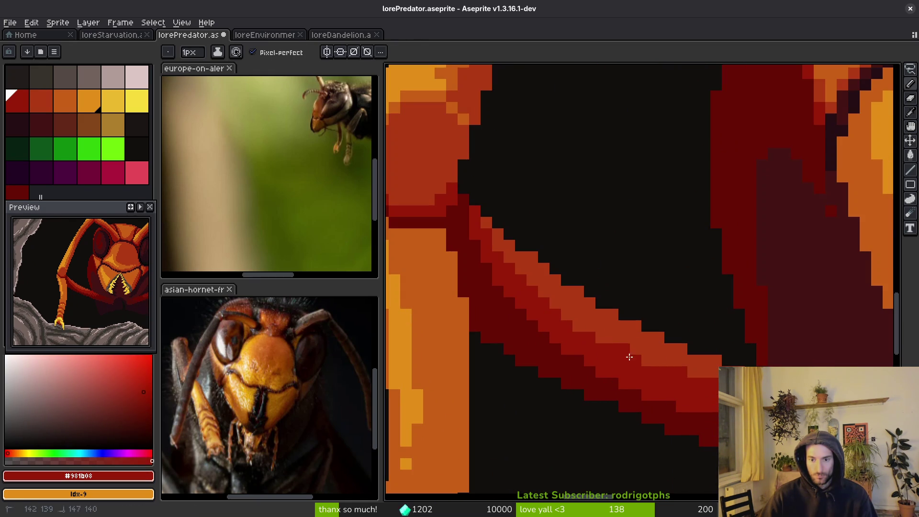
{"action": "scroll", "coordinate": [680, 379], "scroll_direction": "down", "scroll_amount": 4}
Step: Save lorePredator.aseprite, touch up one foreleg pixel, and centre the view on the hornet's face
{"action": "key", "text": "ctrl+s"}
{"action": "scroll", "coordinate": [622, 383], "scroll_direction": "down", "scroll_amount": 5}
{"action": "scroll", "coordinate": [598, 381], "scroll_direction": "up", "scroll_amount": 5}
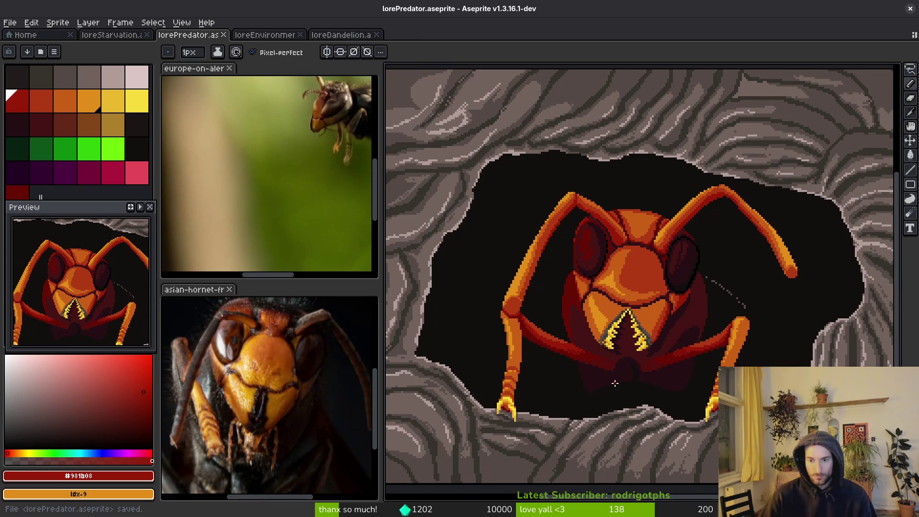
{"action": "scroll", "coordinate": [612, 385], "scroll_direction": "up", "scroll_amount": 3}
{"action": "left_click", "coordinate": [648, 335]}
{"action": "scroll", "coordinate": [665, 372], "scroll_direction": "down", "scroll_amount": 2}
{"action": "left_click_drag", "start_coordinate": [666, 372], "coordinate": [742, 358]}
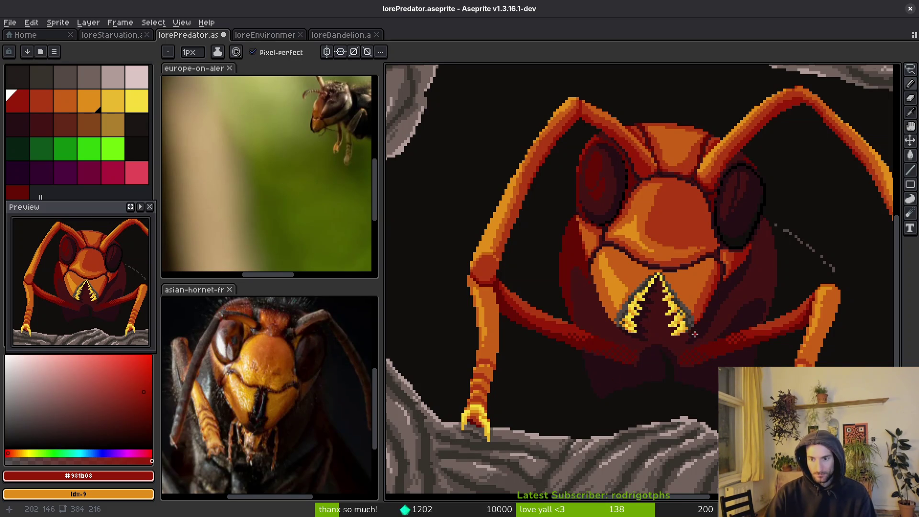
Step: Save the drawing again and zoom out and back in to review the whole hornet
{"action": "scroll", "coordinate": [694, 334], "scroll_direction": "down", "scroll_amount": 1}
{"action": "scroll", "coordinate": [706, 350], "scroll_direction": "down", "scroll_amount": 1}
{"action": "key", "text": "ctrl+s"}
{"action": "scroll", "coordinate": [581, 351], "scroll_direction": "down", "scroll_amount": 2}
{"action": "scroll", "coordinate": [558, 332], "scroll_direction": "up", "scroll_amount": 1}
{"action": "scroll", "coordinate": [558, 332], "scroll_direction": "up", "scroll_amount": 2}
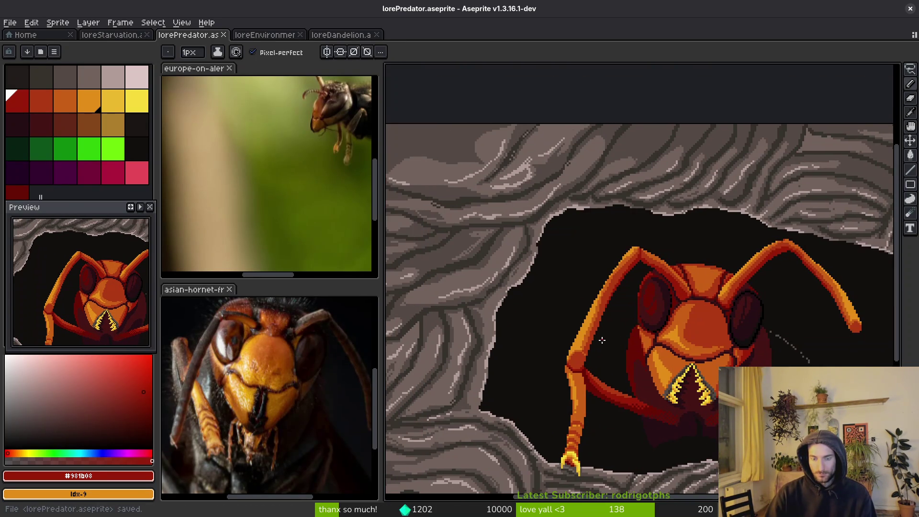
{"action": "scroll", "coordinate": [588, 338], "scroll_direction": "up", "scroll_amount": 2}
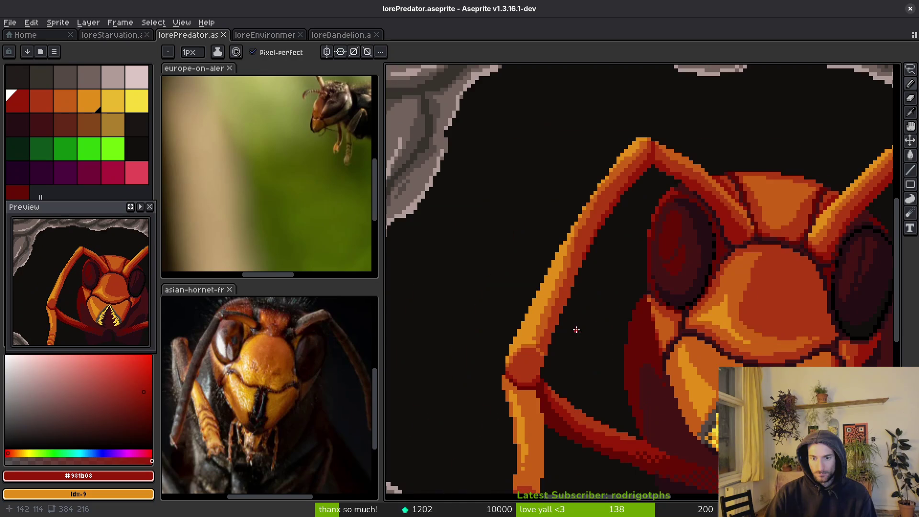
Step: Lasso-select the left antenna, move it up and to the right, and deselect
{"action": "key", "text": "q"}
{"action": "mouse_move", "coordinate": [595, 274]}
{"action": "left_mouse_down"}
{"action": "mouse_move", "coordinate": [513, 267]}
{"action": "mouse_move", "coordinate": [519, 365]}
{"action": "left_mouse_up"}
{"action": "scroll", "coordinate": [599, 320], "scroll_direction": "up", "scroll_amount": 2}
{"action": "left_click_drag", "start_coordinate": [607, 312], "coordinate": [636, 288]}
{"action": "mouse_move", "coordinate": [609, 241]}
{"action": "left_mouse_down"}
{"action": "mouse_move", "coordinate": [604, 215]}
{"action": "mouse_move", "coordinate": [494, 320]}
{"action": "left_mouse_up"}
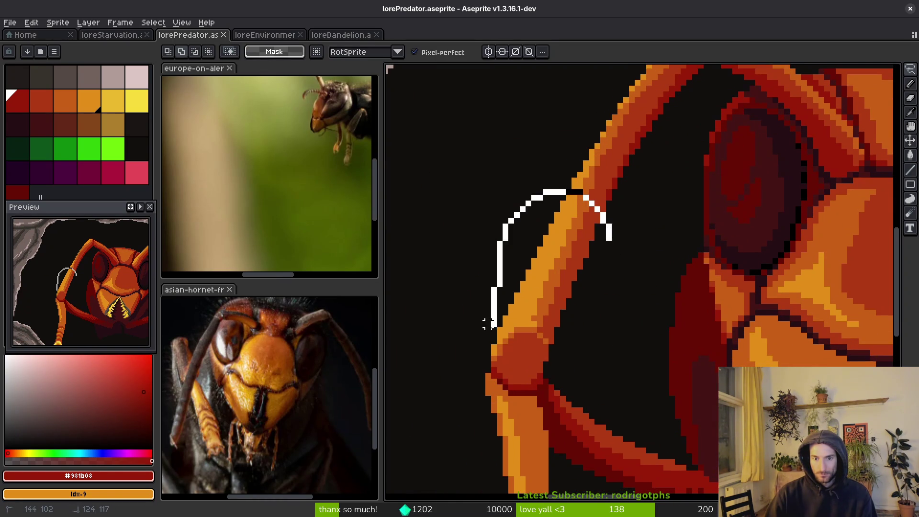
{"action": "left_click_drag", "start_coordinate": [539, 376], "coordinate": [608, 235]}
{"action": "mouse_move", "coordinate": [553, 308]}
{"action": "left_mouse_down"}
{"action": "mouse_move", "coordinate": [550, 260]}
{"action": "mouse_move", "coordinate": [580, 258]}
{"action": "left_mouse_up"}
{"action": "key", "text": "ctrl+d"}
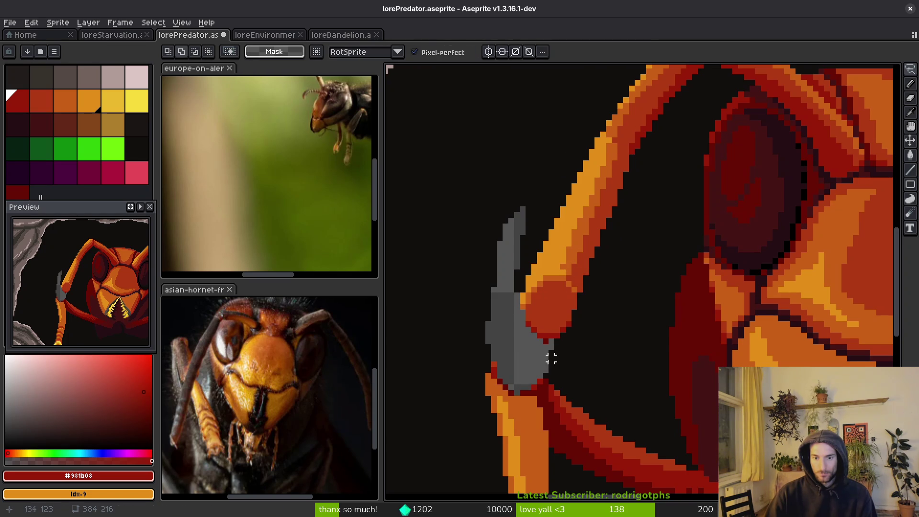
Step: Outline the top of the left foreleg in #981b08 red
{"action": "key", "text": "g"}
{"action": "left_click", "coordinate": [529, 369]}
{"action": "scroll", "coordinate": [532, 377], "scroll_direction": "up", "scroll_amount": 1}
{"action": "key", "text": "b"}
{"action": "left_click", "coordinate": [555, 390], "text": "alt"}
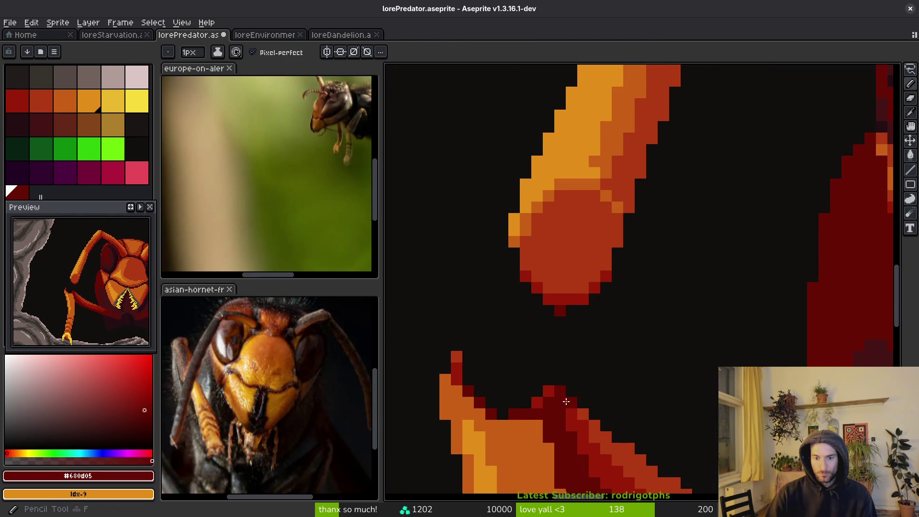
{"action": "left_click", "coordinate": [566, 398], "text": "alt"}
{"action": "mouse_move", "coordinate": [565, 397]}
{"action": "left_mouse_down"}
{"action": "mouse_move", "coordinate": [525, 346]}
{"action": "mouse_move", "coordinate": [467, 352]}
{"action": "left_mouse_up"}
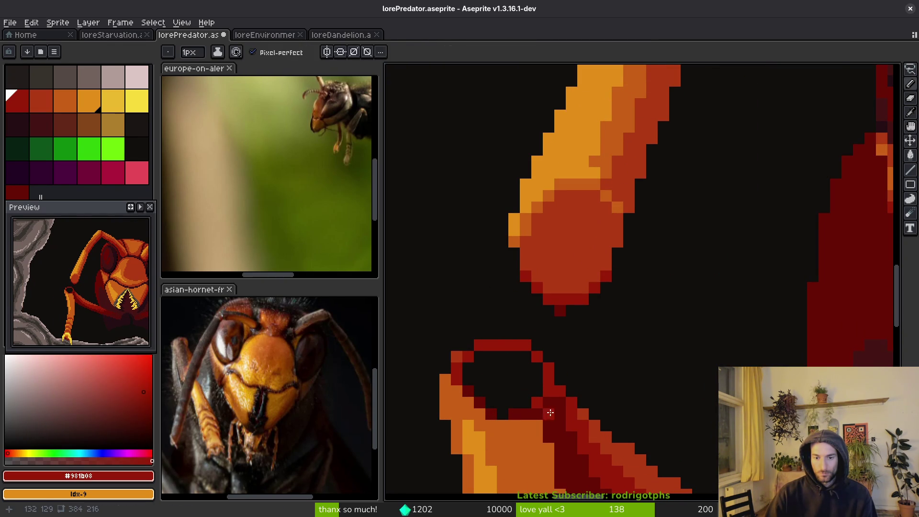
Step: Fill the foreleg top with mid orange, highlight its left and upper edges light orange, and fill its right edge red
{"action": "left_click", "coordinate": [518, 430], "text": "alt"}
{"action": "mouse_move", "coordinate": [526, 417]}
{"action": "left_mouse_down"}
{"action": "mouse_move", "coordinate": [474, 356]}
{"action": "mouse_move", "coordinate": [503, 392]}
{"action": "mouse_move", "coordinate": [470, 378]}
{"action": "mouse_move", "coordinate": [477, 395]}
{"action": "left_mouse_up"}
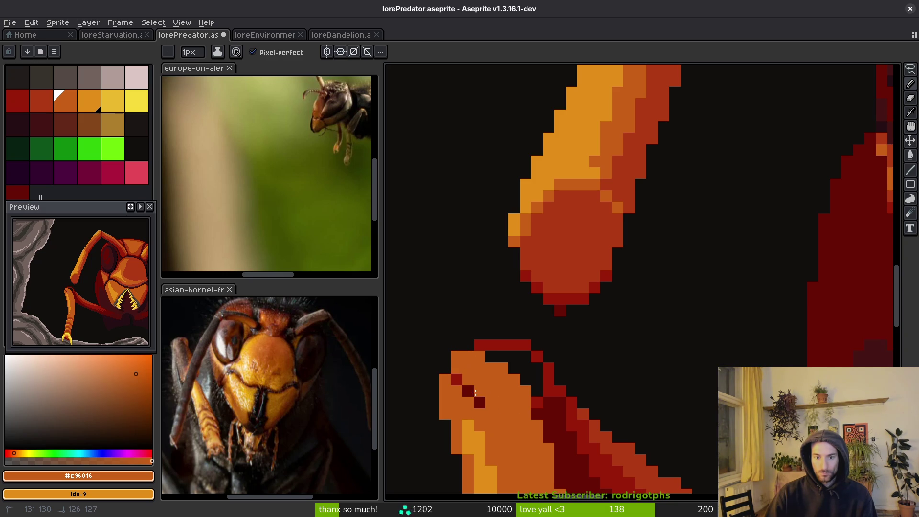
{"action": "left_click", "coordinate": [468, 425], "text": "alt"}
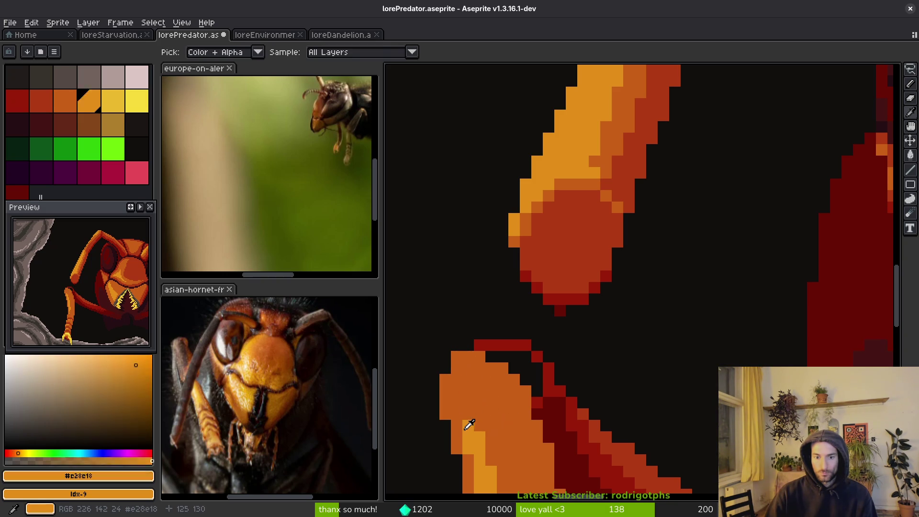
{"action": "left_click", "coordinate": [454, 392]}
{"action": "mouse_move", "coordinate": [454, 392]}
{"action": "left_mouse_down"}
{"action": "mouse_move", "coordinate": [477, 345]}
{"action": "mouse_move", "coordinate": [512, 344]}
{"action": "mouse_move", "coordinate": [517, 383]}
{"action": "mouse_move", "coordinate": [534, 397]}
{"action": "mouse_move", "coordinate": [529, 416]}
{"action": "mouse_move", "coordinate": [525, 354]}
{"action": "mouse_move", "coordinate": [537, 381]}
{"action": "mouse_move", "coordinate": [558, 391]}
{"action": "mouse_move", "coordinate": [551, 407]}
{"action": "mouse_move", "coordinate": [540, 378]}
{"action": "mouse_move", "coordinate": [529, 386]}
{"action": "left_mouse_up"}
{"action": "left_click", "coordinate": [575, 415], "text": "alt"}
{"action": "left_click", "coordinate": [587, 417], "text": "alt"}
{"action": "left_click", "coordinate": [531, 378], "text": "alt"}
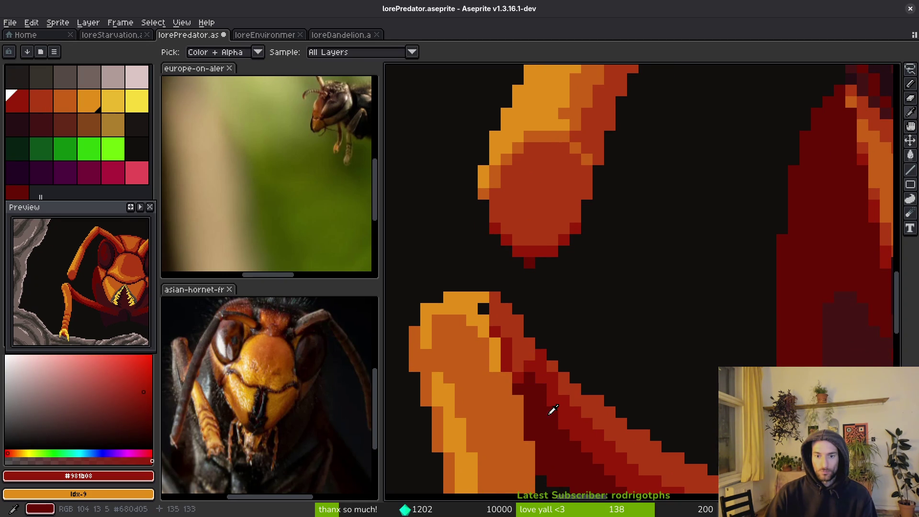
Step: Turn stray red pixels light orange #e28e18, extending the highlight down the leg's edge
{"action": "key", "text": "alt"}
{"action": "left_click", "coordinate": [488, 317], "text": "alt"}
{"action": "left_click", "coordinate": [495, 321]}
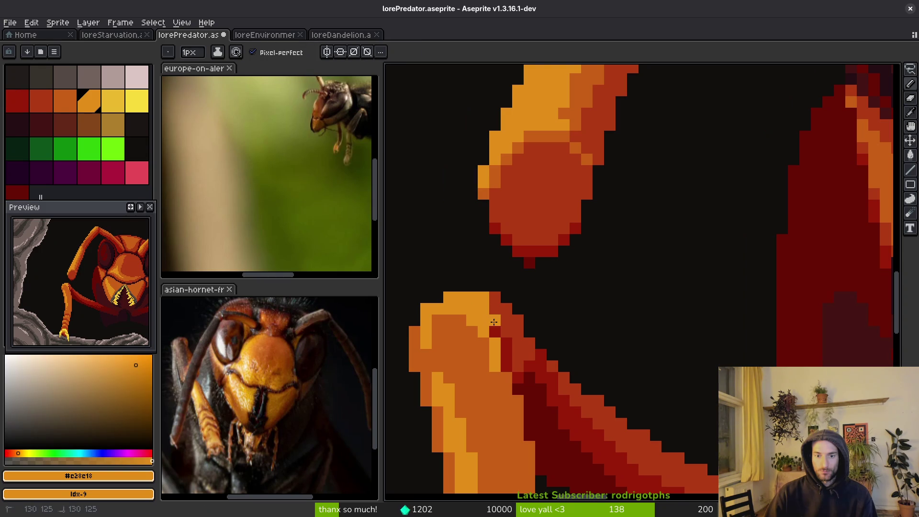
{"action": "left_click", "coordinate": [499, 336], "text": "alt"}
{"action": "left_click", "coordinate": [500, 331], "text": "alt"}
{"action": "mouse_move", "coordinate": [506, 357]}
{"action": "left_mouse_down"}
{"action": "mouse_move", "coordinate": [505, 393]}
{"action": "mouse_move", "coordinate": [493, 354]}
{"action": "left_mouse_up"}
Step: Compare the leg's oranges and reds by eyedropping, settling on #981b08 dark red
{"action": "left_click", "coordinate": [505, 395], "text": "alt"}
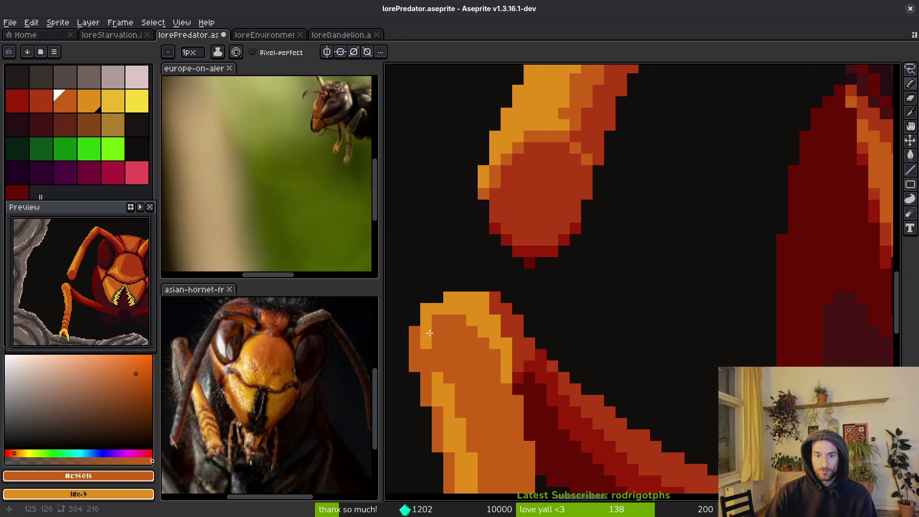
{"action": "left_click", "coordinate": [427, 310], "text": "alt"}
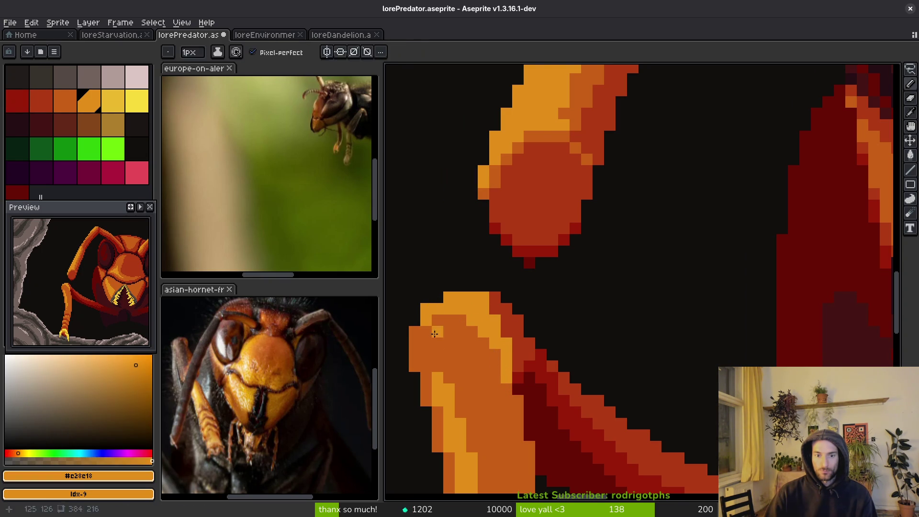
{"action": "left_click", "coordinate": [423, 308], "text": "alt"}
{"action": "scroll", "coordinate": [450, 337], "scroll_direction": "down", "scroll_amount": 1}
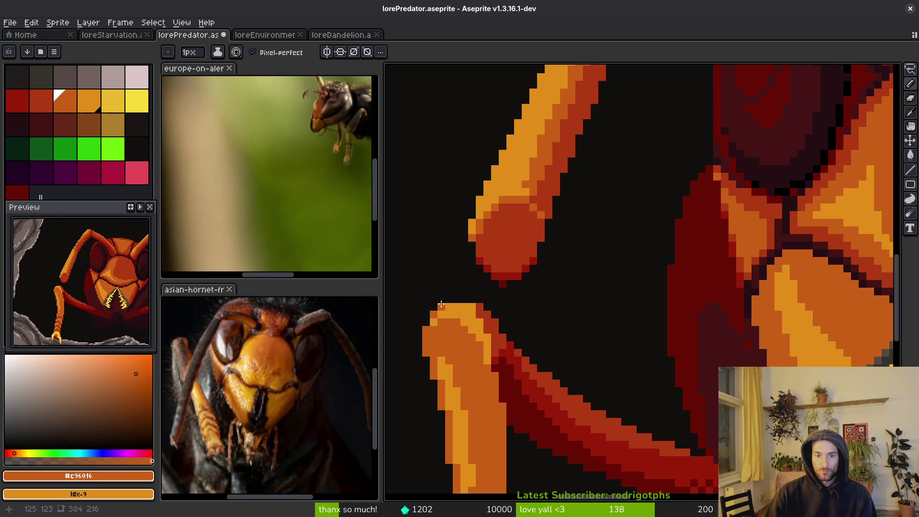
{"action": "scroll", "coordinate": [441, 304], "scroll_direction": "down", "scroll_amount": 4}
{"action": "scroll", "coordinate": [460, 306], "scroll_direction": "up", "scroll_amount": 5}
{"action": "left_click", "coordinate": [464, 309], "text": "alt"}
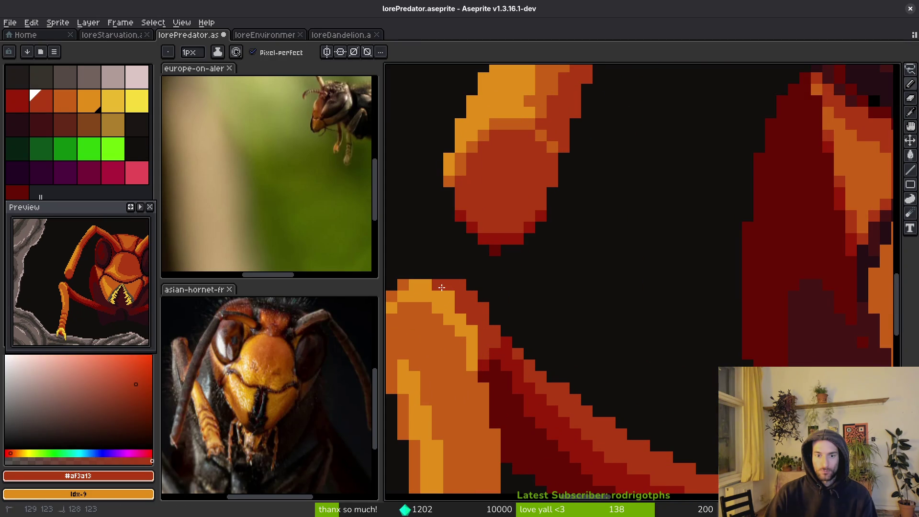
{"action": "left_click", "coordinate": [459, 299], "text": "alt"}
{"action": "scroll", "coordinate": [482, 319], "scroll_direction": "down", "scroll_amount": 3}
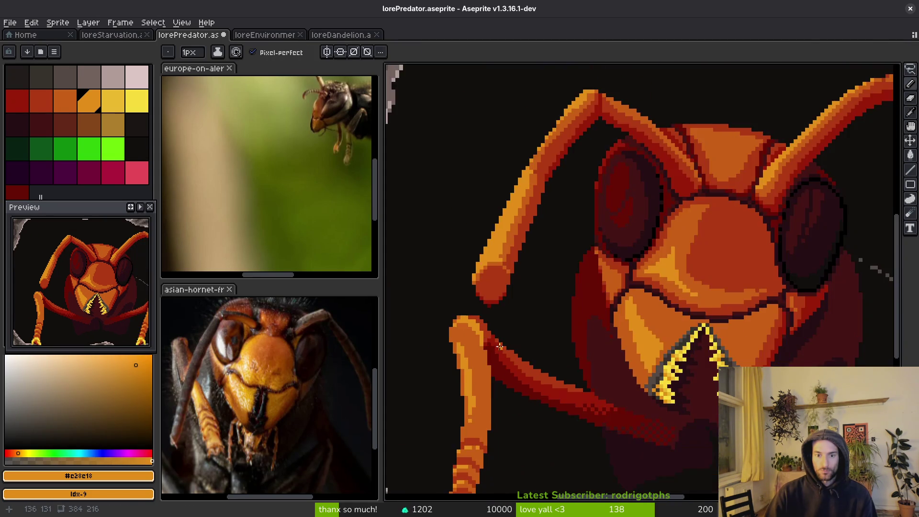
{"action": "scroll", "coordinate": [472, 290], "scroll_direction": "up", "scroll_amount": 3}
{"action": "left_click", "coordinate": [467, 265], "text": "alt"}
{"action": "scroll", "coordinate": [486, 282], "scroll_direction": "down", "scroll_amount": 3}
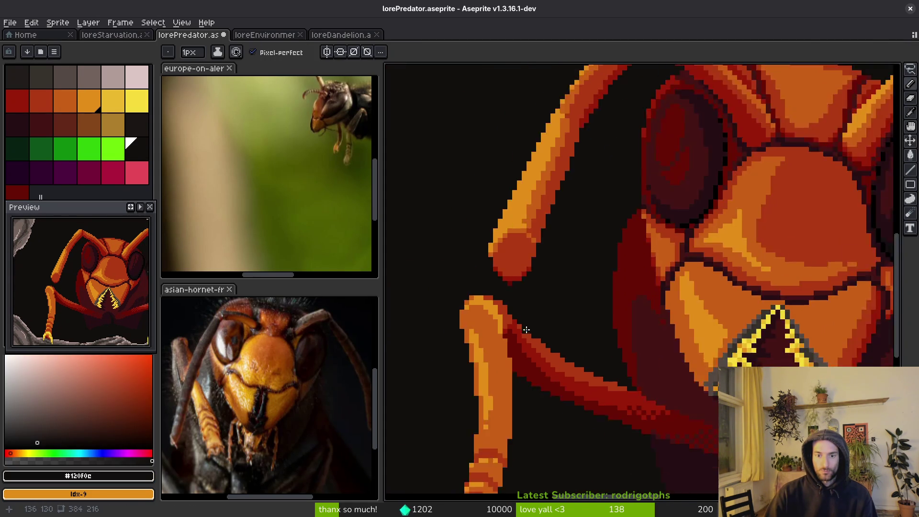
{"action": "scroll", "coordinate": [498, 307], "scroll_direction": "up", "scroll_amount": 3}
{"action": "left_click", "coordinate": [484, 303], "text": "alt"}
Step: Paint dark-red pixels along the diagonal edge below the foreleg joint
{"action": "left_click_drag", "start_coordinate": [490, 311], "coordinate": [467, 281]}
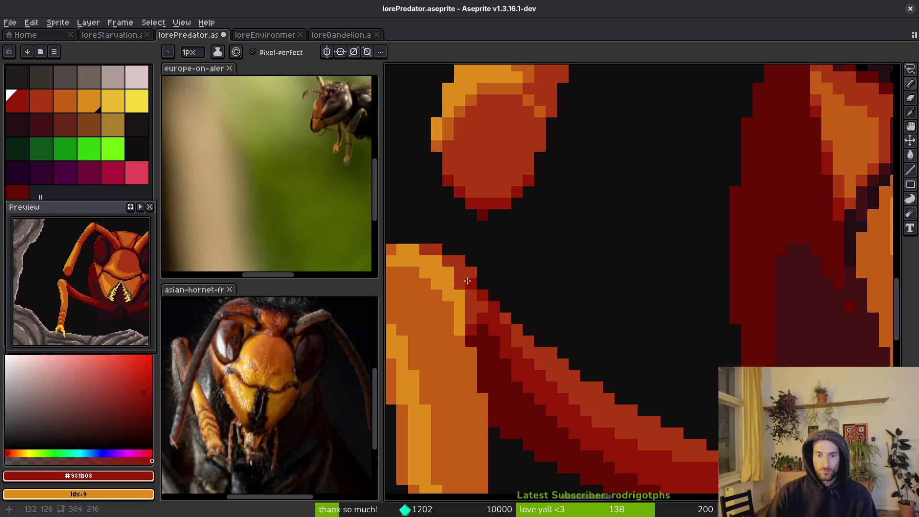
{"action": "left_click", "coordinate": [493, 308], "text": "alt"}
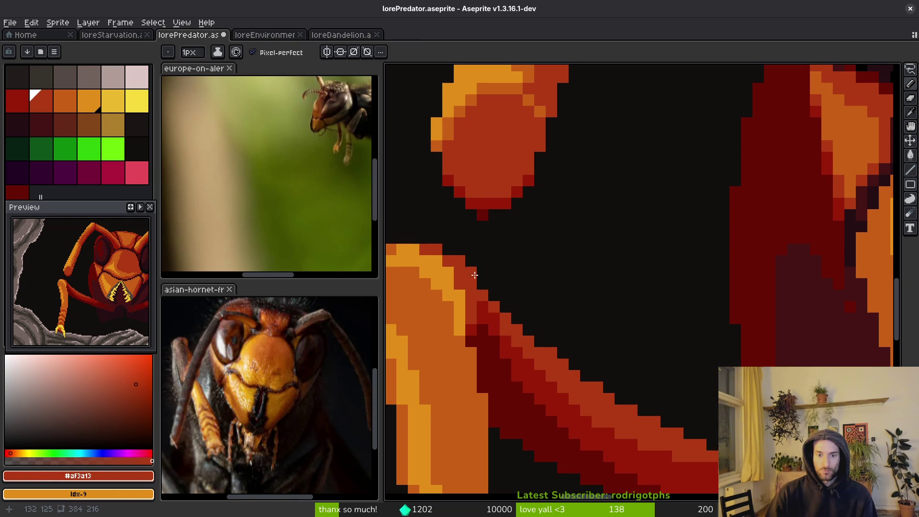
{"action": "left_click", "coordinate": [484, 306], "text": "alt"}
{"action": "left_click_drag", "start_coordinate": [471, 281], "coordinate": [484, 300]}
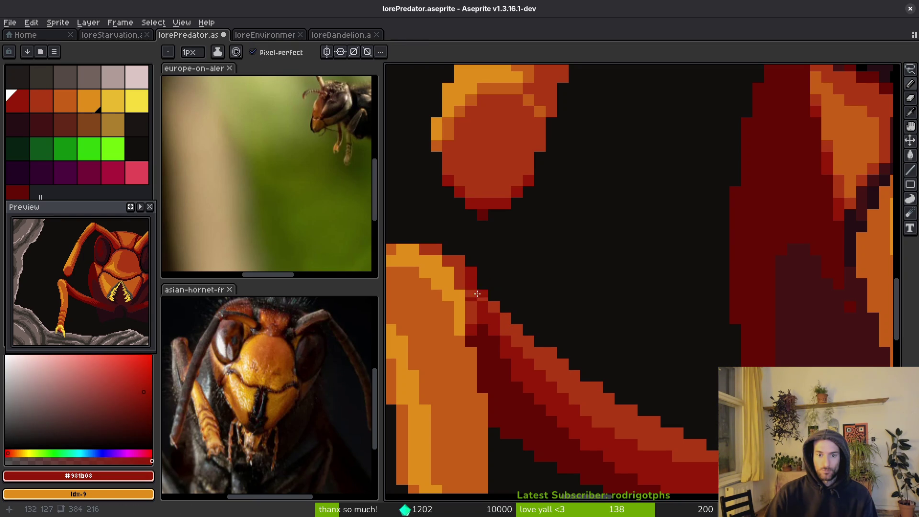
{"action": "left_click", "coordinate": [470, 276], "text": "alt"}
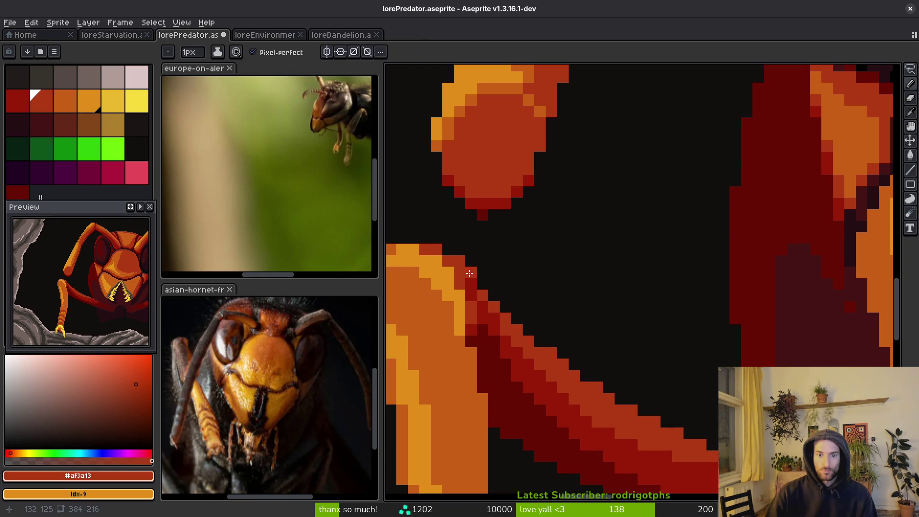
{"action": "left_click", "coordinate": [473, 280], "text": "alt"}
{"action": "left_click", "coordinate": [463, 271]}
{"action": "left_click", "coordinate": [448, 261]}
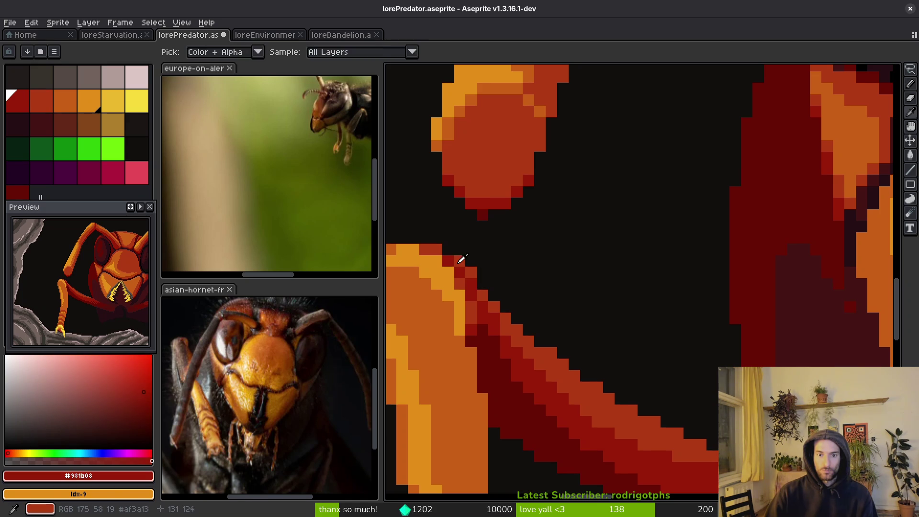
{"action": "left_click", "coordinate": [451, 252], "text": "alt"}
{"action": "scroll", "coordinate": [505, 287], "scroll_direction": "down", "scroll_amount": 5}
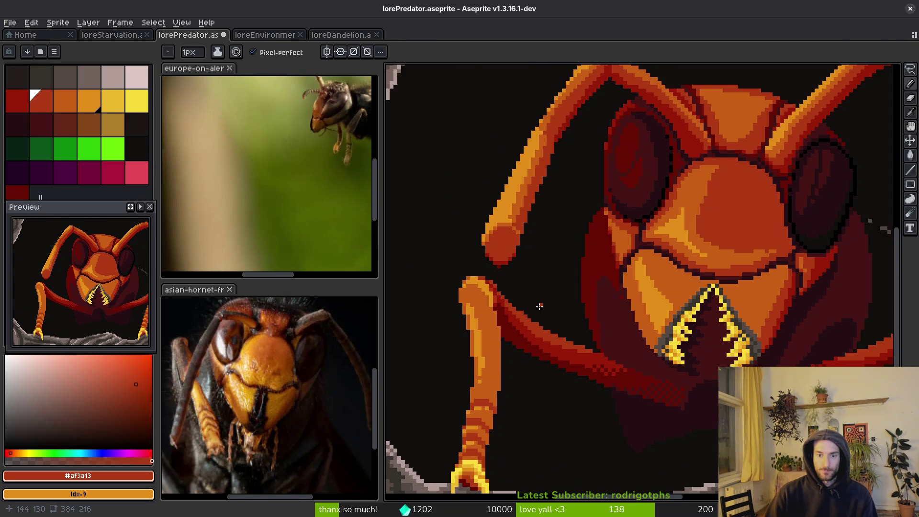
Step: Cover the light-orange highlight on the foreleg top with mid orange #c96016
{"action": "scroll", "coordinate": [539, 306], "scroll_direction": "down", "scroll_amount": 2}
{"action": "scroll", "coordinate": [539, 311], "scroll_direction": "up", "scroll_amount": 6}
{"action": "left_click", "coordinate": [545, 245], "text": "alt"}
{"action": "mouse_move", "coordinate": [545, 246]}
{"action": "left_mouse_down"}
{"action": "mouse_move", "coordinate": [542, 203]}
{"action": "mouse_move", "coordinate": [543, 232]}
{"action": "mouse_move", "coordinate": [510, 187]}
{"action": "mouse_move", "coordinate": [510, 171]}
{"action": "mouse_move", "coordinate": [481, 174]}
{"action": "left_mouse_up"}
{"action": "scroll", "coordinate": [481, 218], "scroll_direction": "down", "scroll_amount": 3}
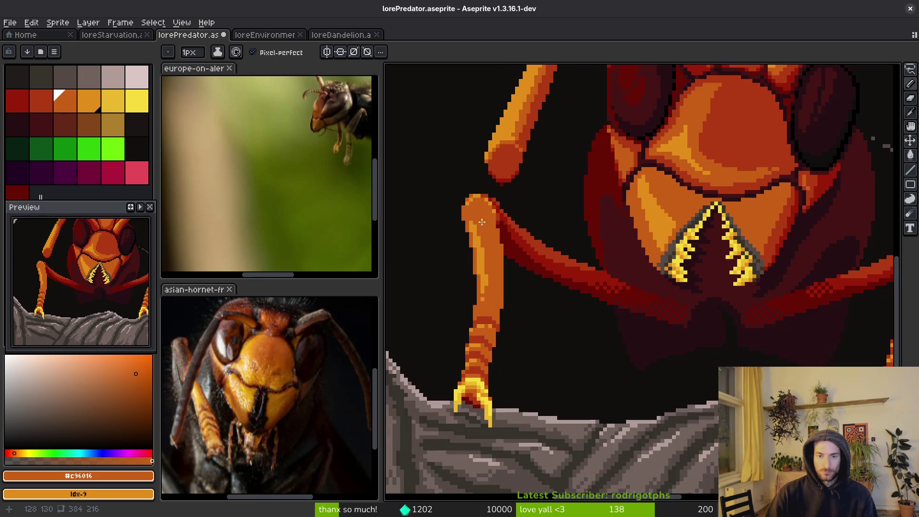
{"action": "scroll", "coordinate": [478, 225], "scroll_direction": "up", "scroll_amount": 3}
Step: Paint dark-red pixels down the foreleg's inner edge
{"action": "left_click", "coordinate": [469, 144], "text": "alt"}
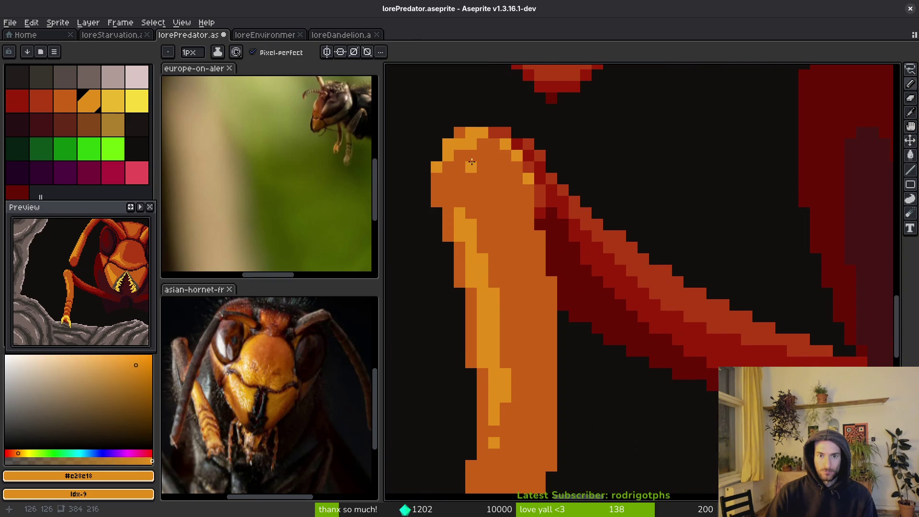
{"action": "left_click", "coordinate": [486, 144], "text": "alt"}
{"action": "scroll", "coordinate": [493, 168], "scroll_direction": "down", "scroll_amount": 2}
{"action": "scroll", "coordinate": [493, 168], "scroll_direction": "up", "scroll_amount": 2}
{"action": "left_click", "coordinate": [468, 117], "text": "alt"}
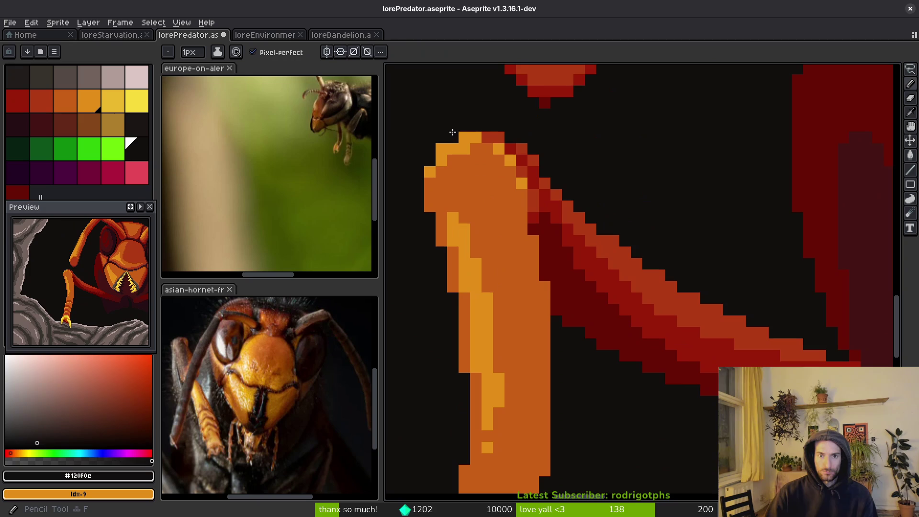
{"action": "left_click", "coordinate": [515, 188], "text": "alt"}
{"action": "left_click", "coordinate": [517, 169], "text": "alt"}
{"action": "mouse_move", "coordinate": [533, 215]}
{"action": "left_mouse_down"}
{"action": "mouse_move", "coordinate": [529, 179]}
{"action": "mouse_move", "coordinate": [542, 211]}
{"action": "left_mouse_up"}
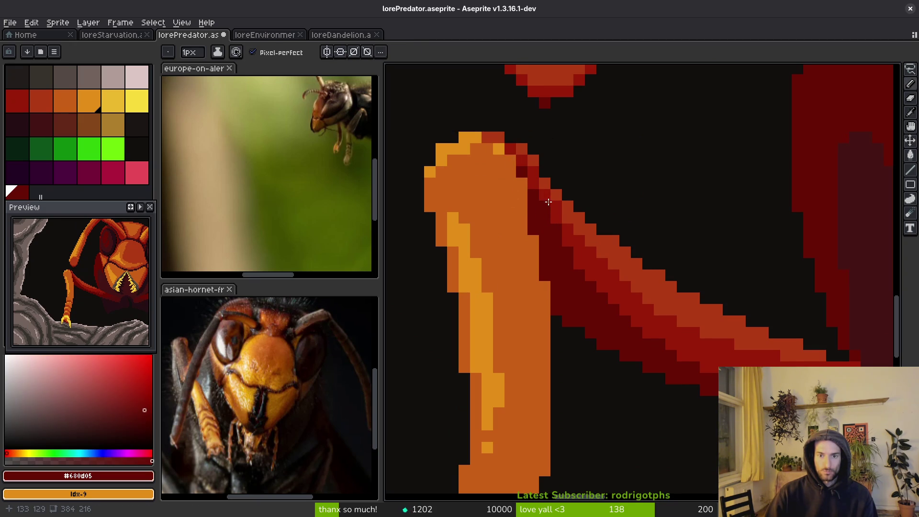
{"action": "scroll", "coordinate": [584, 269], "scroll_direction": "down", "scroll_amount": 3}
{"action": "scroll", "coordinate": [579, 278], "scroll_direction": "up", "scroll_amount": 3}
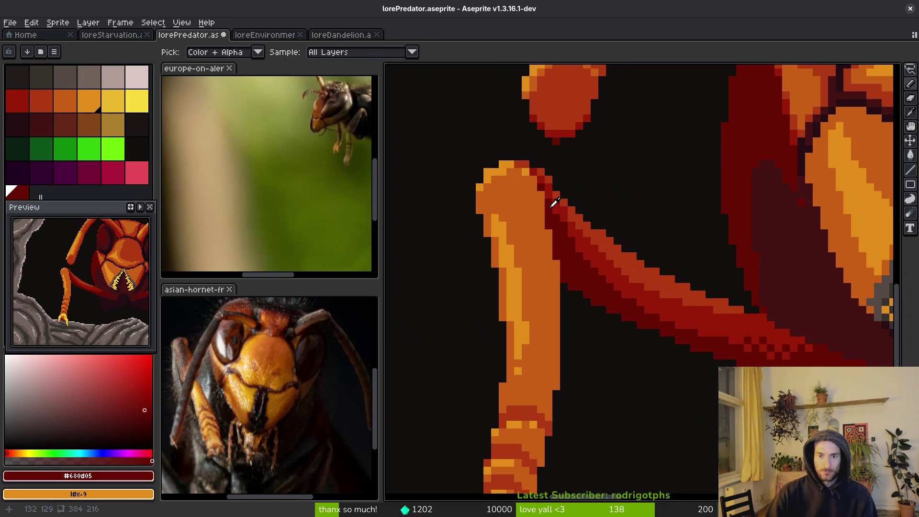
Step: Fill one pixel at the leg joint with mid orange
{"action": "left_click", "coordinate": [526, 173], "text": "alt"}
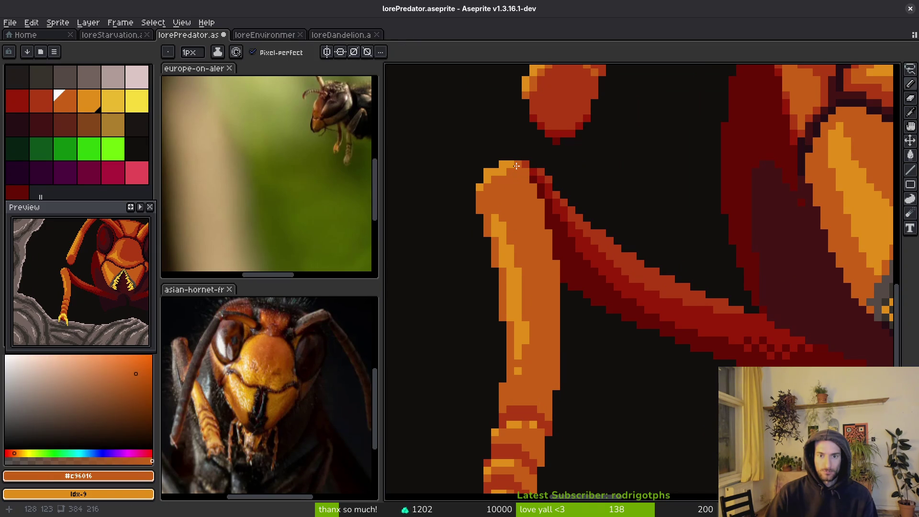
{"action": "scroll", "coordinate": [525, 183], "scroll_direction": "down", "scroll_amount": 3}
{"action": "scroll", "coordinate": [520, 195], "scroll_direction": "up", "scroll_amount": 4}
{"action": "left_click", "coordinate": [542, 165]}
{"action": "scroll", "coordinate": [542, 236], "scroll_direction": "down", "scroll_amount": 4}
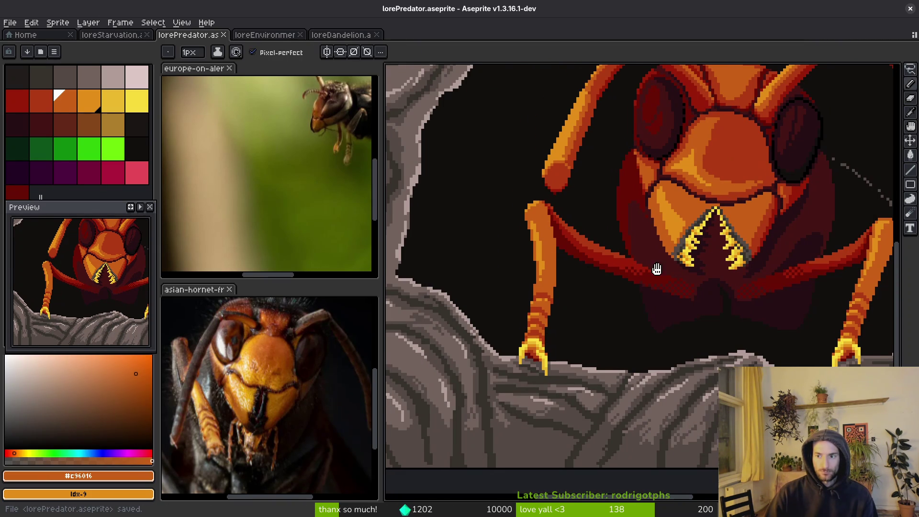
Step: Save, then paint a light-orange highlight along the leg's left edge and top
{"action": "key", "text": "ctrl+s"}
{"action": "scroll", "coordinate": [569, 277], "scroll_direction": "up", "scroll_amount": 3}
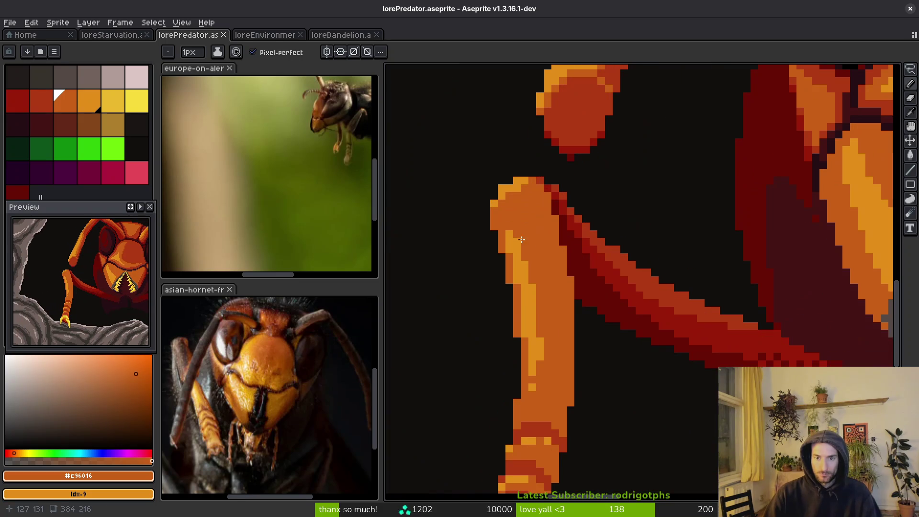
{"action": "left_click", "coordinate": [493, 221], "text": "alt"}
{"action": "scroll", "coordinate": [493, 220], "scroll_direction": "up", "scroll_amount": 2}
{"action": "left_click_drag", "start_coordinate": [491, 182], "coordinate": [491, 223]}
{"action": "mouse_move", "coordinate": [505, 148]}
{"action": "left_mouse_down"}
{"action": "mouse_move", "coordinate": [499, 208]}
{"action": "mouse_move", "coordinate": [527, 268]}
{"action": "left_mouse_up"}
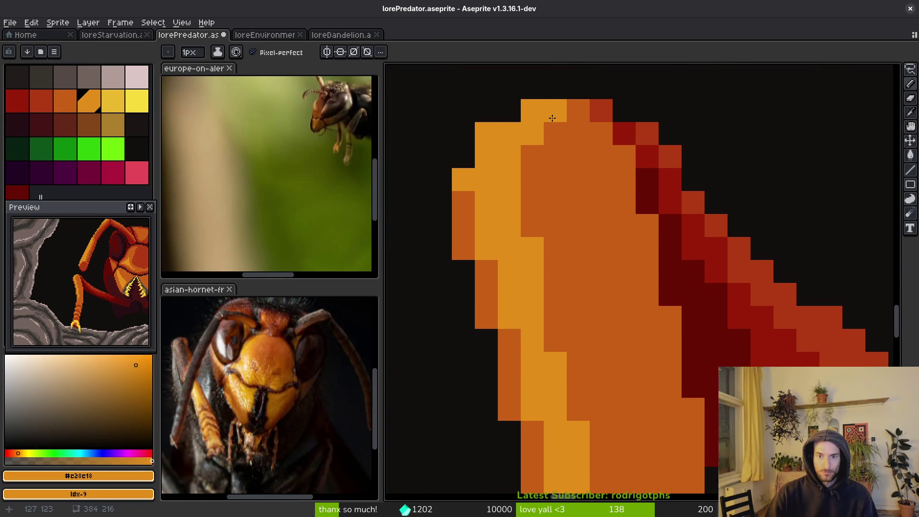
{"action": "left_click", "coordinate": [527, 152]}
{"action": "scroll", "coordinate": [528, 157], "scroll_direction": "down", "scroll_amount": 3}
{"action": "scroll", "coordinate": [556, 192], "scroll_direction": "up", "scroll_amount": 1}
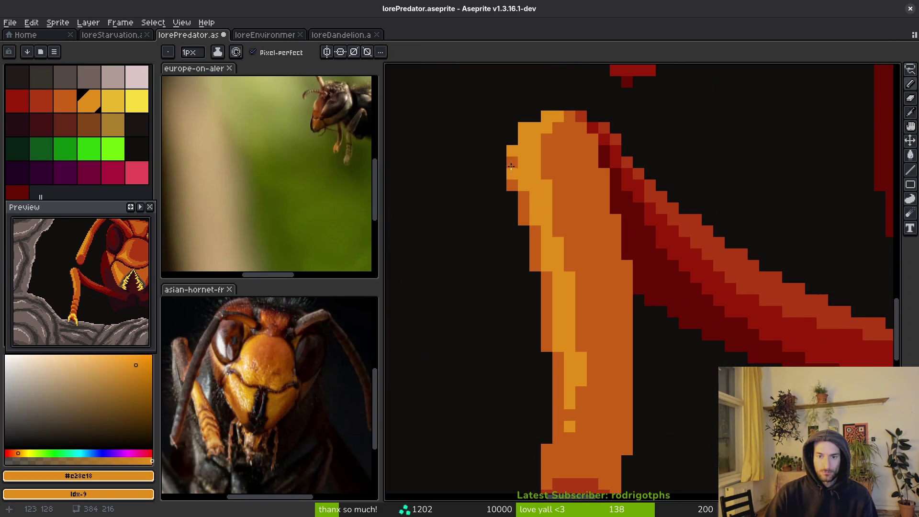
{"action": "scroll", "coordinate": [575, 204], "scroll_direction": "down", "scroll_amount": 1}
{"action": "scroll", "coordinate": [575, 203], "scroll_direction": "down", "scroll_amount": 1}
{"action": "scroll", "coordinate": [589, 230], "scroll_direction": "down", "scroll_amount": 1}
Step: Save and cover a stray orange pixel with the dark background colour
{"action": "key", "text": "ctrl+s"}
{"action": "scroll", "coordinate": [600, 217], "scroll_direction": "down", "scroll_amount": 2}
{"action": "scroll", "coordinate": [600, 217], "scroll_direction": "up", "scroll_amount": 12}
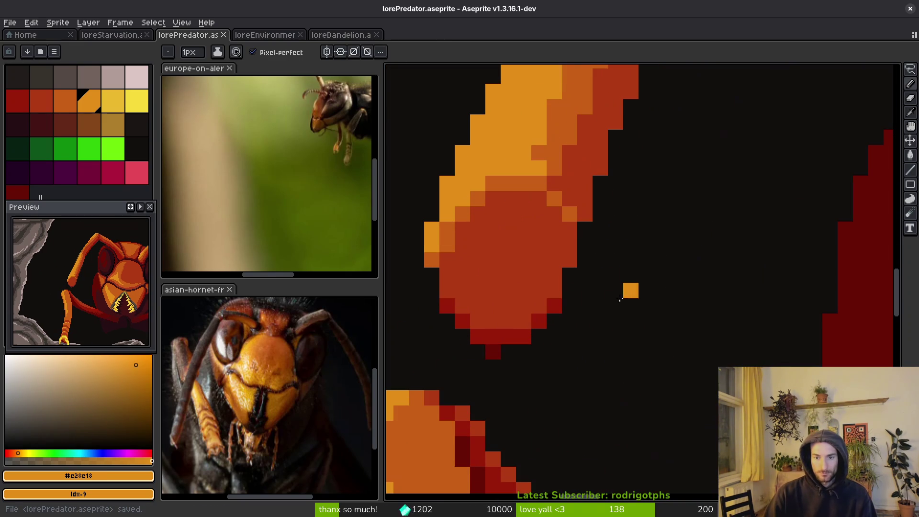
{"action": "left_click", "coordinate": [493, 353], "text": "alt"}
{"action": "left_click", "coordinate": [557, 353]}
{"action": "scroll", "coordinate": [556, 353], "scroll_direction": "down", "scroll_amount": 1}
Step: Try a light-orange highlight along the antenna's upper edge, then undo it
{"action": "left_click", "coordinate": [544, 318], "text": "alt"}
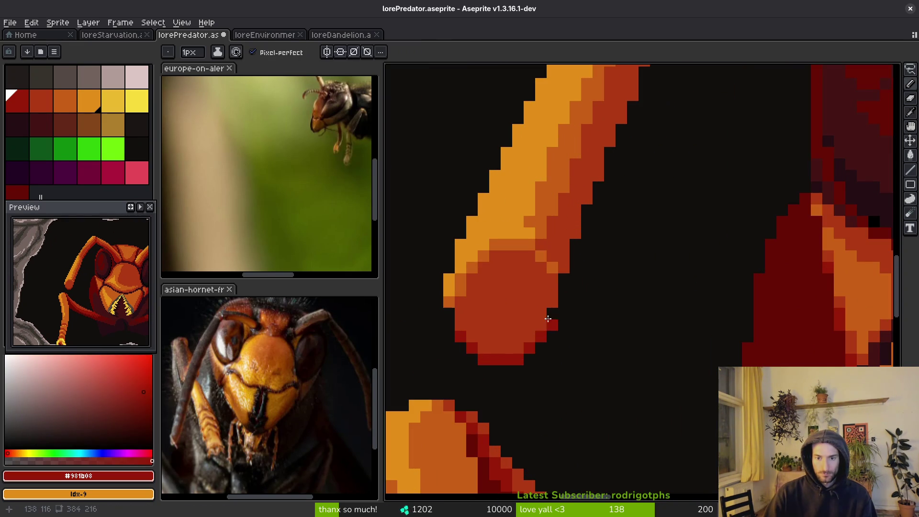
{"action": "scroll", "coordinate": [570, 311], "scroll_direction": "down", "scroll_amount": 1}
{"action": "scroll", "coordinate": [583, 303], "scroll_direction": "down", "scroll_amount": 2}
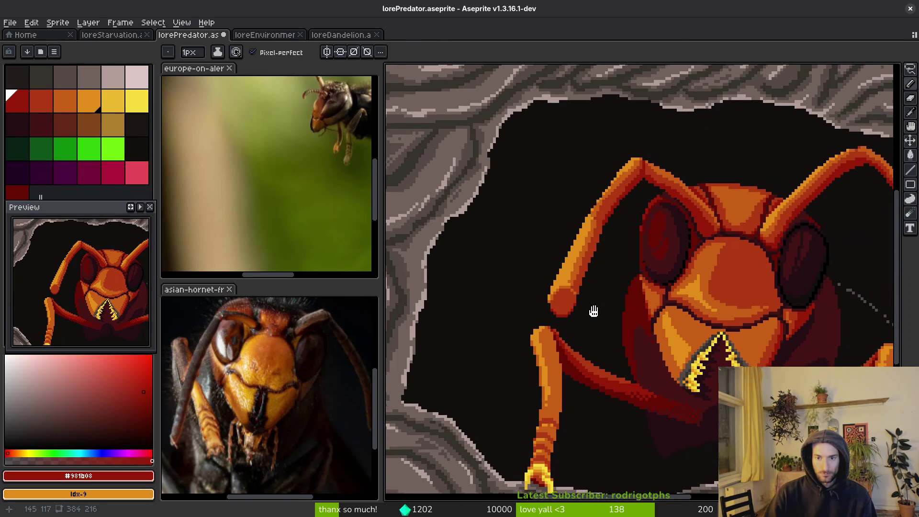
{"action": "scroll", "coordinate": [596, 310], "scroll_direction": "up", "scroll_amount": 2}
{"action": "scroll", "coordinate": [581, 215], "scroll_direction": "up", "scroll_amount": 1}
{"action": "left_click", "coordinate": [593, 237], "text": "alt"}
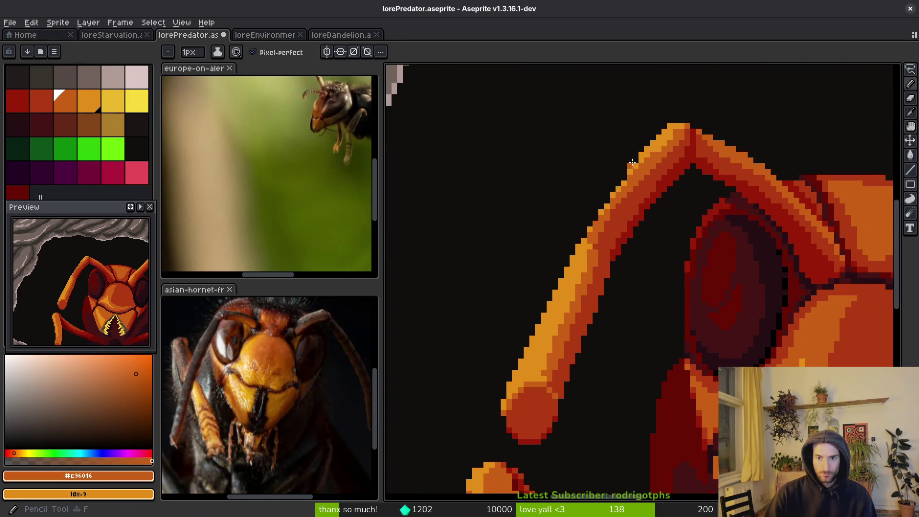
{"action": "left_click", "coordinate": [646, 151], "text": "alt"}
{"action": "left_click_drag", "start_coordinate": [627, 186], "coordinate": [585, 262]}
{"action": "key", "text": "ctrl+z"}
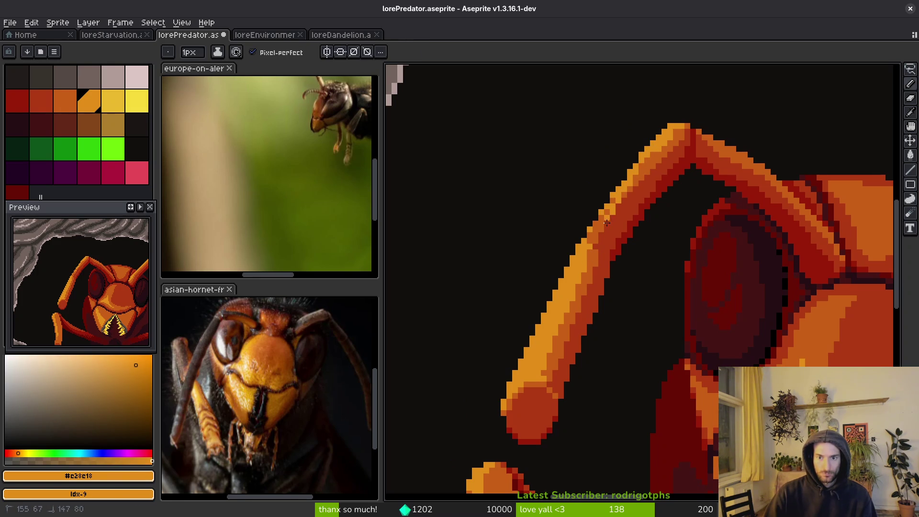
Step: Paint mid orange down the antenna's diagonal band and over a dark-red pixel
{"action": "key", "text": "g"}
{"action": "scroll", "coordinate": [603, 224], "scroll_direction": "up", "scroll_amount": 2}
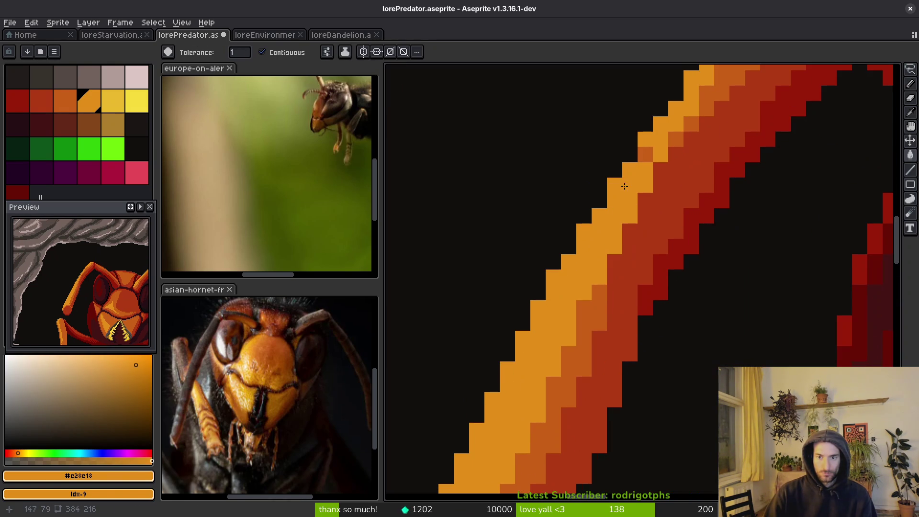
{"action": "key", "text": "f"}
{"action": "left_click", "coordinate": [728, 88], "text": "alt"}
{"action": "mouse_move", "coordinate": [755, 65]}
{"action": "left_mouse_down"}
{"action": "mouse_move", "coordinate": [612, 296]}
{"action": "mouse_move", "coordinate": [632, 234]}
{"action": "mouse_move", "coordinate": [661, 200]}
{"action": "mouse_move", "coordinate": [661, 169]}
{"action": "mouse_move", "coordinate": [675, 156]}
{"action": "left_mouse_up"}
{"action": "left_click", "coordinate": [645, 200]}
Step: Try a red-orange pixel beside the antenna edge, then undo it
{"action": "left_click", "coordinate": [682, 199], "text": "alt"}
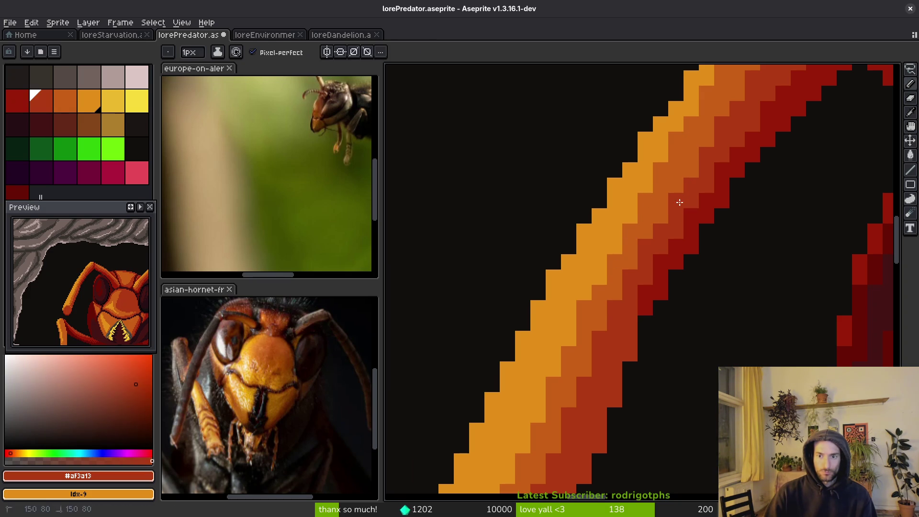
{"action": "left_click_drag", "start_coordinate": [693, 203], "coordinate": [656, 257]}
{"action": "left_click", "coordinate": [658, 259]}
{"action": "key", "text": "ctrl+z"}
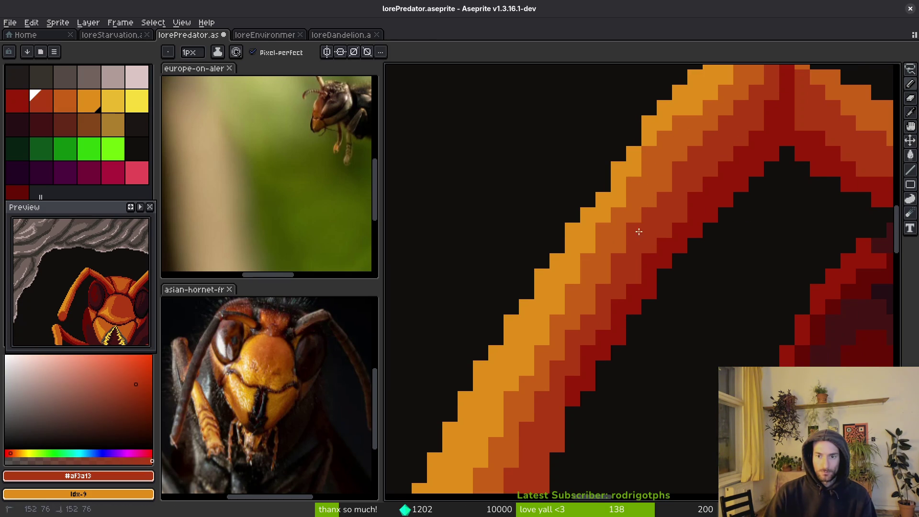
{"action": "scroll", "coordinate": [689, 172], "scroll_direction": "down", "scroll_amount": 1}
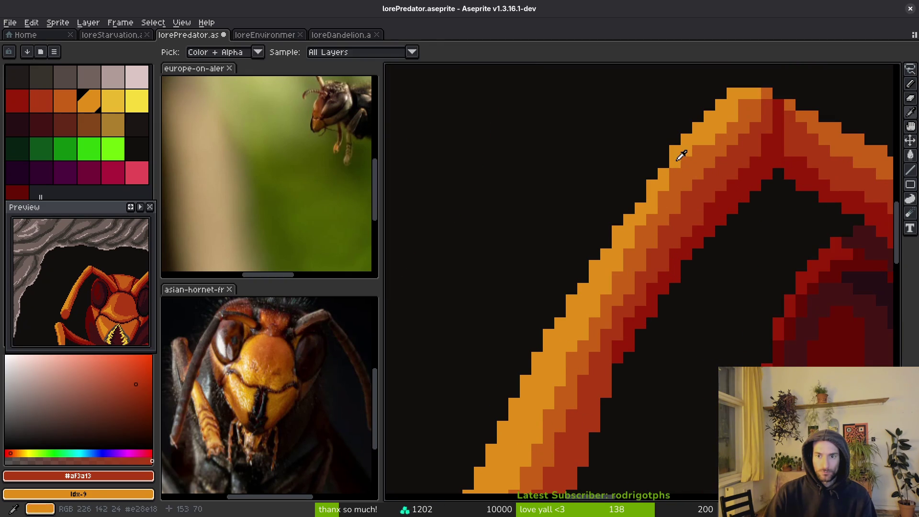
Step: Add dark-red shading in three strokes along the antenna's right edge
{"action": "left_click", "coordinate": [680, 152], "text": "alt"}
{"action": "scroll", "coordinate": [666, 208], "scroll_direction": "down", "scroll_amount": 2}
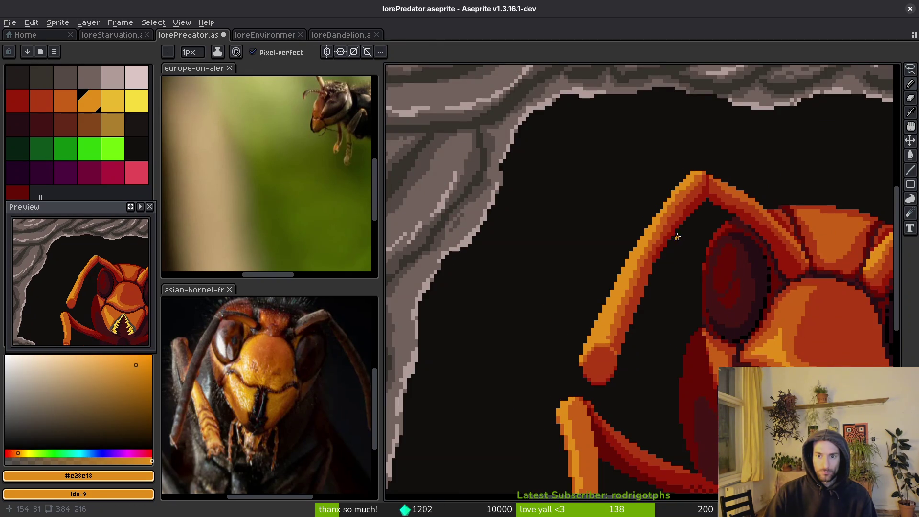
{"action": "scroll", "coordinate": [676, 225], "scroll_direction": "up", "scroll_amount": 5}
{"action": "scroll", "coordinate": [670, 192], "scroll_direction": "down", "scroll_amount": 3}
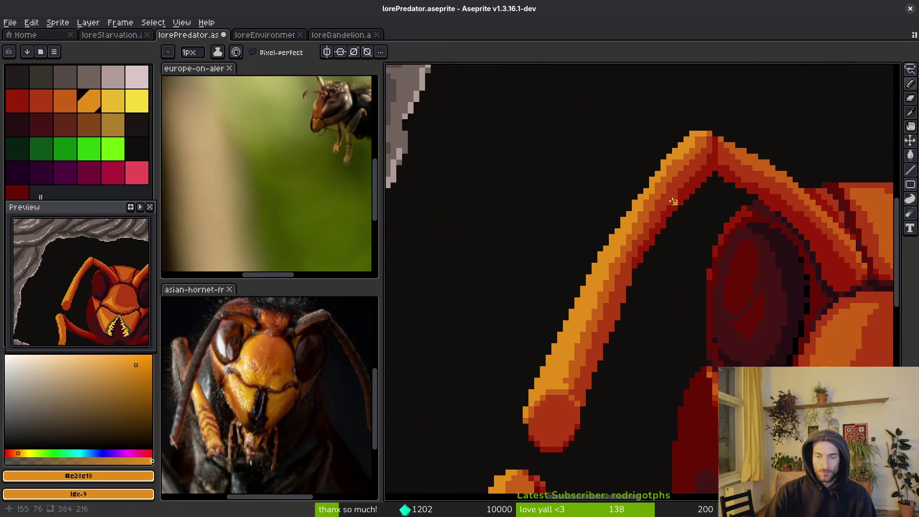
{"action": "scroll", "coordinate": [694, 201], "scroll_direction": "up", "scroll_amount": 3}
{"action": "scroll", "coordinate": [637, 201], "scroll_direction": "down", "scroll_amount": 3}
{"action": "scroll", "coordinate": [618, 197], "scroll_direction": "up", "scroll_amount": 2}
{"action": "left_click", "coordinate": [626, 153], "text": "alt"}
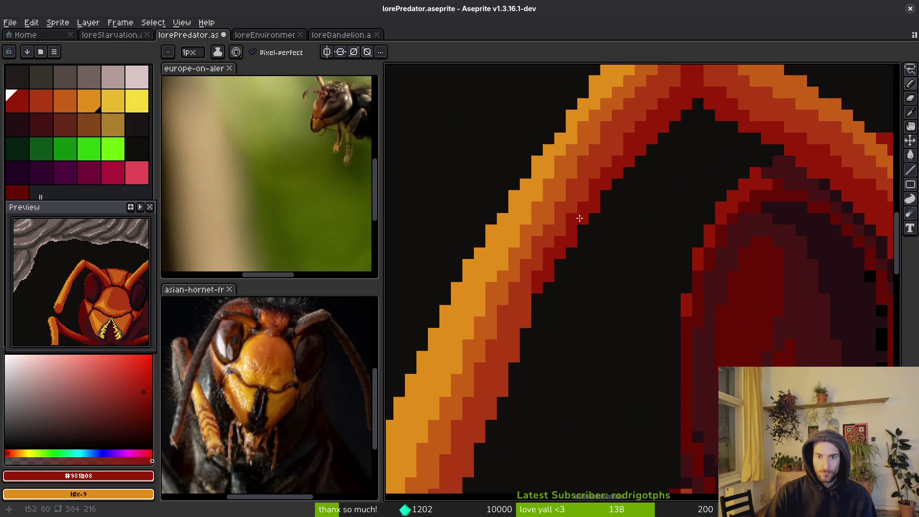
{"action": "scroll", "coordinate": [627, 153], "scroll_direction": "down", "scroll_amount": 3}
{"action": "scroll", "coordinate": [560, 287], "scroll_direction": "up", "scroll_amount": 2}
{"action": "scroll", "coordinate": [599, 238], "scroll_direction": "up", "scroll_amount": 2}
{"action": "left_click", "coordinate": [598, 237]}
{"action": "key", "text": "ctrl+z"}
{"action": "left_click_drag", "start_coordinate": [595, 186], "coordinate": [595, 170]}
{"action": "left_click_drag", "start_coordinate": [580, 232], "coordinate": [580, 213]}
{"action": "left_click_drag", "start_coordinate": [564, 275], "coordinate": [531, 334]}
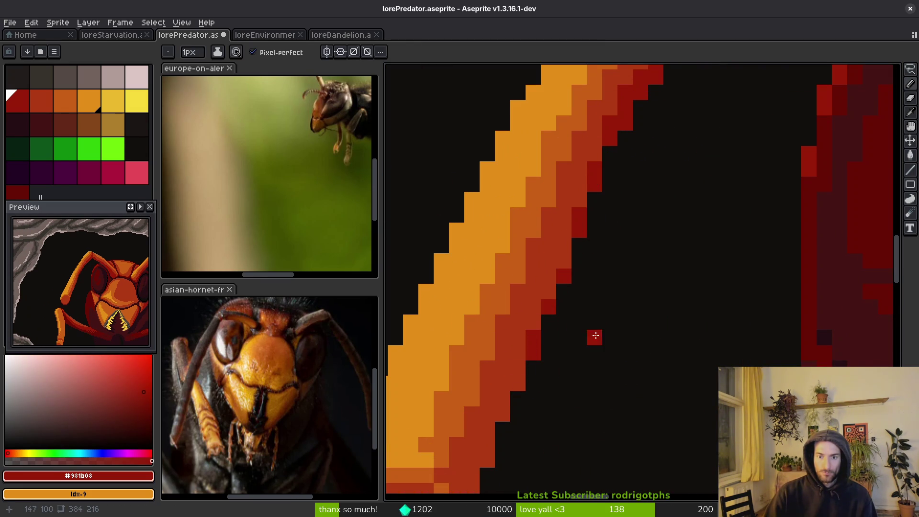
Step: Repaint antenna pixels mid orange, working upward from the lower end
{"action": "scroll", "coordinate": [604, 345], "scroll_direction": "down", "scroll_amount": 2}
{"action": "scroll", "coordinate": [603, 356], "scroll_direction": "up", "scroll_amount": 1}
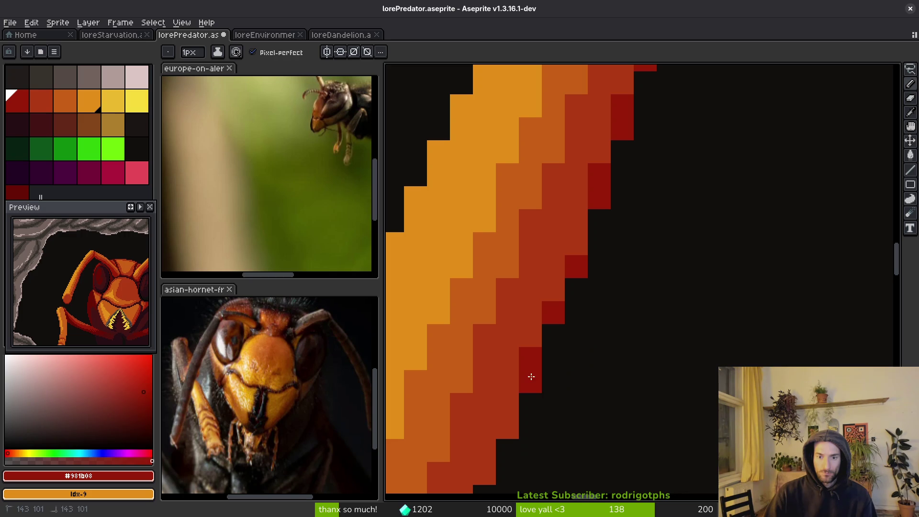
{"action": "scroll", "coordinate": [617, 310], "scroll_direction": "down", "scroll_amount": 2}
{"action": "scroll", "coordinate": [615, 316], "scroll_direction": "up", "scroll_amount": 2}
{"action": "scroll", "coordinate": [598, 283], "scroll_direction": "down", "scroll_amount": 1}
{"action": "scroll", "coordinate": [585, 278], "scroll_direction": "up", "scroll_amount": 1}
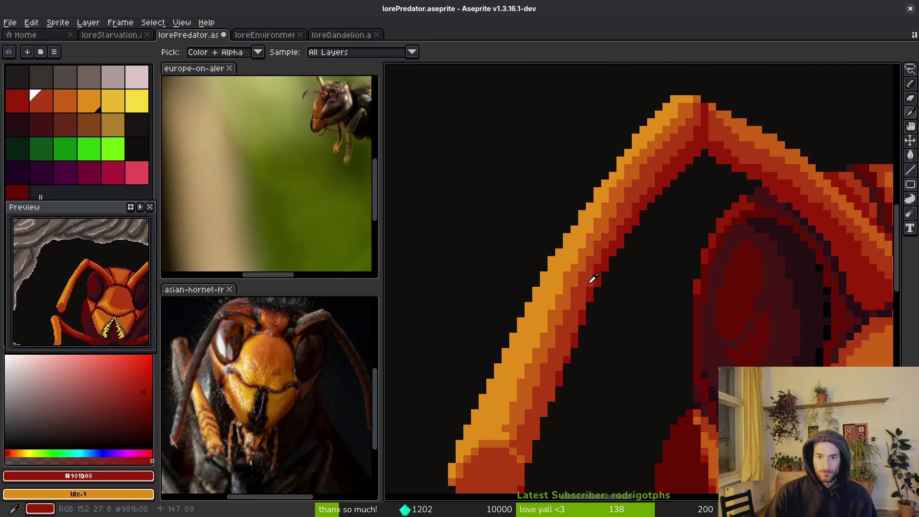
{"action": "left_click", "coordinate": [587, 280], "text": "alt"}
{"action": "scroll", "coordinate": [592, 259], "scroll_direction": "up", "scroll_amount": 2}
{"action": "left_click", "coordinate": [554, 267], "text": "alt"}
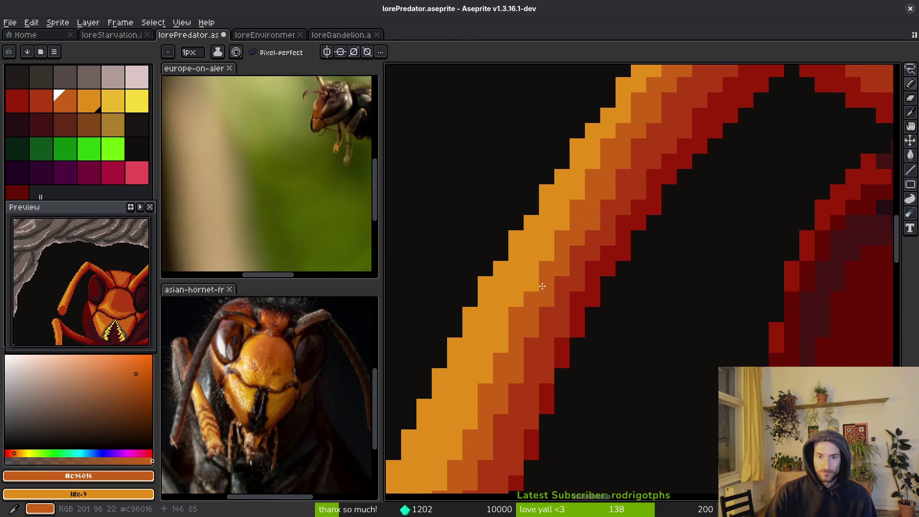
{"action": "left_click", "coordinate": [593, 222], "text": "alt"}
{"action": "scroll", "coordinate": [585, 267], "scroll_direction": "down", "scroll_amount": 3}
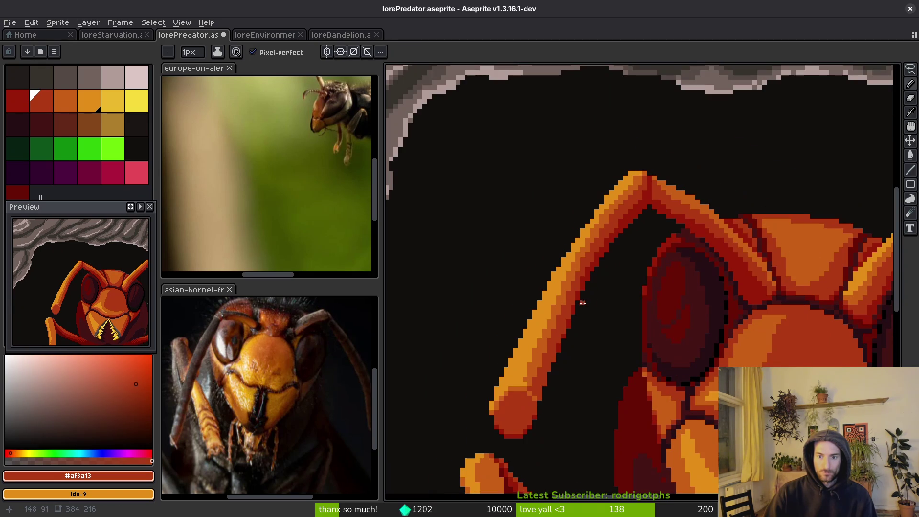
{"action": "scroll", "coordinate": [529, 374], "scroll_direction": "up", "scroll_amount": 2}
{"action": "left_click", "coordinate": [533, 396], "text": "alt"}
{"action": "mouse_move", "coordinate": [533, 397]}
{"action": "left_mouse_down"}
{"action": "mouse_move", "coordinate": [509, 388]}
{"action": "mouse_move", "coordinate": [540, 314]}
{"action": "left_mouse_up"}
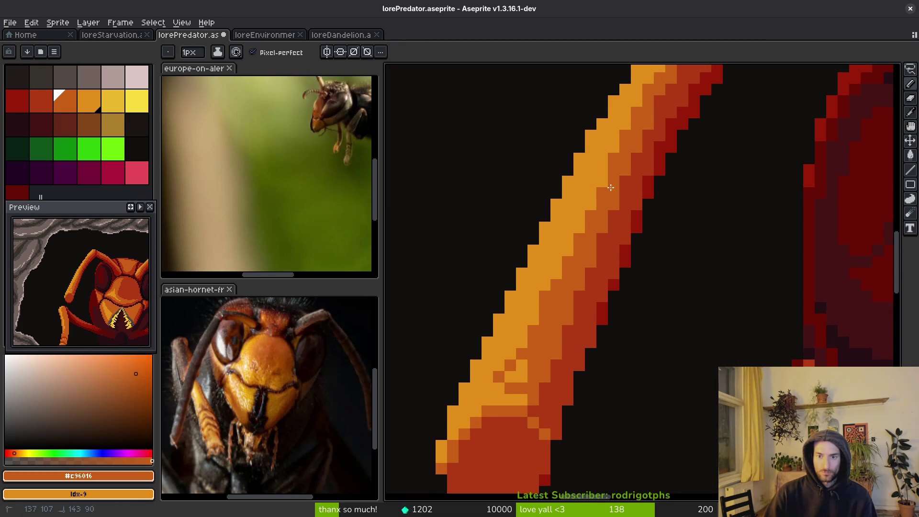
Step: Reshape the antenna's upper-edge highlight, redo the undone stroke, and save lorePredator.aseprite
{"action": "left_click_drag", "start_coordinate": [575, 244], "coordinate": [515, 475]}
{"action": "mouse_move", "coordinate": [630, 178]}
{"action": "left_mouse_down"}
{"action": "mouse_move", "coordinate": [642, 154]}
{"action": "mouse_move", "coordinate": [532, 359]}
{"action": "mouse_move", "coordinate": [575, 241]}
{"action": "left_mouse_up"}
{"action": "left_click", "coordinate": [577, 239]}
{"action": "key", "text": "ctrl+z"}
{"action": "key", "text": "ctrl+z"}
{"action": "key", "text": "ctrl+z"}
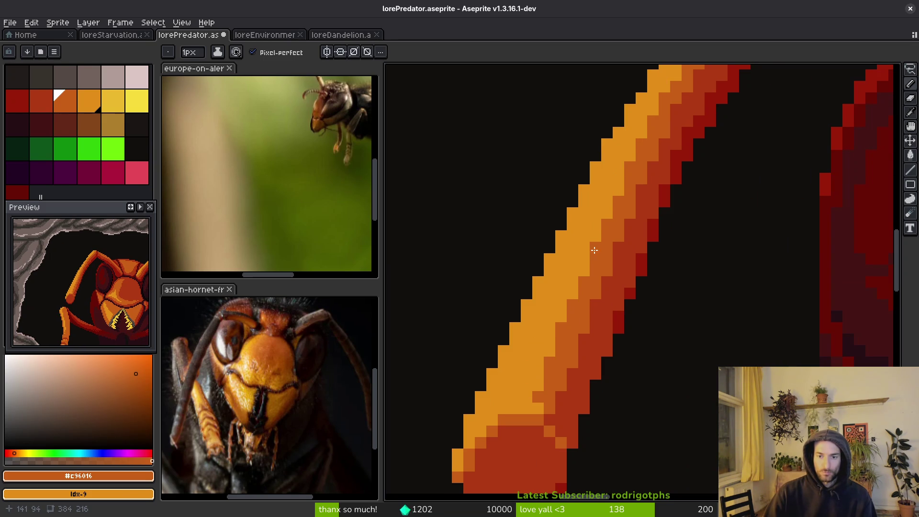
{"action": "scroll", "coordinate": [606, 331], "scroll_direction": "down", "scroll_amount": 4}
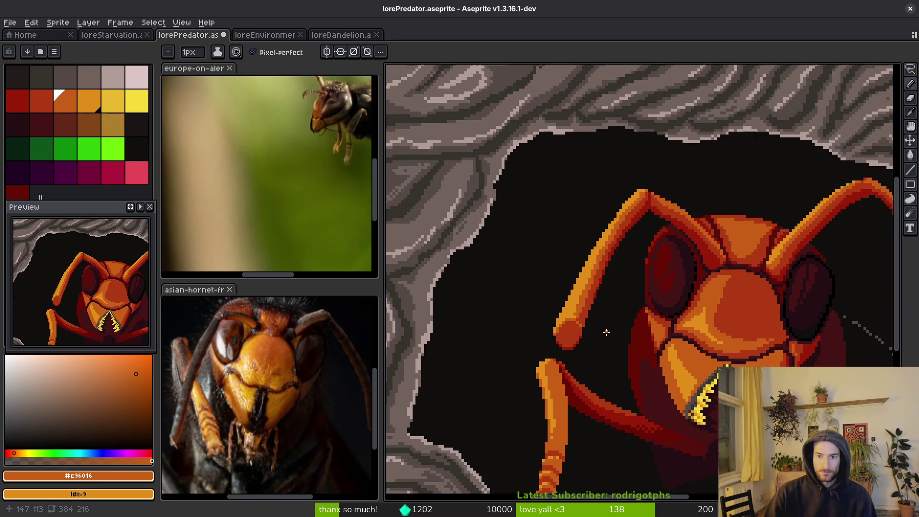
{"action": "key", "text": "ctrl+shift+z"}
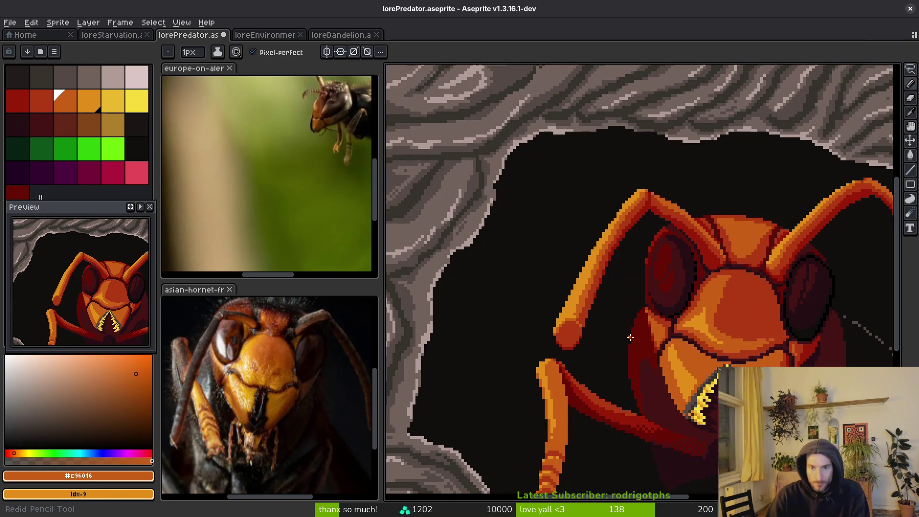
{"action": "scroll", "coordinate": [623, 333], "scroll_direction": "up", "scroll_amount": 2}
{"action": "scroll", "coordinate": [621, 331], "scroll_direction": "down", "scroll_amount": 1}
{"action": "key", "text": "ctrl+s"}
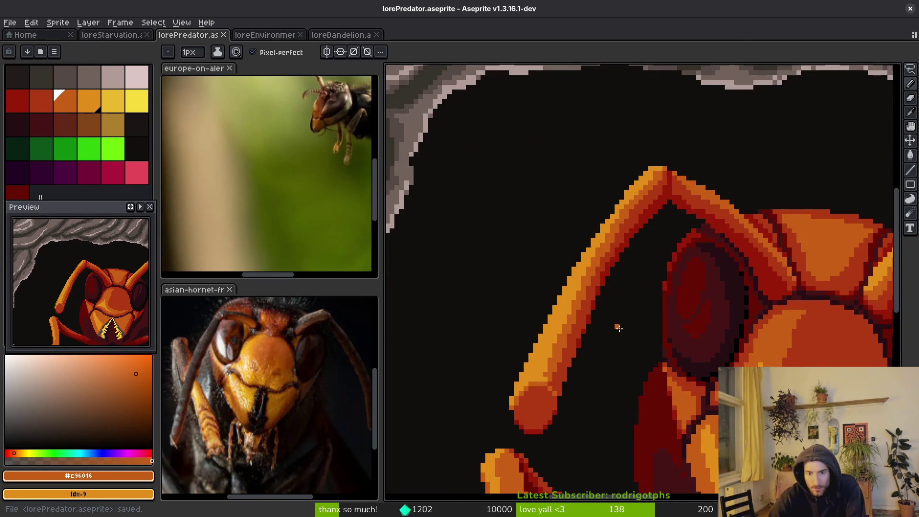
Step: Pencil a #af3a13 red line along the left antenna's inner edge
{"action": "scroll", "coordinate": [620, 330], "scroll_direction": "up", "scroll_amount": 3}
{"action": "left_click", "coordinate": [614, 205], "text": "alt"}
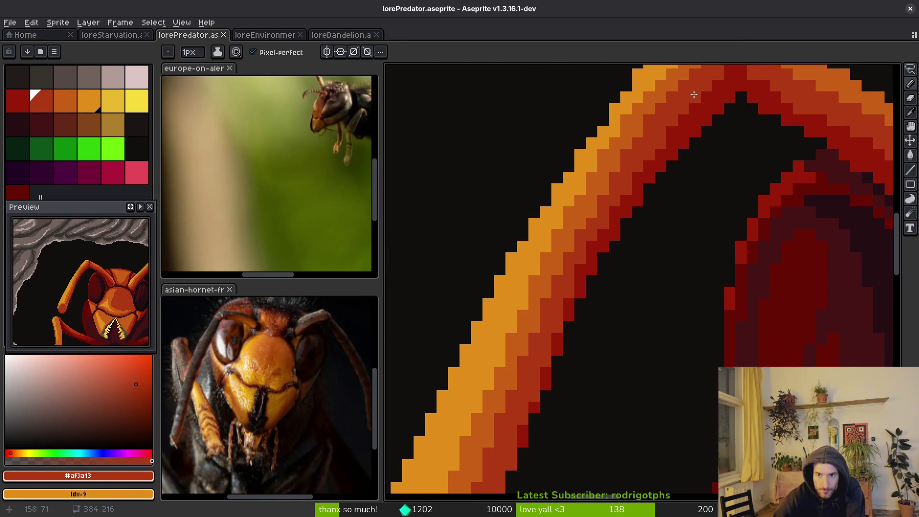
{"action": "left_click_drag", "start_coordinate": [680, 127], "coordinate": [567, 312]}
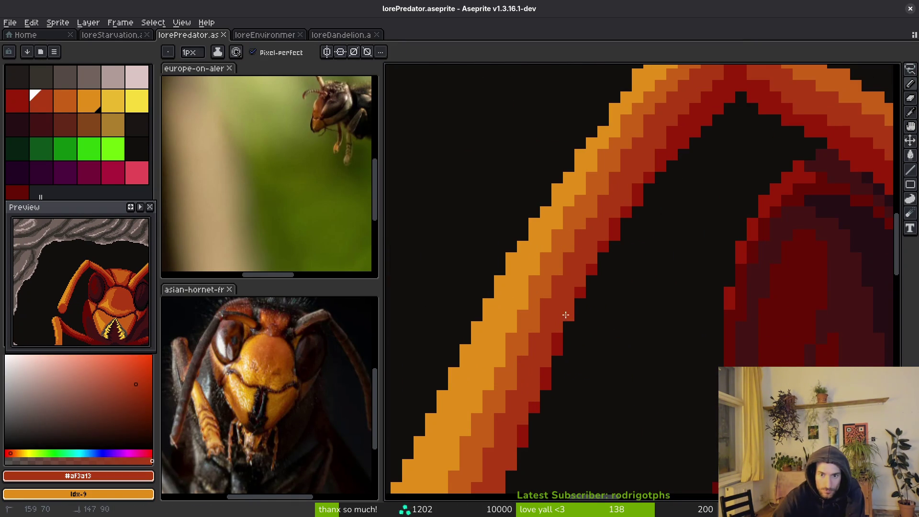
{"action": "scroll", "coordinate": [550, 319], "scroll_direction": "down", "scroll_amount": 5}
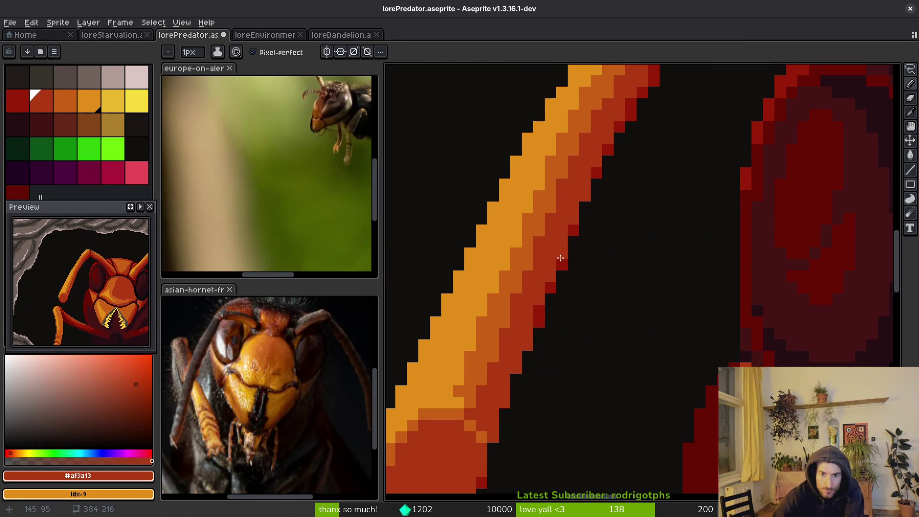
{"action": "scroll", "coordinate": [593, 192], "scroll_direction": "up", "scroll_amount": 3}
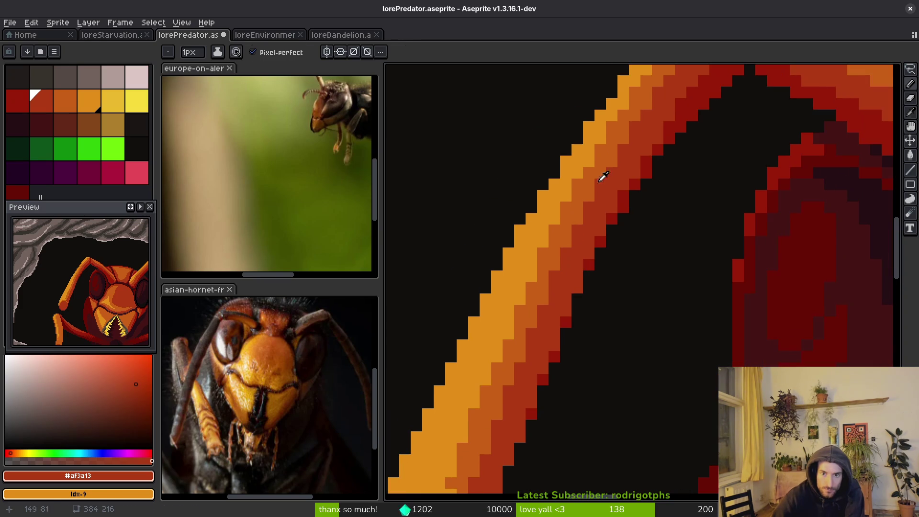
Step: Repaint the inner edge #c96016 orange from the bend down to the bulb tip
{"action": "key", "text": "]"}
{"action": "left_click_drag", "start_coordinate": [635, 126], "coordinate": [528, 346]}
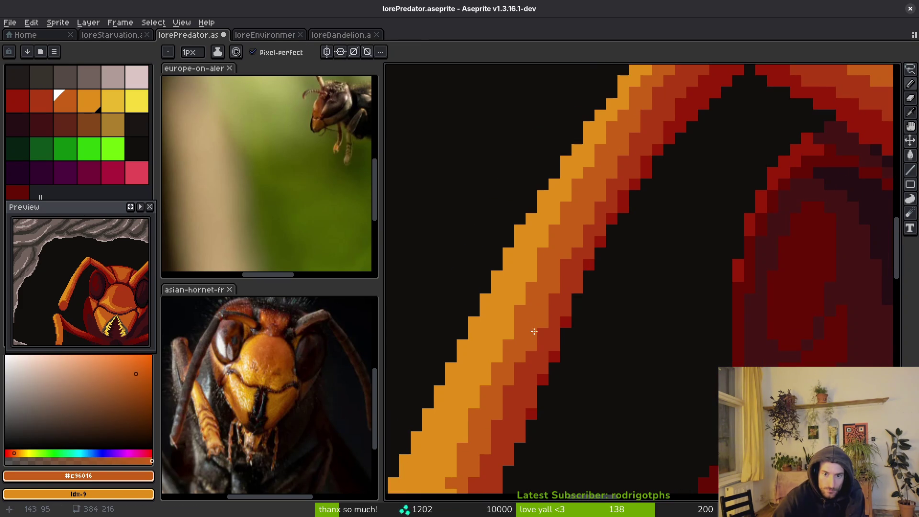
{"action": "scroll", "coordinate": [522, 302], "scroll_direction": "down", "scroll_amount": 3}
{"action": "left_click_drag", "start_coordinate": [595, 189], "coordinate": [567, 286]}
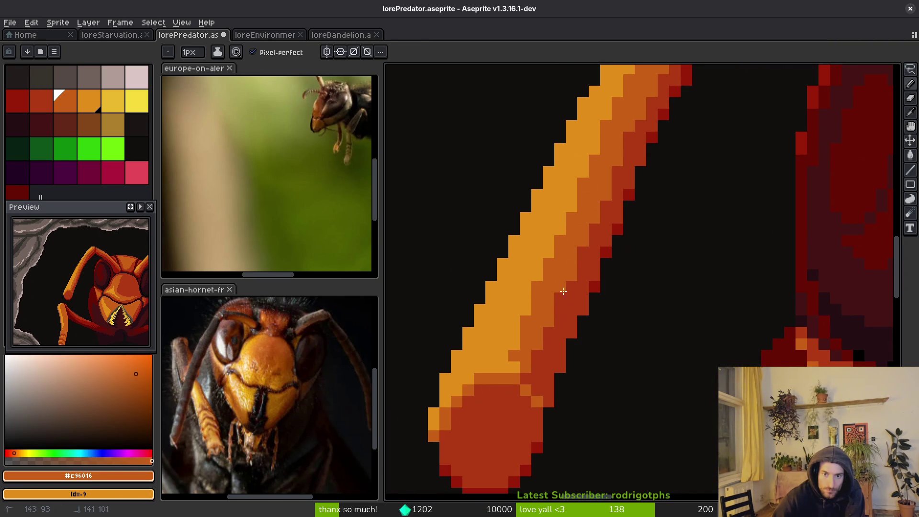
{"action": "scroll", "coordinate": [558, 299], "scroll_direction": "down", "scroll_amount": 4}
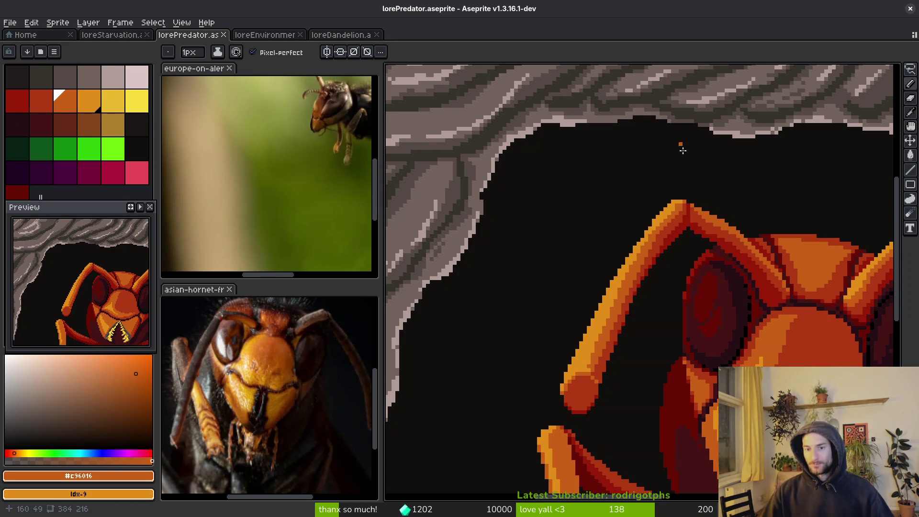
Step: Zoom around the antennae and legs to inspect them, then save the hornet drawing
{"action": "left_click", "coordinate": [638, 431]}
{"action": "scroll", "coordinate": [630, 419], "scroll_direction": "down", "scroll_amount": 3}
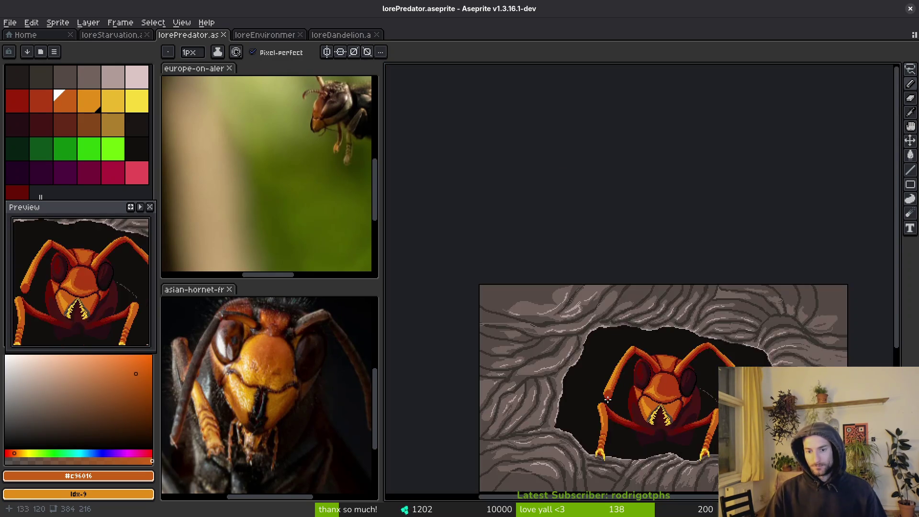
{"action": "scroll", "coordinate": [607, 375], "scroll_direction": "up", "scroll_amount": 4}
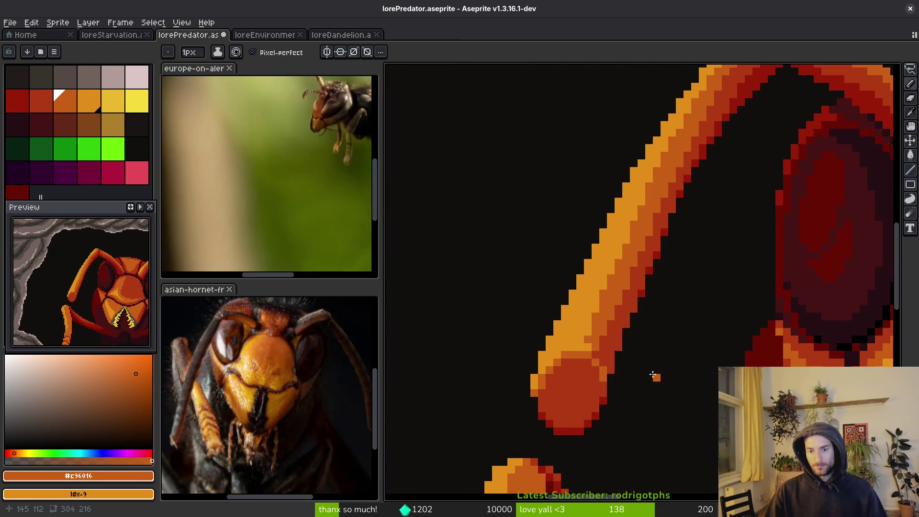
{"action": "scroll", "coordinate": [650, 378], "scroll_direction": "down", "scroll_amount": 3}
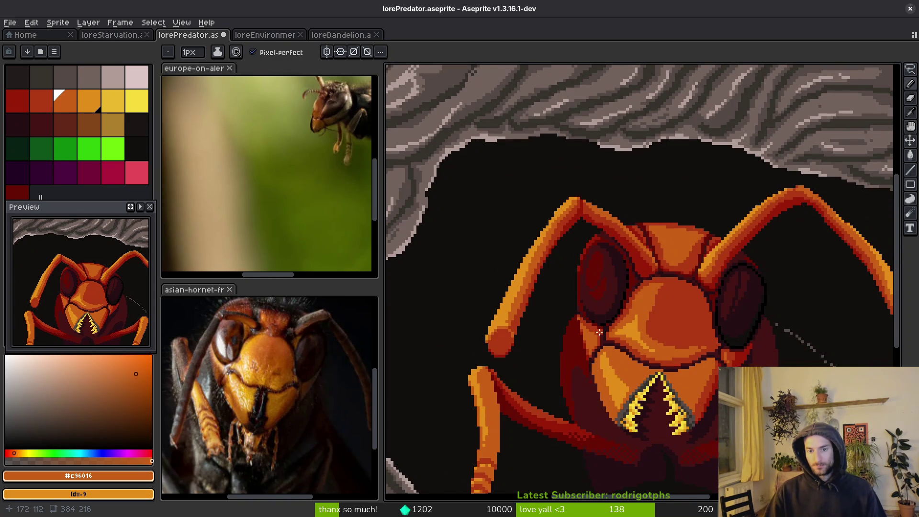
{"action": "scroll", "coordinate": [618, 335], "scroll_direction": "up", "scroll_amount": 4}
{"action": "scroll", "coordinate": [513, 322], "scroll_direction": "down", "scroll_amount": 1}
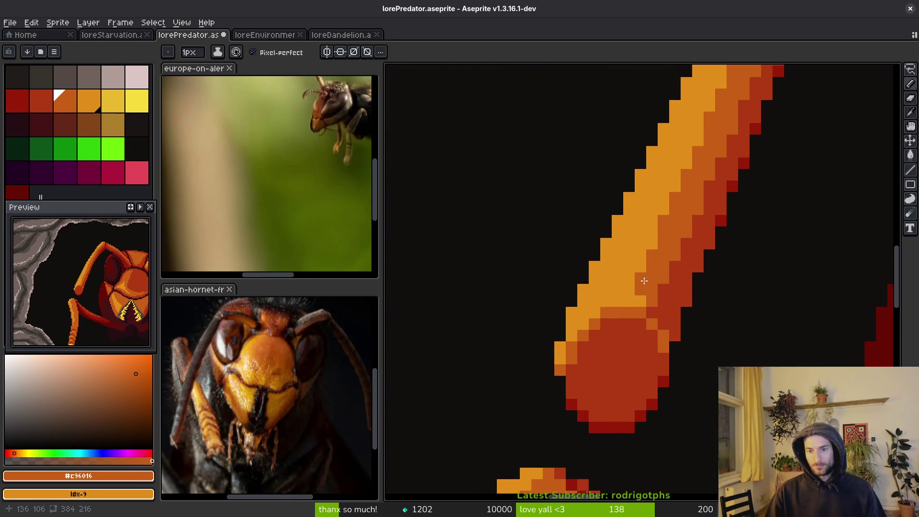
{"action": "scroll", "coordinate": [592, 284], "scroll_direction": "down", "scroll_amount": 3}
{"action": "scroll", "coordinate": [592, 284], "scroll_direction": "down", "scroll_amount": 2}
{"action": "scroll", "coordinate": [713, 276], "scroll_direction": "up", "scroll_amount": 2}
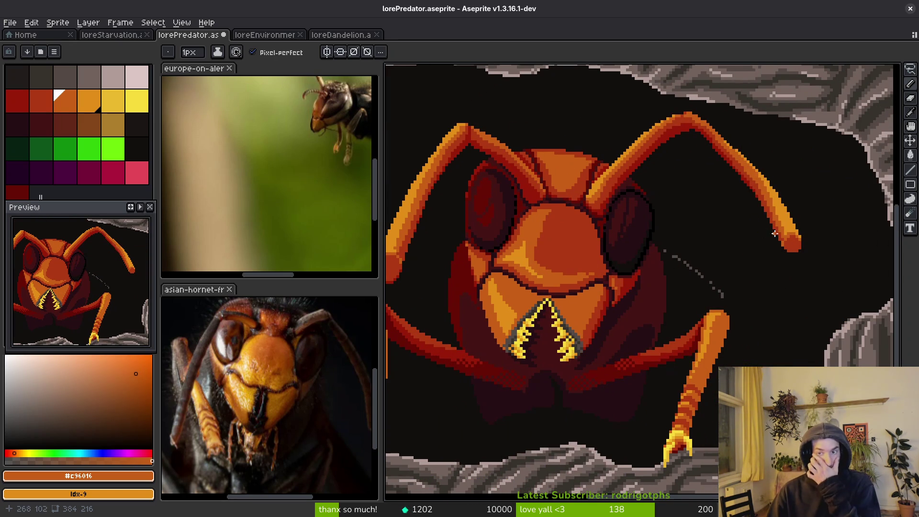
{"action": "scroll", "coordinate": [775, 234], "scroll_direction": "up", "scroll_amount": 4}
{"action": "scroll", "coordinate": [753, 271], "scroll_direction": "down", "scroll_amount": 2}
{"action": "scroll", "coordinate": [760, 290], "scroll_direction": "down", "scroll_amount": 2}
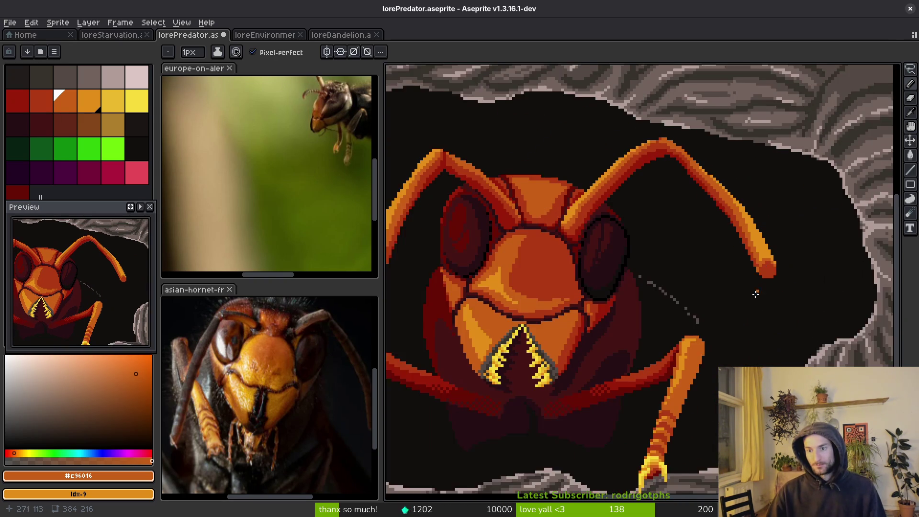
{"action": "scroll", "coordinate": [760, 290], "scroll_direction": "down", "scroll_amount": 2}
{"action": "scroll", "coordinate": [699, 274], "scroll_direction": "up", "scroll_amount": 4}
{"action": "key", "text": "alt"}
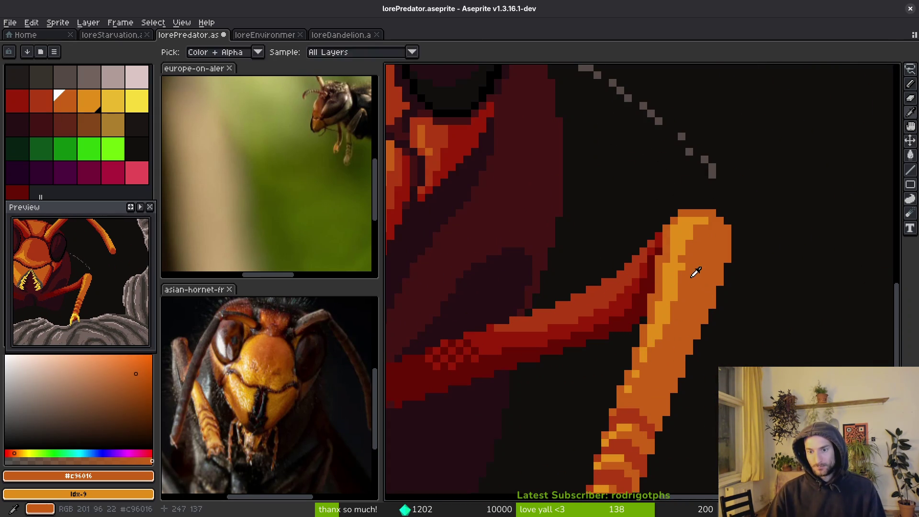
{"action": "scroll", "coordinate": [670, 292], "scroll_direction": "down", "scroll_amount": 3}
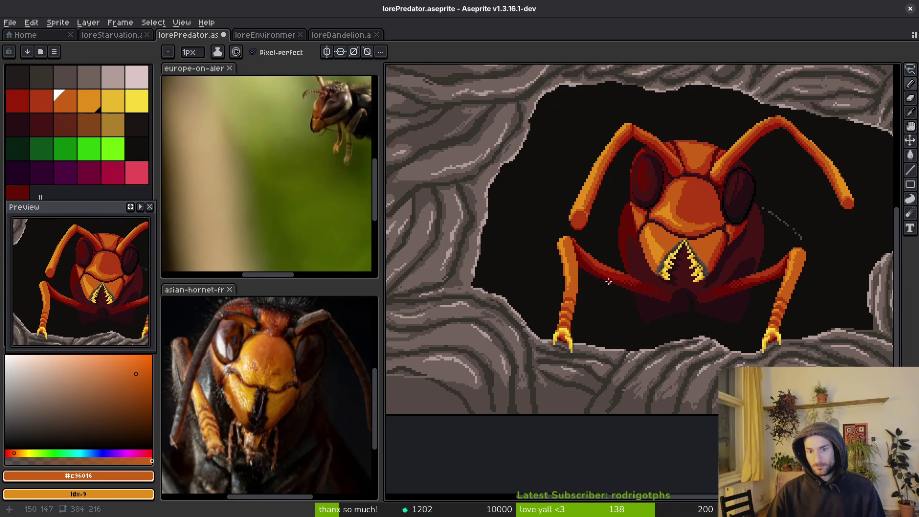
{"action": "scroll", "coordinate": [609, 283], "scroll_direction": "down", "scroll_amount": 1}
{"action": "key", "text": "ctrl+s"}
Step: Zoom in and out to look over the whole picture
{"action": "scroll", "coordinate": [648, 308], "scroll_direction": "down", "scroll_amount": 1}
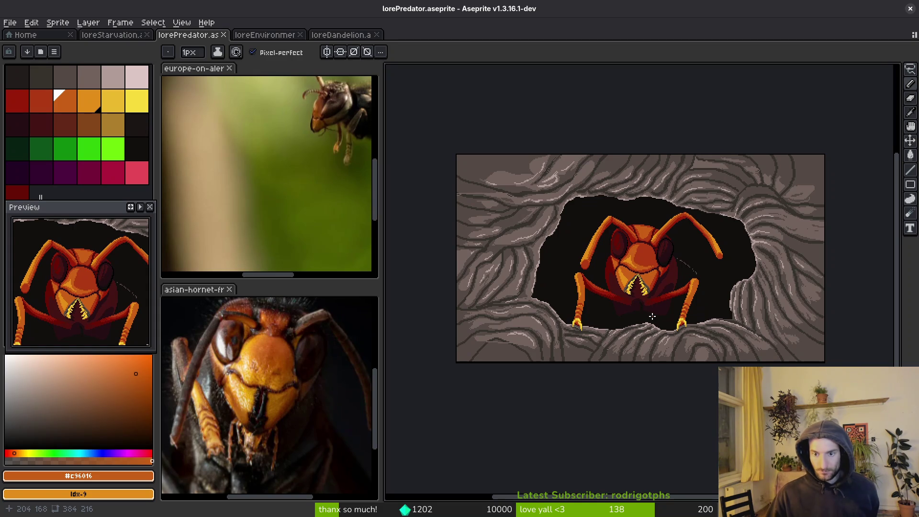
{"action": "scroll", "coordinate": [607, 313], "scroll_direction": "up", "scroll_amount": 4}
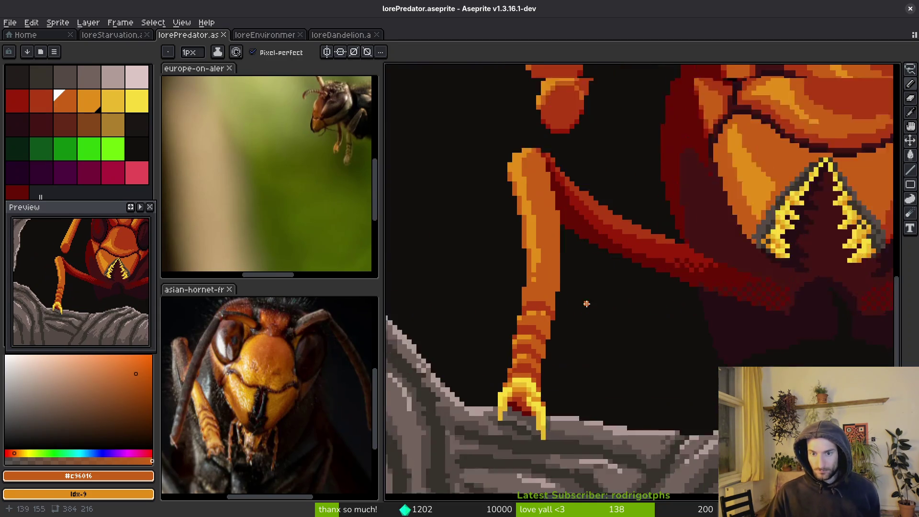
{"action": "scroll", "coordinate": [542, 296], "scroll_direction": "up", "scroll_amount": 2}
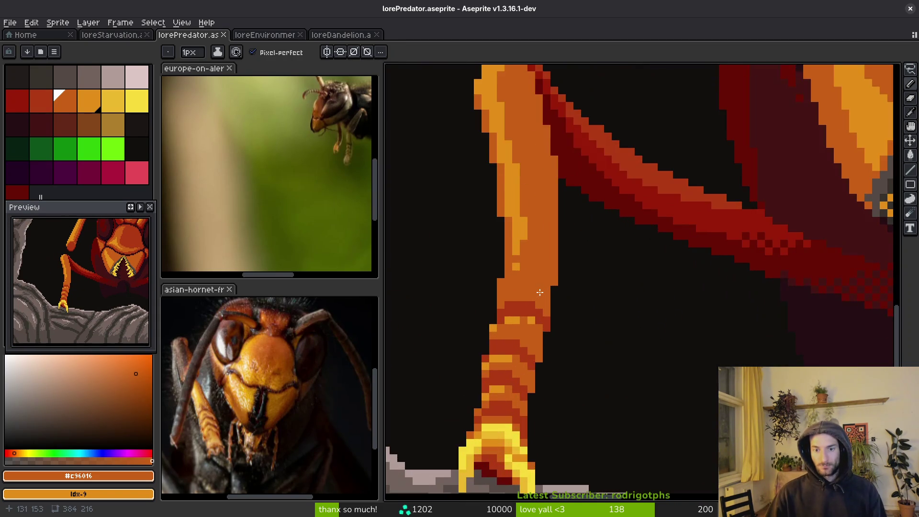
{"action": "scroll", "coordinate": [538, 277], "scroll_direction": "down", "scroll_amount": 4}
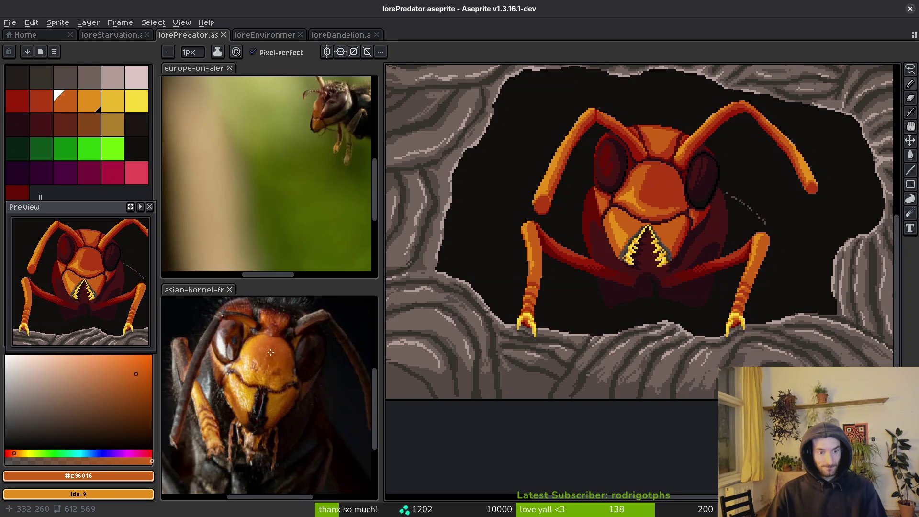
{"action": "scroll", "coordinate": [247, 361], "scroll_direction": "up", "scroll_amount": 3}
Step: Pan and zoom the europe-on-alert reference photo to centre the hornet's head and front legs
{"action": "scroll", "coordinate": [247, 362], "scroll_direction": "down", "scroll_amount": 2}
{"action": "left_click_drag", "start_coordinate": [282, 212], "coordinate": [250, 234]}
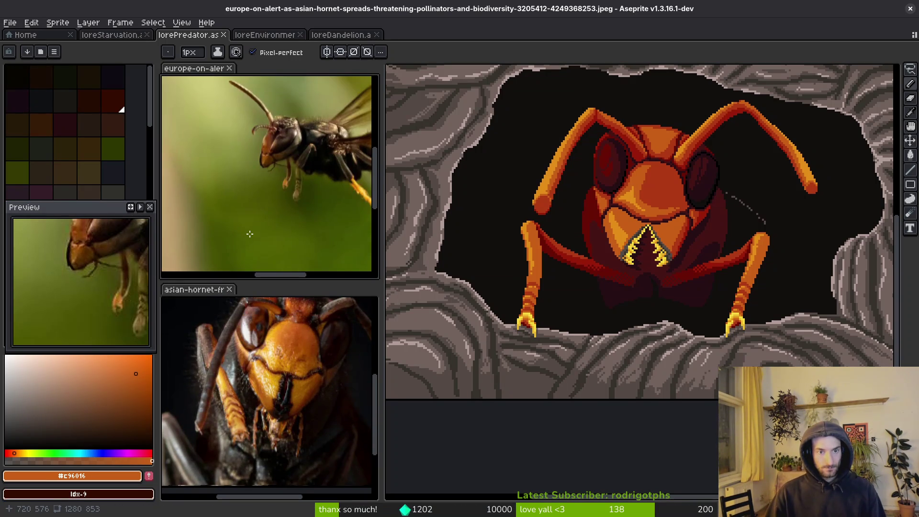
{"action": "scroll", "coordinate": [316, 151], "scroll_direction": "up", "scroll_amount": 5}
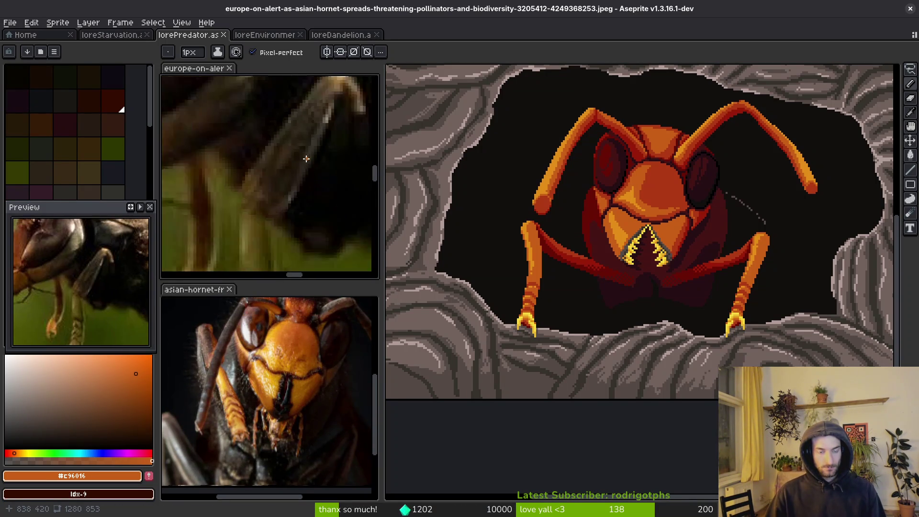
{"action": "scroll", "coordinate": [287, 179], "scroll_direction": "down", "scroll_amount": 2}
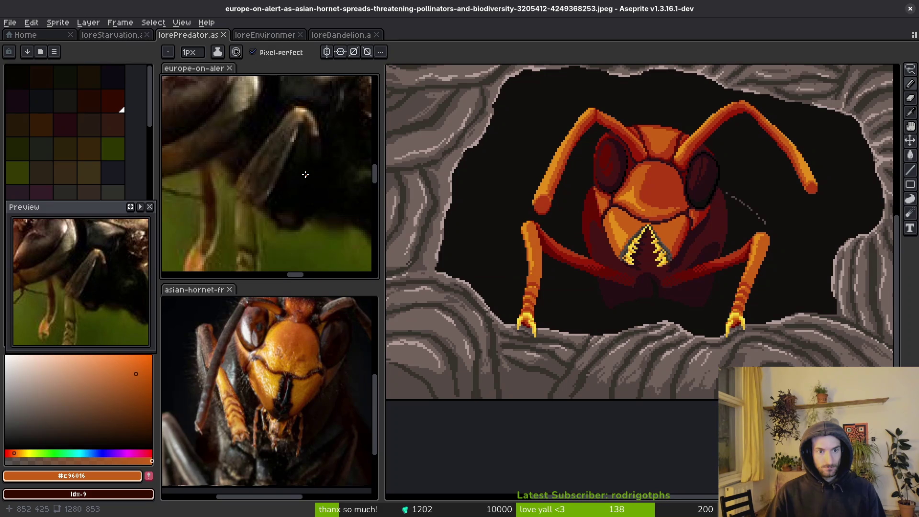
{"action": "scroll", "coordinate": [306, 176], "scroll_direction": "down", "scroll_amount": 2}
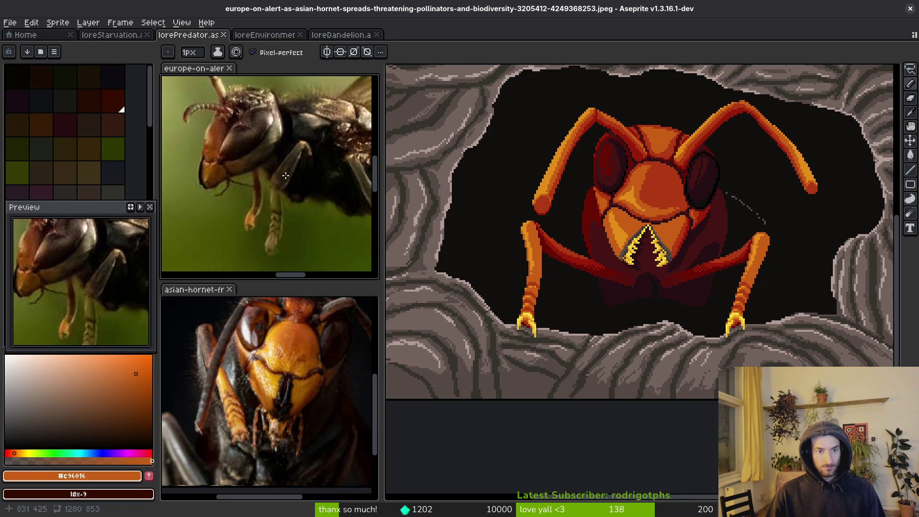
{"action": "scroll", "coordinate": [508, 277], "scroll_direction": "up", "scroll_amount": 6}
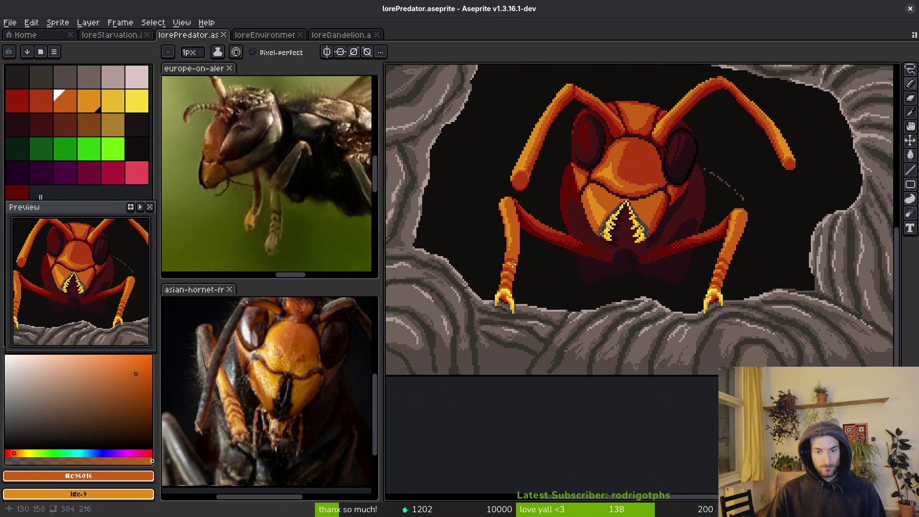
Step: Sample #af3a13 from the foreleg and add a dark-red pixel to its band edge
{"action": "key", "text": "alt"}
{"action": "left_click", "coordinate": [518, 281], "text": "alt"}
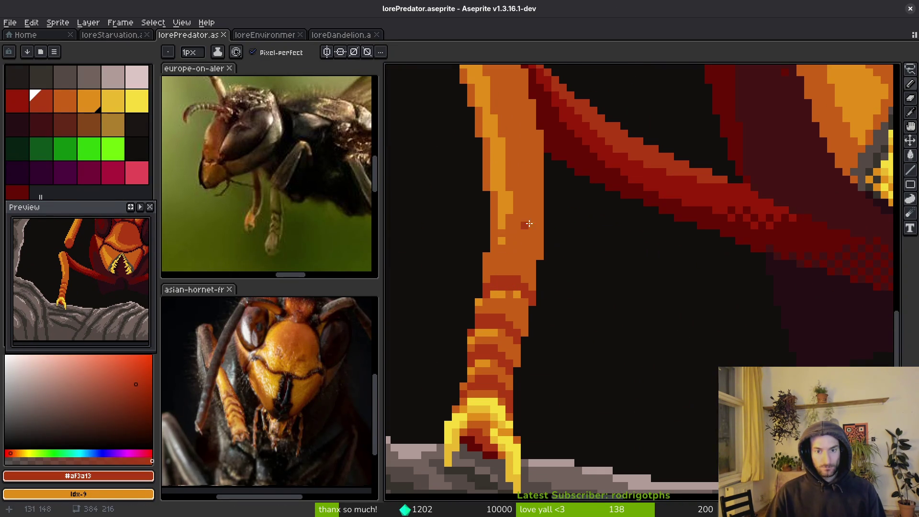
{"action": "left_click", "coordinate": [538, 251]}
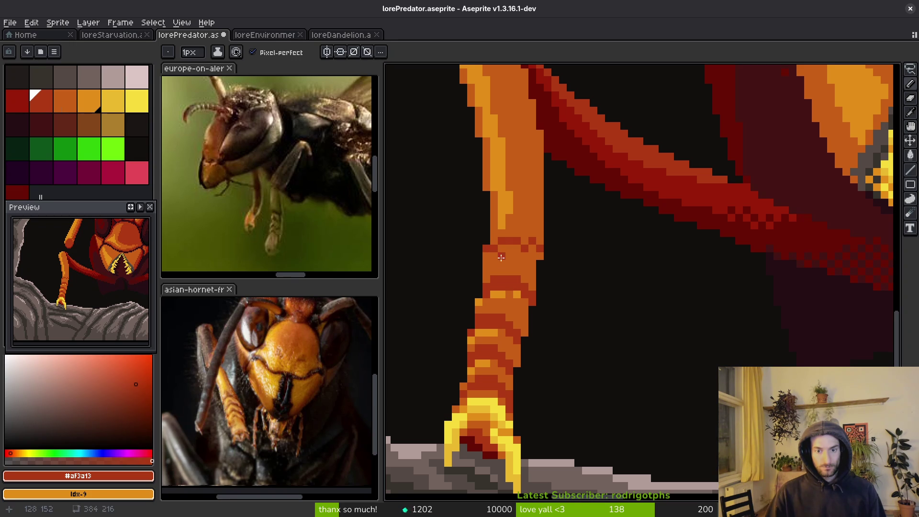
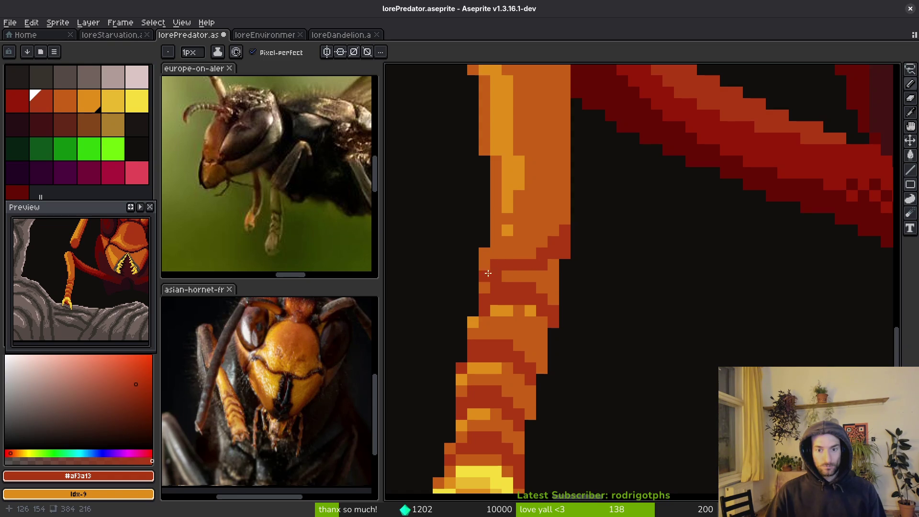
Step: Redraw a dark-red shading row along the hornet's right leg, erasing stray pixels back to orange
{"action": "scroll", "coordinate": [494, 266], "scroll_direction": "down", "scroll_amount": 3}
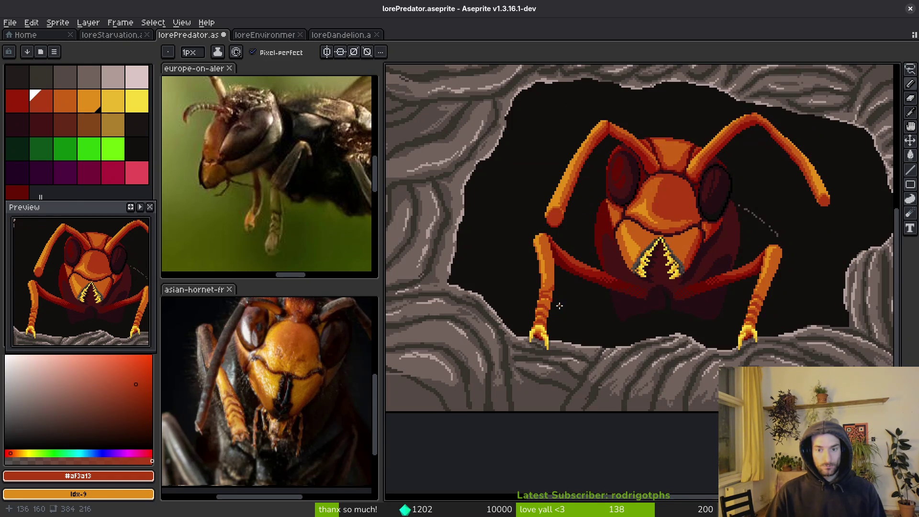
{"action": "scroll", "coordinate": [559, 305], "scroll_direction": "up", "scroll_amount": 3}
{"action": "scroll", "coordinate": [562, 270], "scroll_direction": "down", "scroll_amount": 2}
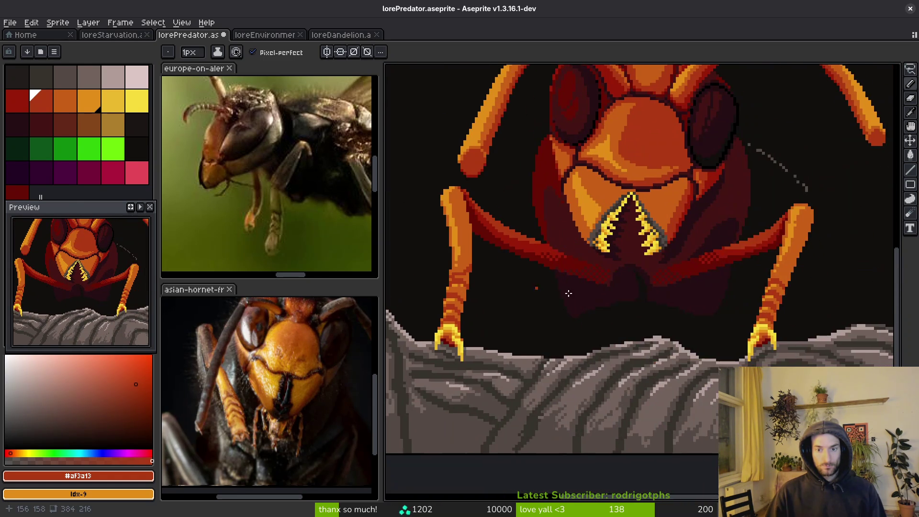
{"action": "scroll", "coordinate": [650, 271], "scroll_direction": "up", "scroll_amount": 3}
{"action": "mouse_move", "coordinate": [649, 271]}
{"action": "left_mouse_down"}
{"action": "mouse_move", "coordinate": [639, 266]}
{"action": "mouse_move", "coordinate": [701, 254]}
{"action": "mouse_move", "coordinate": [689, 258]}
{"action": "left_mouse_up"}
{"action": "key", "text": "ctrl+z"}
{"action": "mouse_move", "coordinate": [632, 260]}
{"action": "left_mouse_down"}
{"action": "mouse_move", "coordinate": [664, 260]}
{"action": "mouse_move", "coordinate": [713, 237]}
{"action": "mouse_move", "coordinate": [692, 256]}
{"action": "left_mouse_up"}
{"action": "right_click", "coordinate": [692, 247]}
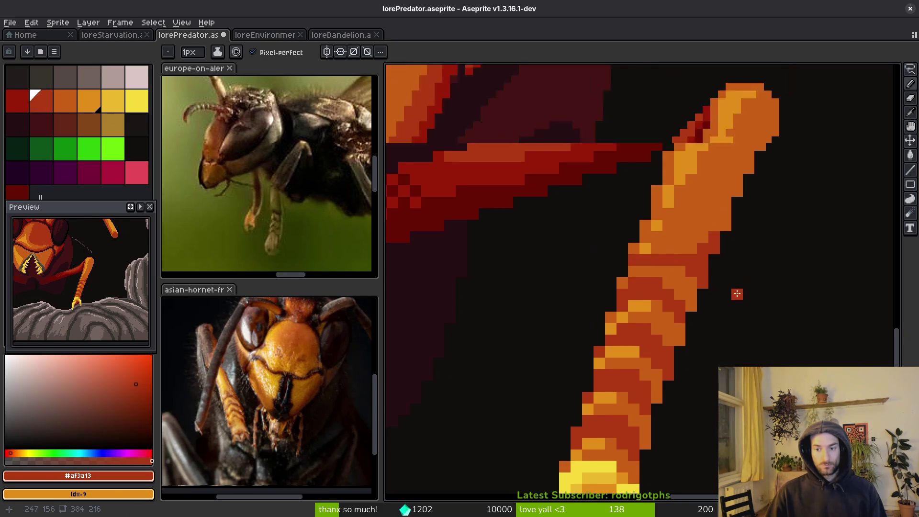
Step: Adjust a dark-red pixel on the leg's edge, then undo that pencil stroke
{"action": "scroll", "coordinate": [738, 289], "scroll_direction": "down", "scroll_amount": 3}
{"action": "scroll", "coordinate": [729, 295], "scroll_direction": "up", "scroll_amount": 3}
{"action": "left_click_drag", "start_coordinate": [719, 232], "coordinate": [733, 226]}
{"action": "scroll", "coordinate": [791, 283], "scroll_direction": "down", "scroll_amount": 2}
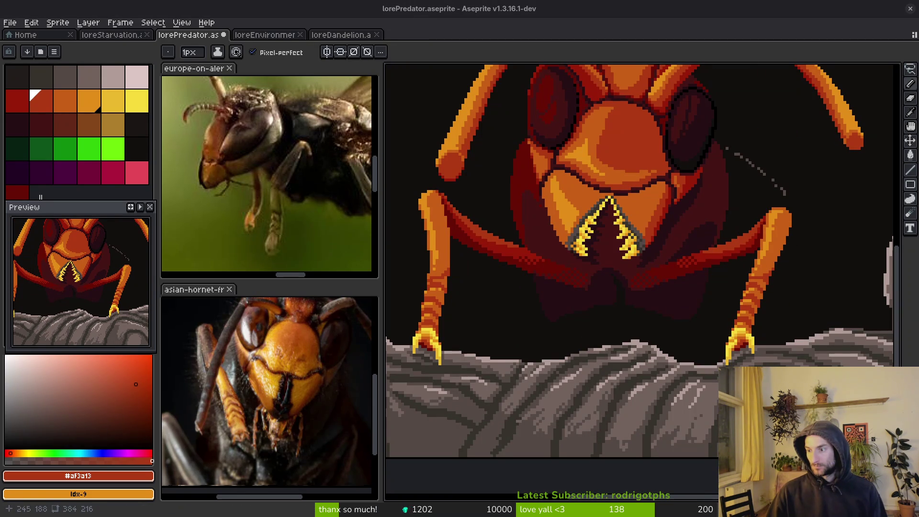
{"action": "scroll", "coordinate": [784, 300], "scroll_direction": "down", "scroll_amount": 2}
{"action": "key", "text": "ctrl+z"}
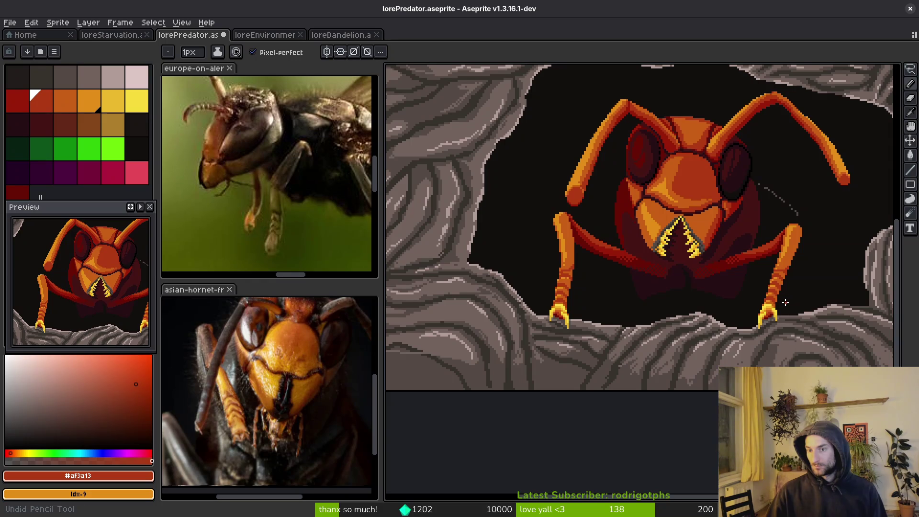
Step: Frame the hornet in view and save lorePredator.aseprite
{"action": "left_click_drag", "start_coordinate": [780, 294], "coordinate": [758, 300]}
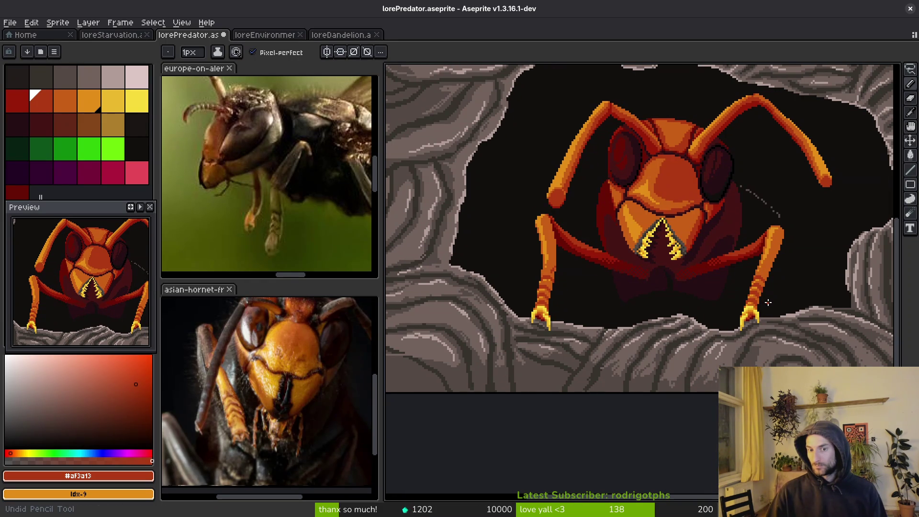
{"action": "key", "text": "ctrl+s"}
{"action": "scroll", "coordinate": [671, 302], "scroll_direction": "down", "scroll_amount": 5}
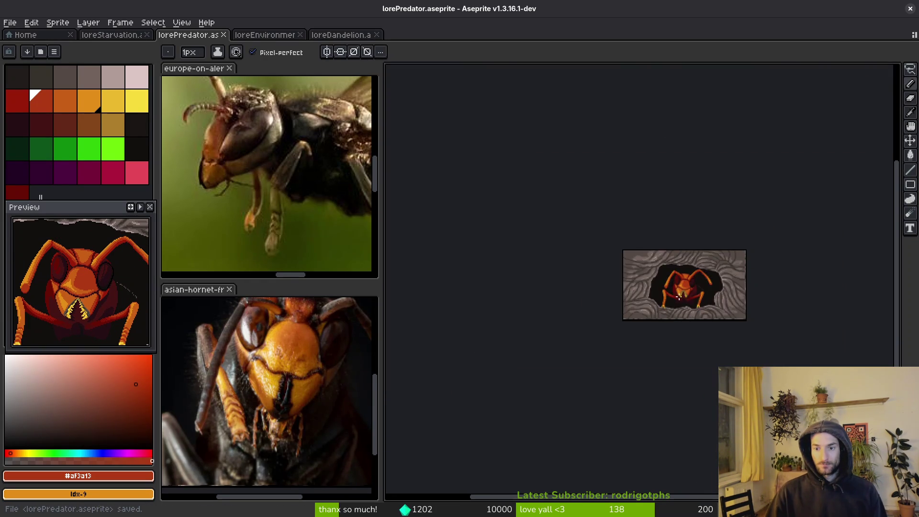
Step: Lasso the upper segment of the right leg, lift it and rotate it about 8.5 degrees
{"action": "scroll", "coordinate": [655, 304], "scroll_direction": "up", "scroll_amount": 7}
{"action": "scroll", "coordinate": [655, 304], "scroll_direction": "up", "scroll_amount": 3}
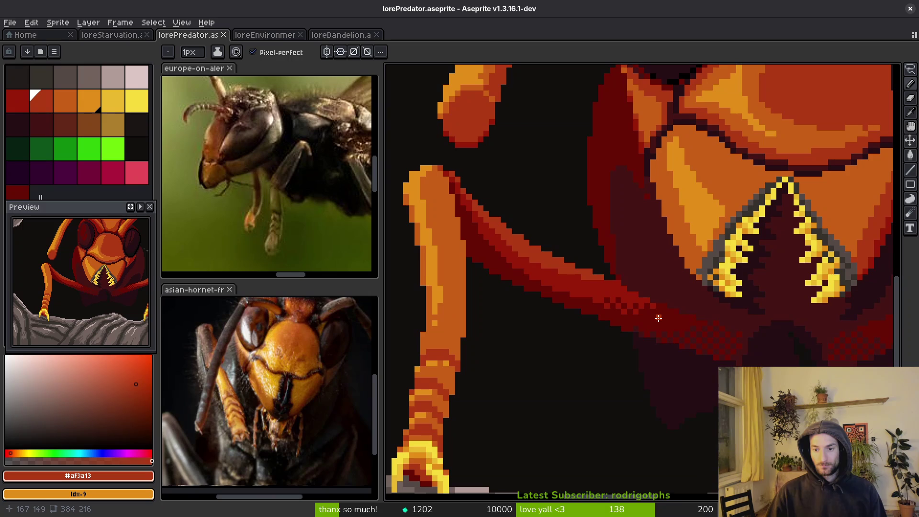
{"action": "left_click_drag", "start_coordinate": [669, 321], "coordinate": [658, 325]}
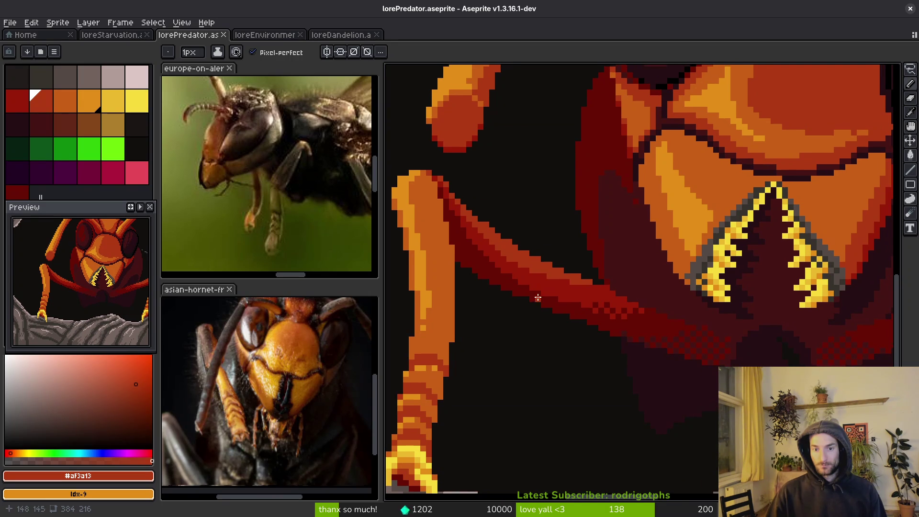
{"action": "scroll", "coordinate": [538, 298], "scroll_direction": "down", "scroll_amount": 1}
{"action": "scroll", "coordinate": [562, 309], "scroll_direction": "down", "scroll_amount": 3}
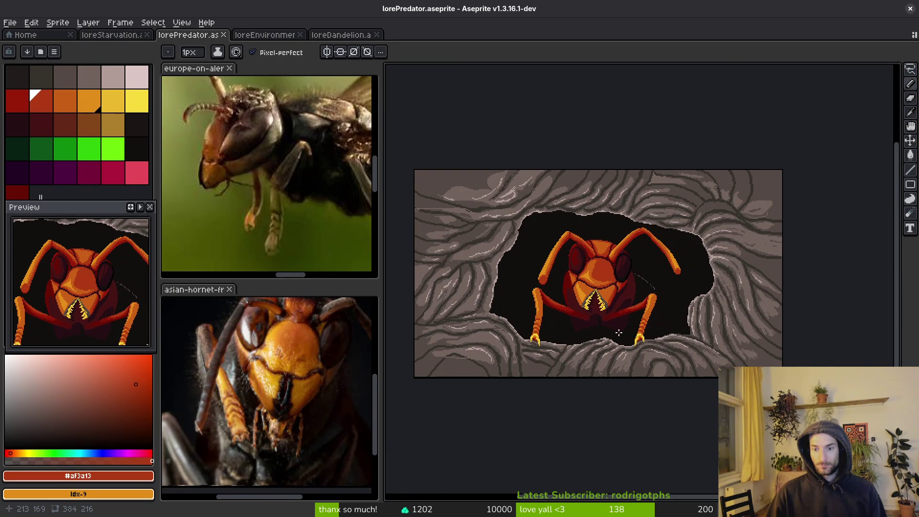
{"action": "scroll", "coordinate": [602, 324], "scroll_direction": "up", "scroll_amount": 4}
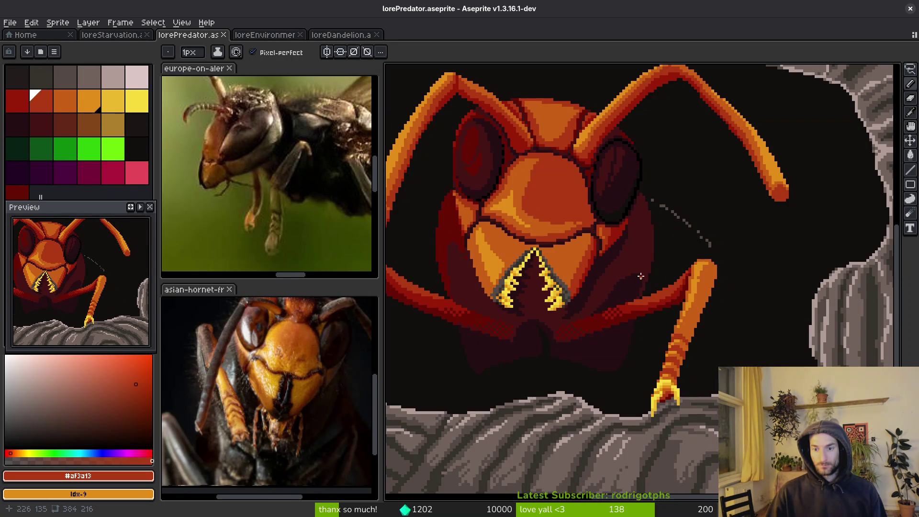
{"action": "scroll", "coordinate": [622, 308], "scroll_direction": "up", "scroll_amount": 2}
{"action": "key", "text": "m"}
{"action": "mouse_move", "coordinate": [710, 239]}
{"action": "left_mouse_down"}
{"action": "mouse_move", "coordinate": [681, 322]}
{"action": "mouse_move", "coordinate": [611, 337]}
{"action": "mouse_move", "coordinate": [568, 319]}
{"action": "mouse_move", "coordinate": [710, 239]}
{"action": "left_mouse_up"}
{"action": "mouse_move", "coordinate": [688, 297]}
{"action": "left_mouse_down"}
{"action": "mouse_move", "coordinate": [693, 268]}
{"action": "mouse_move", "coordinate": [685, 281]}
{"action": "left_mouse_up"}
{"action": "mouse_move", "coordinate": [554, 221]}
{"action": "left_mouse_down"}
{"action": "mouse_move", "coordinate": [593, 213]}
{"action": "mouse_move", "coordinate": [589, 237]}
{"action": "mouse_move", "coordinate": [669, 286]}
{"action": "left_mouse_up"}
{"action": "key", "text": "Return"}
Step: Patch the leg gap with dark-red #680d05 strokes and a dark maroon #250c13 fill
{"action": "scroll", "coordinate": [653, 297], "scroll_direction": "up", "scroll_amount": 2}
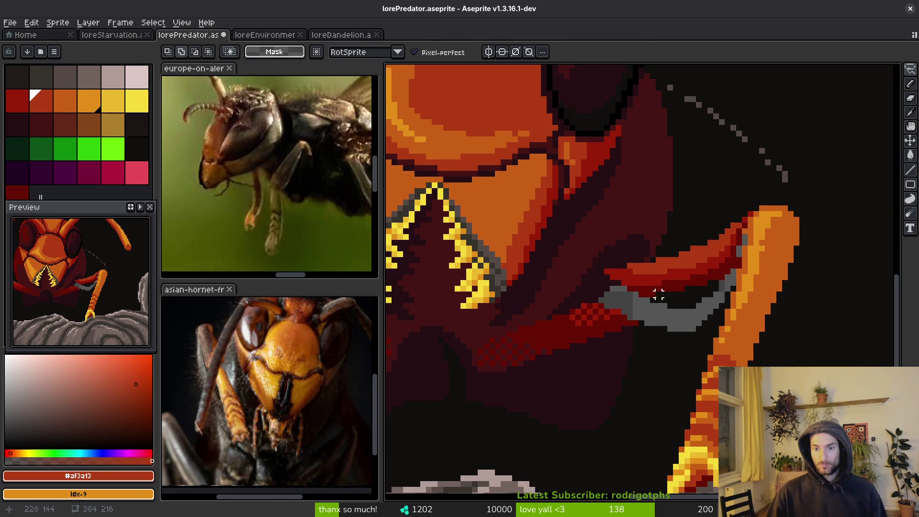
{"action": "left_click", "coordinate": [614, 279], "text": "alt"}
{"action": "left_click_drag", "start_coordinate": [643, 243], "coordinate": [565, 311]}
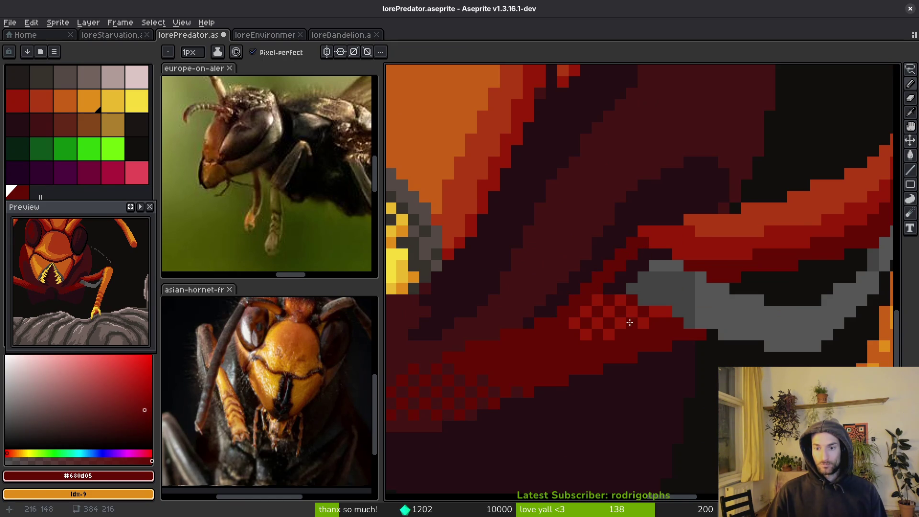
{"action": "left_click_drag", "start_coordinate": [708, 279], "coordinate": [652, 329]}
{"action": "key", "text": "g"}
{"action": "left_click", "coordinate": [776, 273], "text": "alt"}
{"action": "left_click", "coordinate": [755, 338]}
{"action": "key", "text": "b"}
{"action": "mouse_move", "coordinate": [702, 334]}
{"action": "left_mouse_down"}
{"action": "mouse_move", "coordinate": [624, 350]}
{"action": "mouse_move", "coordinate": [562, 381]}
{"action": "left_mouse_up"}
Step: Fill the grey blob with red #680d05 and the area below the band near-black #120f0e
{"action": "left_click", "coordinate": [625, 258], "text": "alt"}
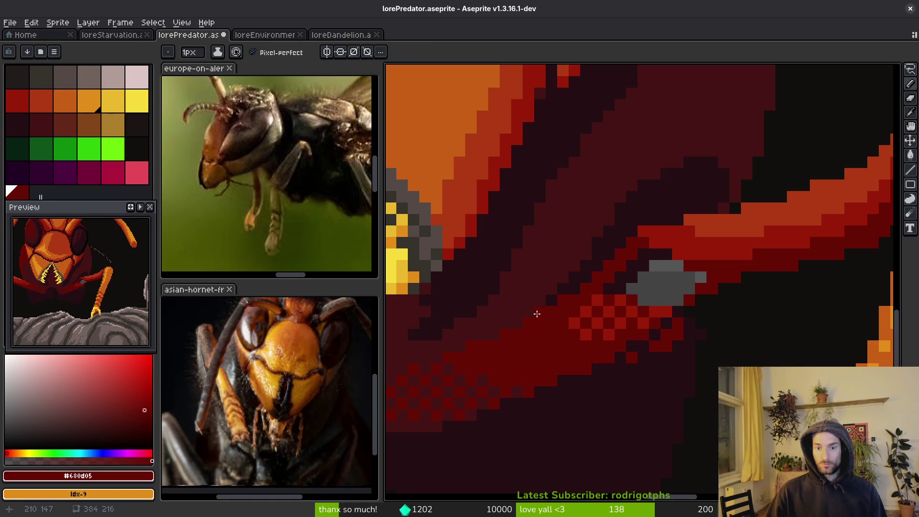
{"action": "key", "text": "g"}
{"action": "left_click", "coordinate": [670, 285]}
{"action": "left_click", "coordinate": [636, 278]}
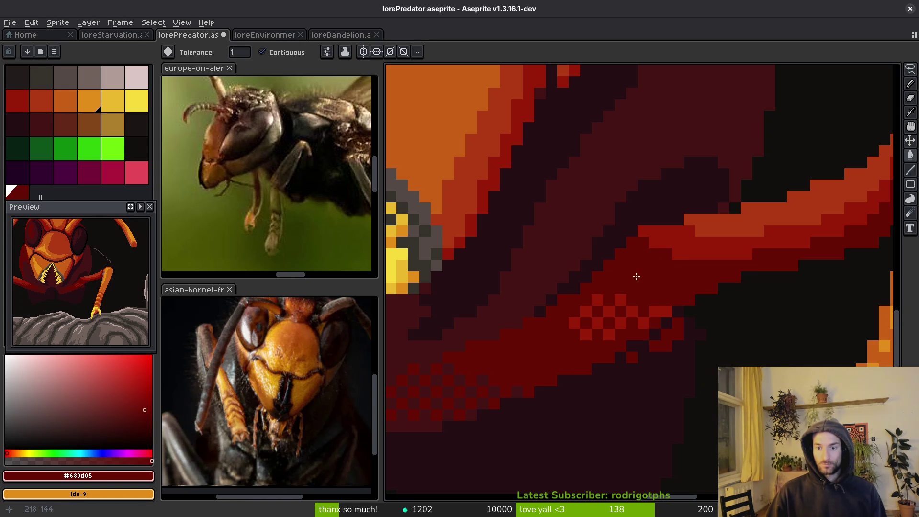
{"action": "left_click", "coordinate": [672, 326], "text": "alt"}
{"action": "key", "text": "b"}
{"action": "left_click_drag", "start_coordinate": [676, 322], "coordinate": [663, 349]}
{"action": "left_click", "coordinate": [632, 357]}
{"action": "key", "text": "alt"}
{"action": "left_click", "coordinate": [753, 327], "text": "alt"}
{"action": "key", "text": "g"}
{"action": "left_click", "coordinate": [705, 332]}
{"action": "key", "text": "b"}
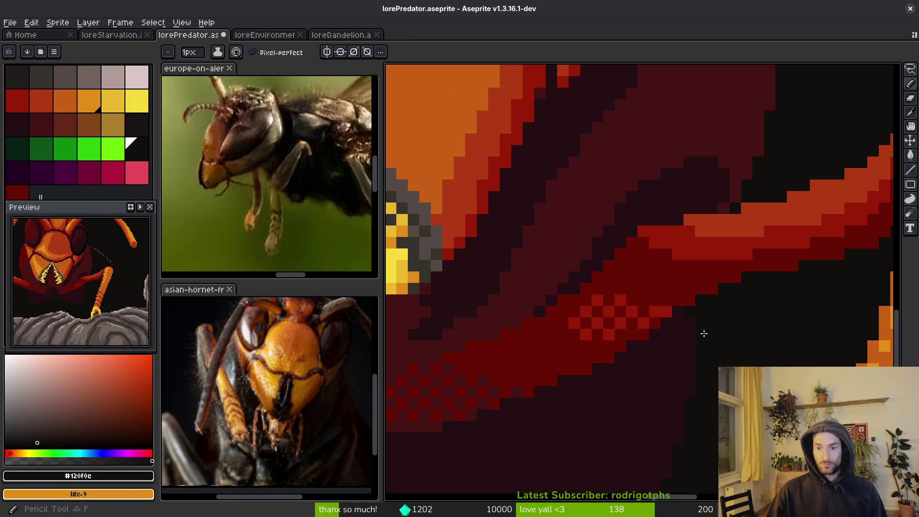
Step: Move a small piece of the red band up and to the right
{"action": "scroll", "coordinate": [707, 340], "scroll_direction": "down", "scroll_amount": 4}
{"action": "scroll", "coordinate": [721, 352], "scroll_direction": "up", "scroll_amount": 4}
{"action": "left_click", "coordinate": [667, 283], "text": "alt"}
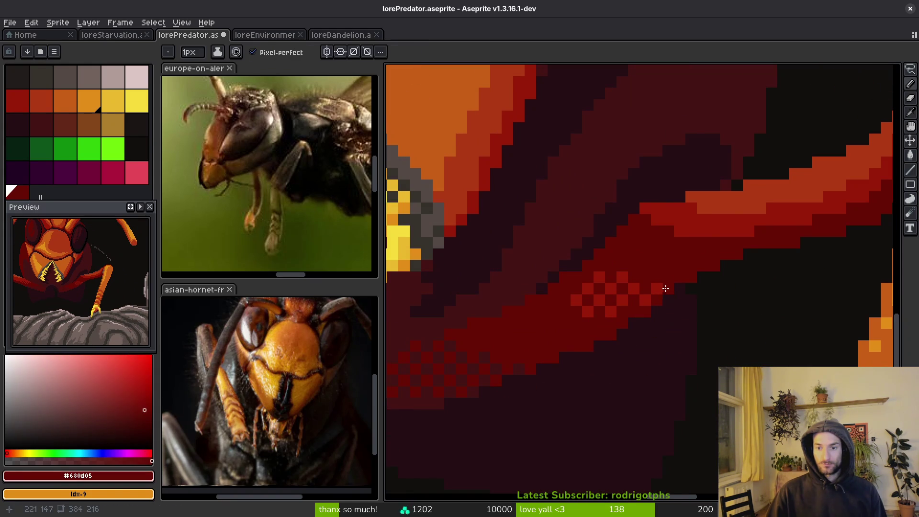
{"action": "key", "text": "shift+w"}
{"action": "mouse_move", "coordinate": [650, 277]}
{"action": "left_mouse_down"}
{"action": "mouse_move", "coordinate": [610, 290]}
{"action": "mouse_move", "coordinate": [588, 321]}
{"action": "mouse_move", "coordinate": [668, 288]}
{"action": "left_mouse_up"}
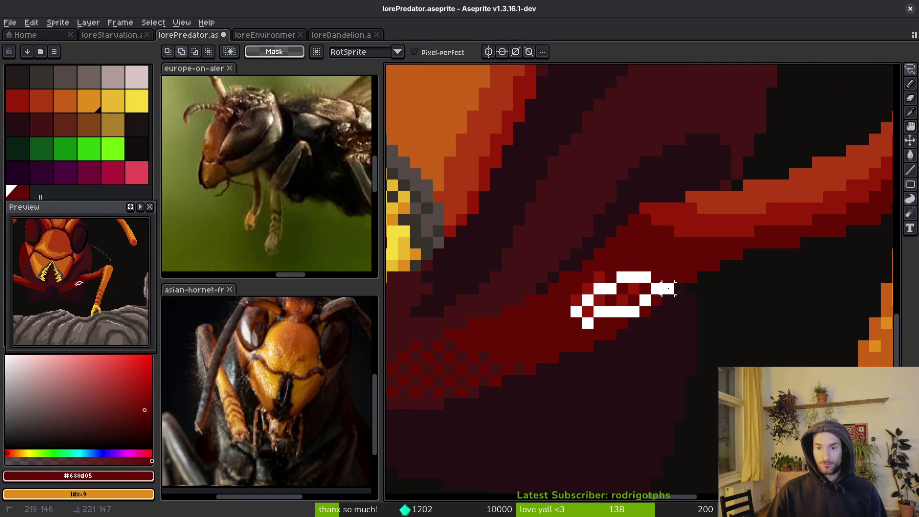
{"action": "mouse_move", "coordinate": [585, 299]}
{"action": "left_mouse_down"}
{"action": "mouse_move", "coordinate": [596, 278]}
{"action": "mouse_move", "coordinate": [660, 248]}
{"action": "mouse_move", "coordinate": [656, 240]}
{"action": "left_mouse_up"}
{"action": "key", "text": "ctrl+d"}
{"action": "key", "text": "b"}
{"action": "left_click", "coordinate": [714, 220], "text": "alt"}
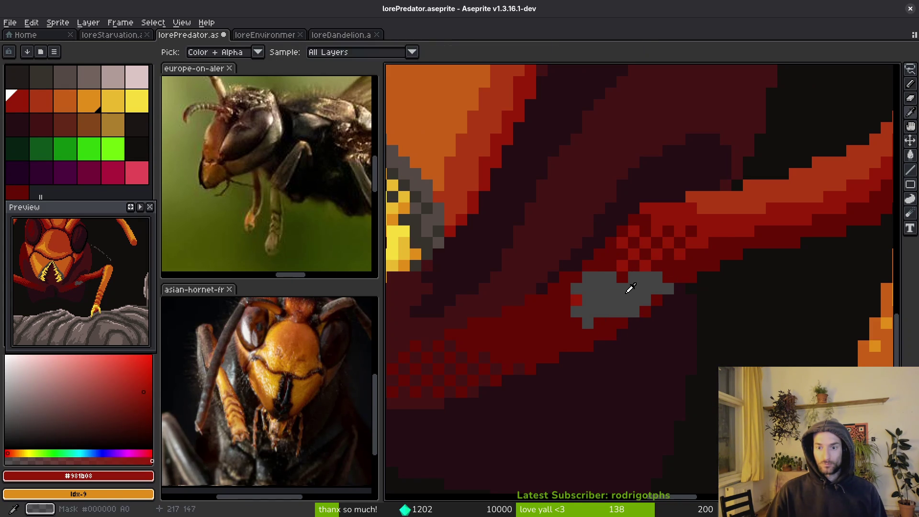
Step: Fill the remaining grey hole with dark red #680d05
{"action": "left_click", "coordinate": [685, 264], "text": "alt"}
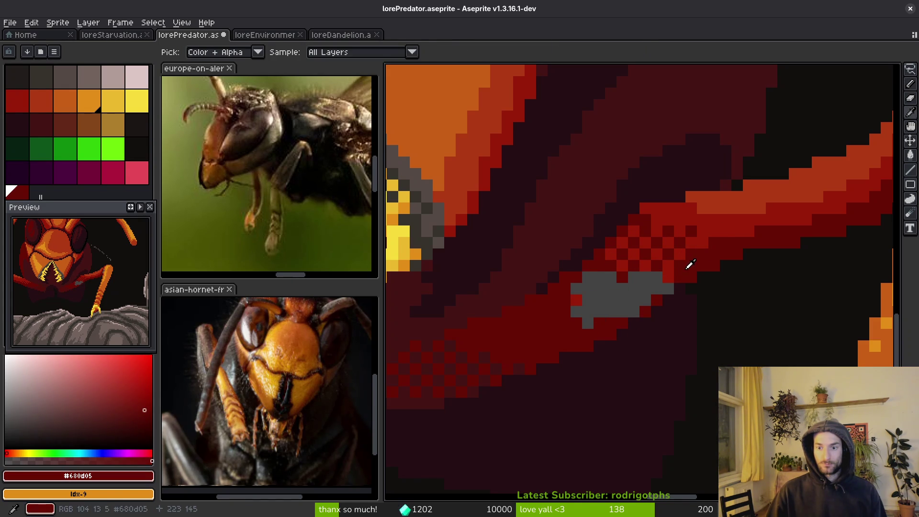
{"action": "key", "text": "g"}
{"action": "left_click", "coordinate": [618, 289]}
{"action": "key", "text": "alt+f"}
{"action": "key", "text": "Escape"}
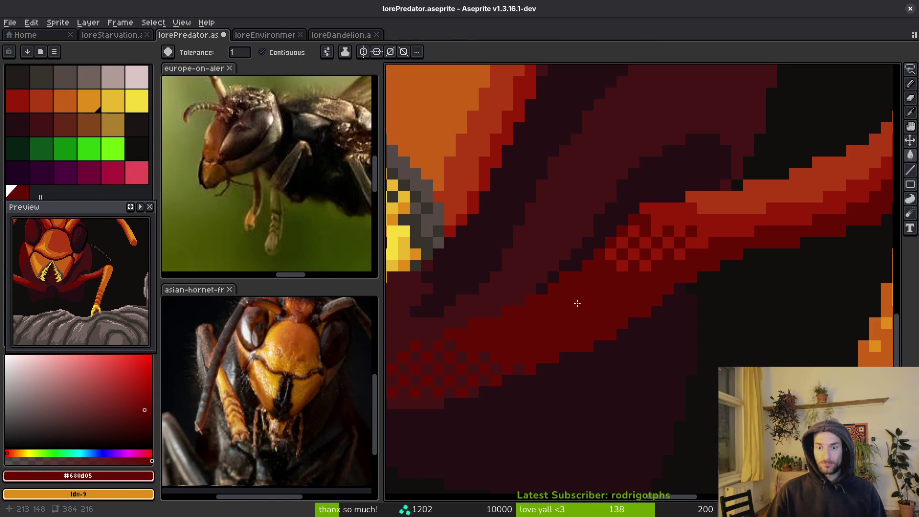
Step: Fill the grey pixels at the leg joint with dark red, undoing a trial orange #c96016 fill
{"action": "scroll", "coordinate": [609, 315], "scroll_direction": "down", "scroll_amount": 4}
{"action": "scroll", "coordinate": [638, 309], "scroll_direction": "up", "scroll_amount": 2}
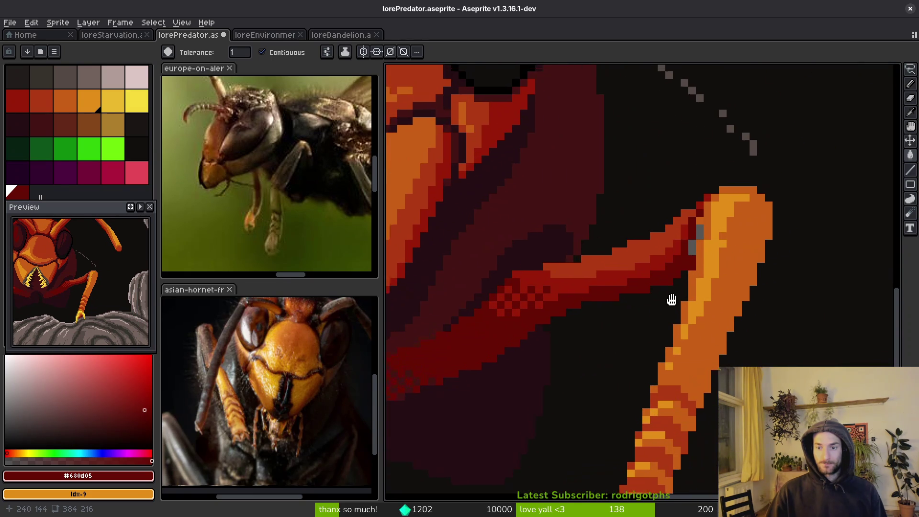
{"action": "scroll", "coordinate": [690, 250], "scroll_direction": "up", "scroll_amount": 3}
{"action": "left_click", "coordinate": [702, 154]}
{"action": "left_click", "coordinate": [681, 237]}
{"action": "scroll", "coordinate": [681, 237], "scroll_direction": "down", "scroll_amount": 3}
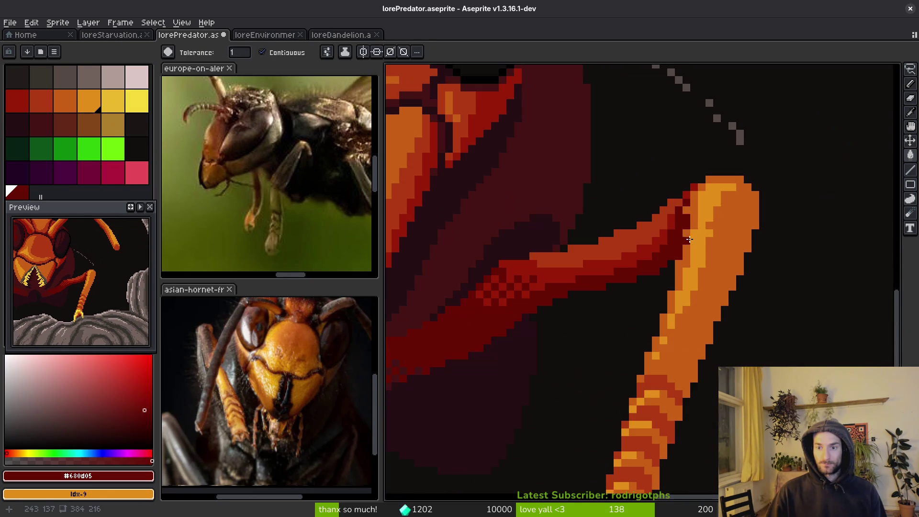
{"action": "scroll", "coordinate": [690, 230], "scroll_direction": "up", "scroll_amount": 3}
{"action": "left_click", "coordinate": [697, 221], "text": "alt"}
{"action": "left_click", "coordinate": [678, 233]}
{"action": "key", "text": "ctrl+z"}
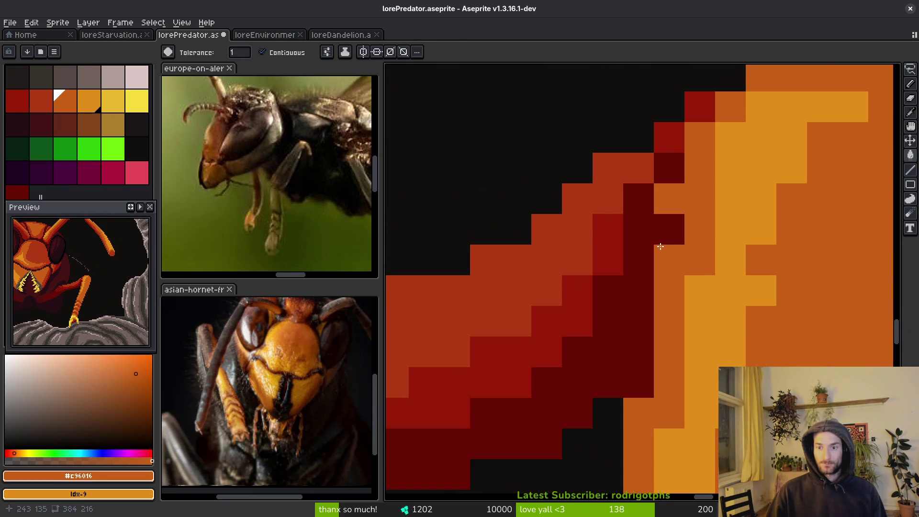
Step: Repaint pixels at the leg joint with red #981b08, sampling the #680d05 and #250c13 shades
{"action": "left_click", "coordinate": [664, 249], "text": "alt"}
{"action": "left_click", "coordinate": [617, 246], "text": "alt"}
{"action": "left_click", "coordinate": [663, 168]}
{"action": "left_click", "coordinate": [702, 142]}
{"action": "scroll", "coordinate": [714, 230], "scroll_direction": "down", "scroll_amount": 3}
{"action": "scroll", "coordinate": [694, 249], "scroll_direction": "down", "scroll_amount": 2}
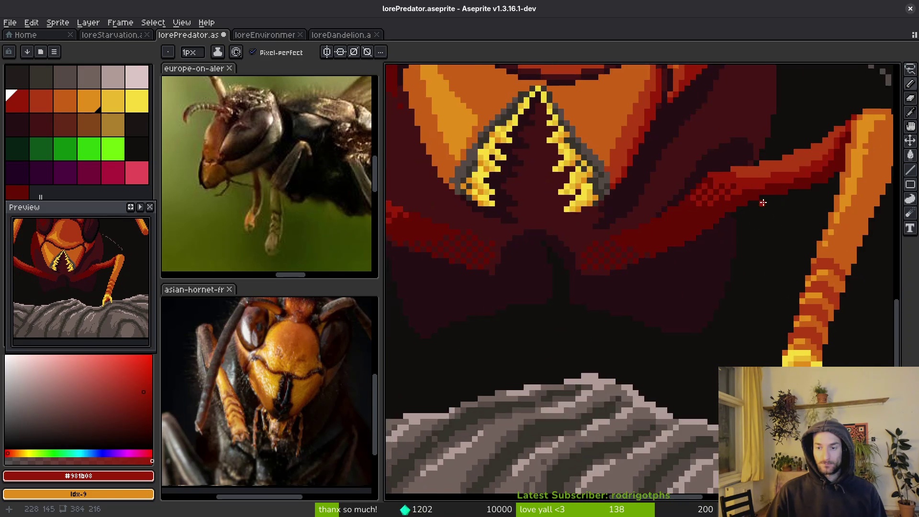
{"action": "scroll", "coordinate": [724, 203], "scroll_direction": "up", "scroll_amount": 4}
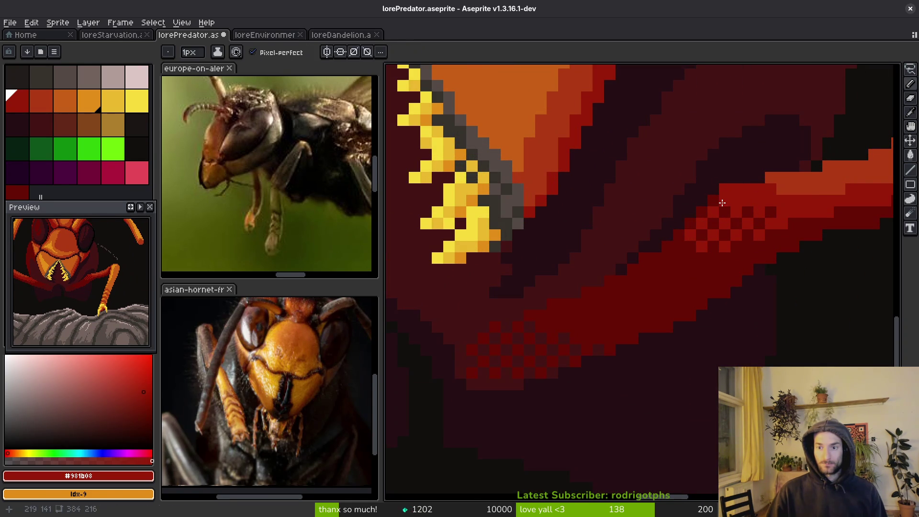
{"action": "left_click", "coordinate": [713, 198], "text": "alt"}
{"action": "scroll", "coordinate": [769, 225], "scroll_direction": "down", "scroll_amount": 4}
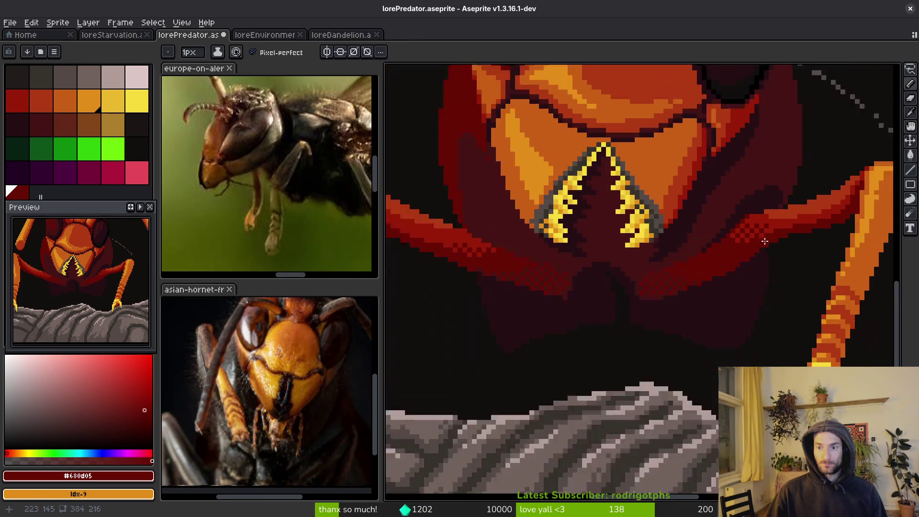
{"action": "scroll", "coordinate": [791, 238], "scroll_direction": "up", "scroll_amount": 3}
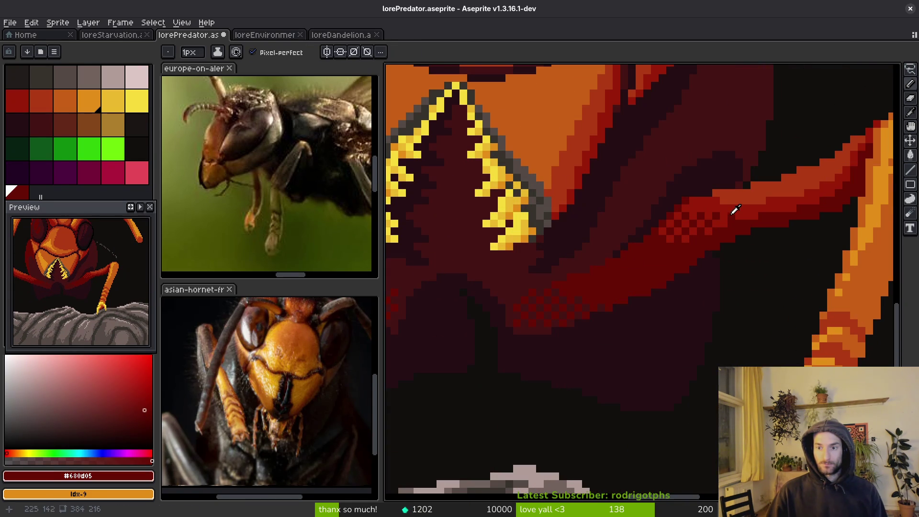
{"action": "left_click", "coordinate": [728, 215], "text": "alt"}
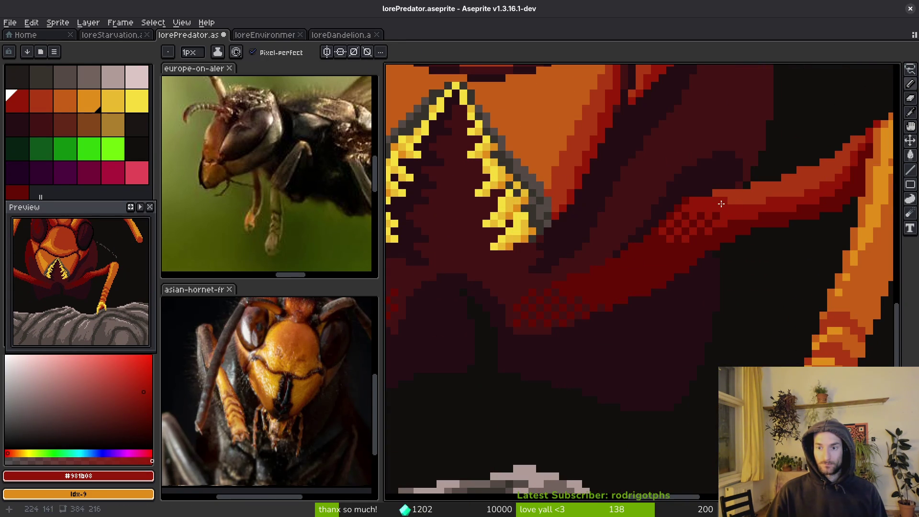
{"action": "left_click", "coordinate": [688, 201], "text": "alt"}
{"action": "scroll", "coordinate": [692, 230], "scroll_direction": "down", "scroll_amount": 3}
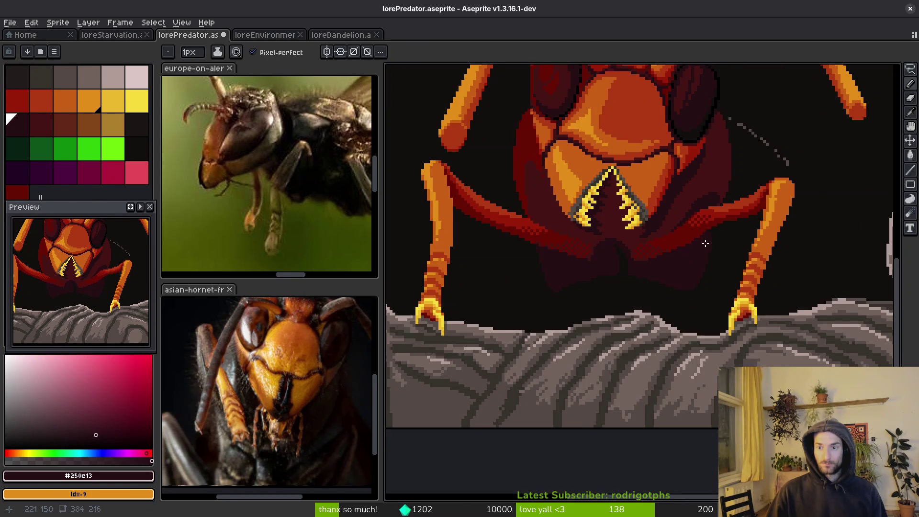
{"action": "scroll", "coordinate": [704, 239], "scroll_direction": "down", "scroll_amount": 1}
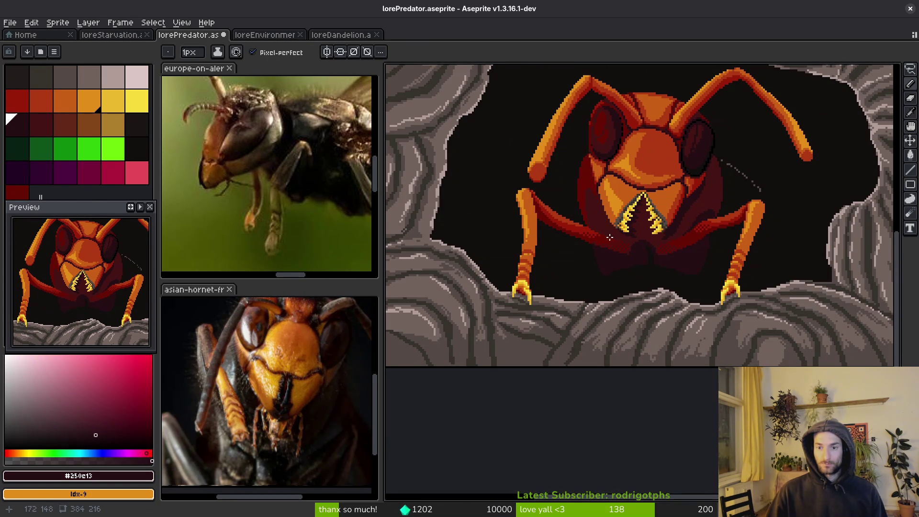
{"action": "scroll", "coordinate": [582, 226], "scroll_direction": "up", "scroll_amount": 4}
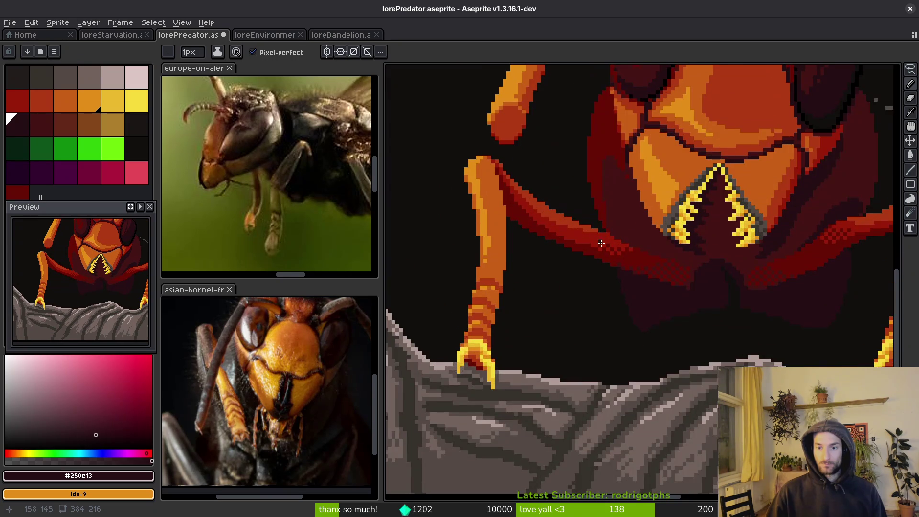
Step: Lasso the hornet's left front leg, tilt it about 3.4°, nudge it left and down, and commit
{"action": "key", "text": "shift+w"}
{"action": "left_click_drag", "start_coordinate": [615, 226], "coordinate": [506, 171]}
{"action": "mouse_move", "coordinate": [483, 207]}
{"action": "left_mouse_down"}
{"action": "mouse_move", "coordinate": [560, 269]}
{"action": "mouse_move", "coordinate": [611, 244]}
{"action": "mouse_move", "coordinate": [587, 231]}
{"action": "left_mouse_up"}
{"action": "left_click_drag", "start_coordinate": [630, 280], "coordinate": [640, 274]}
{"action": "left_click_drag", "start_coordinate": [570, 215], "coordinate": [554, 184]}
{"action": "mouse_move", "coordinate": [624, 222]}
{"action": "left_mouse_down"}
{"action": "mouse_move", "coordinate": [636, 237]}
{"action": "mouse_move", "coordinate": [631, 247]}
{"action": "left_mouse_up"}
{"action": "left_click_drag", "start_coordinate": [575, 213], "coordinate": [578, 224]}
{"action": "key", "text": "b"}
Step: Pencil an orange #af3a13 staircase along the leg edge and extend it with red pixels
{"action": "scroll", "coordinate": [601, 246], "scroll_direction": "up", "scroll_amount": 3}
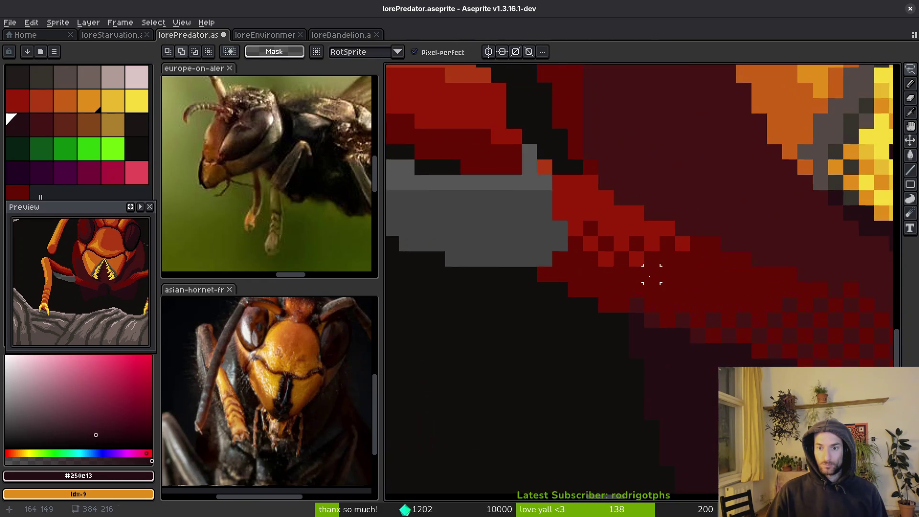
{"action": "left_click", "coordinate": [697, 293], "text": "alt"}
{"action": "scroll", "coordinate": [534, 151], "scroll_direction": "down", "scroll_amount": 2}
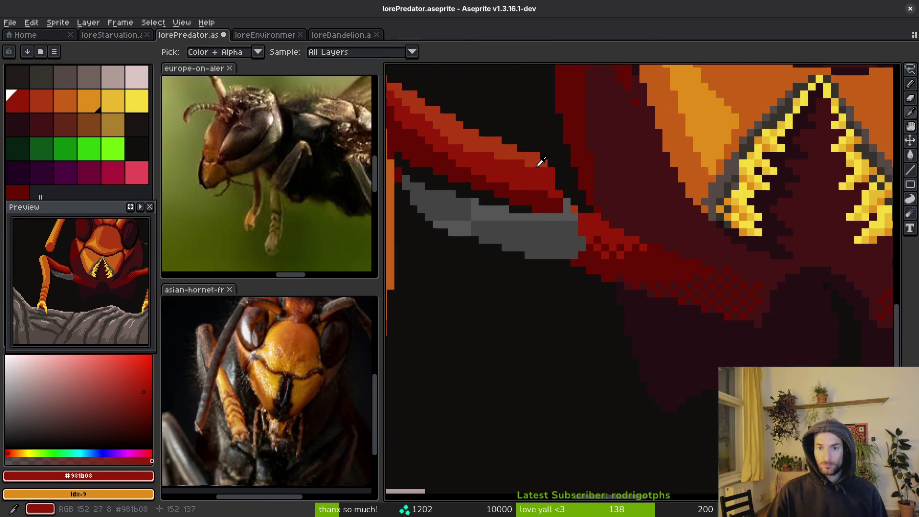
{"action": "scroll", "coordinate": [537, 160], "scroll_direction": "up", "scroll_amount": 2}
{"action": "left_click", "coordinate": [533, 149], "text": "alt"}
{"action": "mouse_move", "coordinate": [546, 154]}
{"action": "left_mouse_down"}
{"action": "mouse_move", "coordinate": [579, 177]}
{"action": "mouse_move", "coordinate": [577, 201]}
{"action": "mouse_move", "coordinate": [588, 187]}
{"action": "mouse_move", "coordinate": [661, 271]}
{"action": "mouse_move", "coordinate": [704, 302]}
{"action": "mouse_move", "coordinate": [629, 238]}
{"action": "left_mouse_up"}
{"action": "left_click", "coordinate": [568, 186], "text": "alt"}
{"action": "mouse_move", "coordinate": [736, 327]}
{"action": "left_mouse_down"}
{"action": "mouse_move", "coordinate": [699, 278]}
{"action": "mouse_move", "coordinate": [777, 324]}
{"action": "left_mouse_up"}
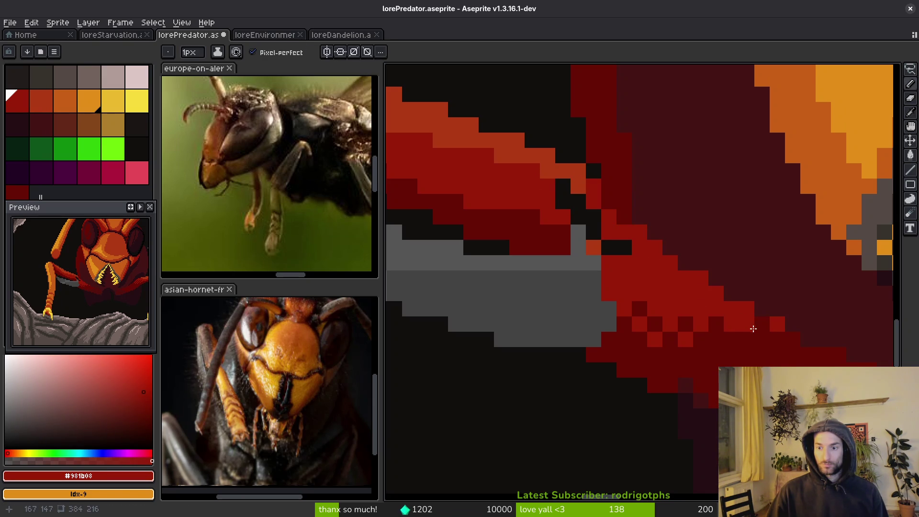
Step: Pencil dark red #680d05 and near-black #120f0c pixels along the leg edge and into the grey gap
{"action": "left_click", "coordinate": [742, 335], "text": "alt"}
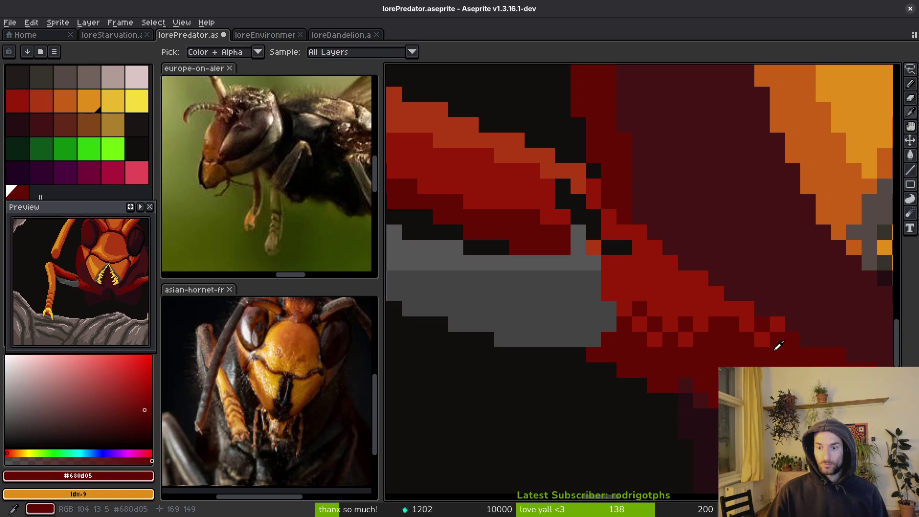
{"action": "left_click", "coordinate": [743, 321], "text": "alt"}
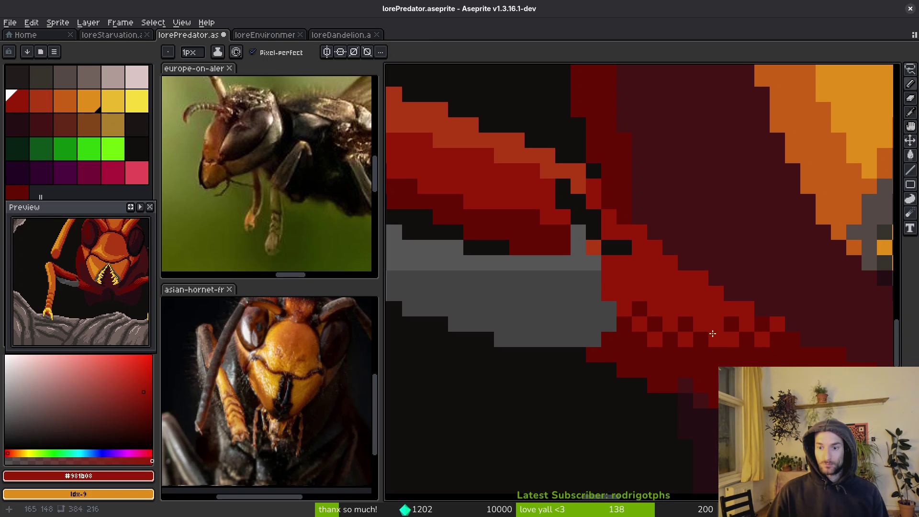
{"action": "left_click", "coordinate": [655, 324]}
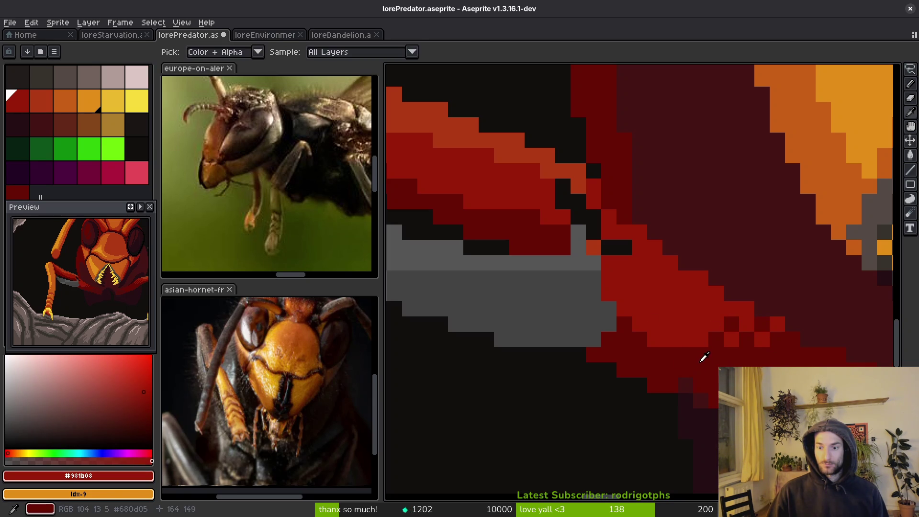
{"action": "left_click", "coordinate": [702, 361], "text": "alt"}
{"action": "mouse_move", "coordinate": [672, 330]}
{"action": "left_mouse_down"}
{"action": "mouse_move", "coordinate": [634, 322]}
{"action": "mouse_move", "coordinate": [609, 264]}
{"action": "mouse_move", "coordinate": [719, 316]}
{"action": "left_mouse_up"}
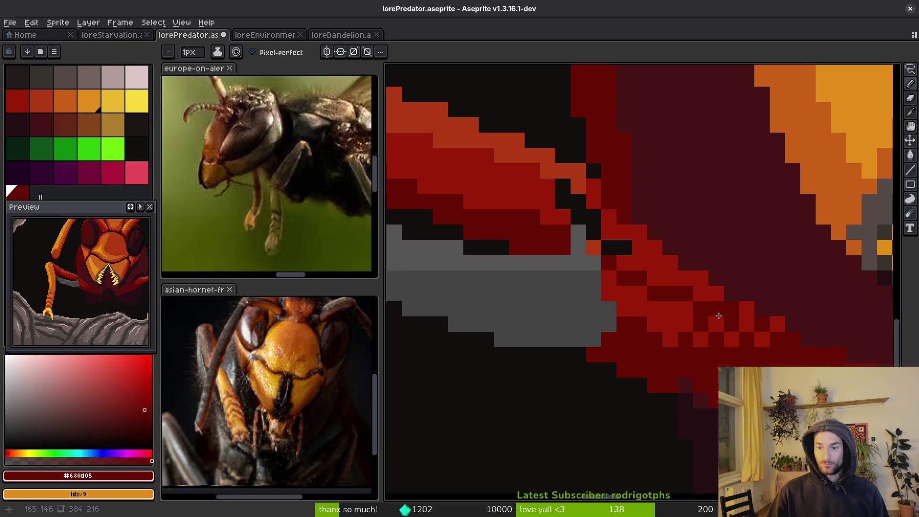
{"action": "left_click_drag", "start_coordinate": [548, 263], "coordinate": [594, 293]}
{"action": "left_click", "coordinate": [670, 339]}
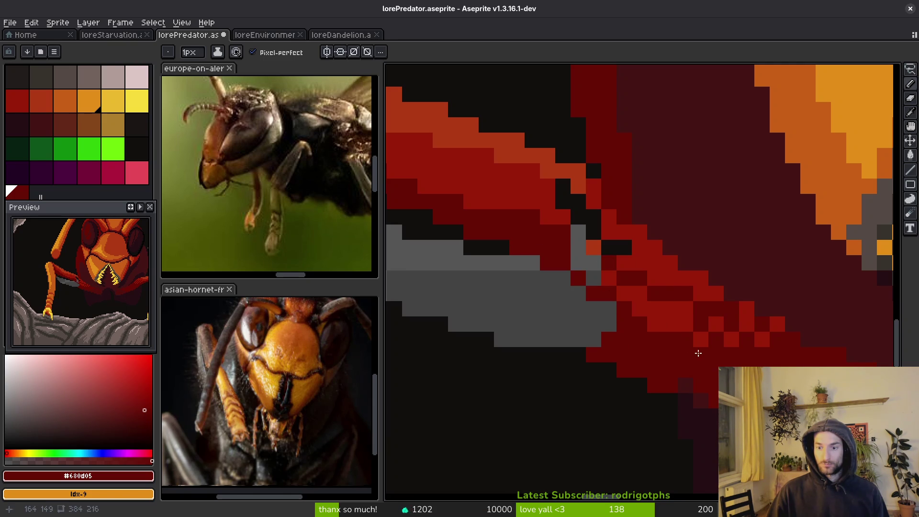
{"action": "left_click", "coordinate": [685, 393], "text": "alt"}
{"action": "mouse_move", "coordinate": [673, 390]}
{"action": "left_mouse_down"}
{"action": "mouse_move", "coordinate": [641, 335]}
{"action": "mouse_move", "coordinate": [541, 262]}
{"action": "left_mouse_up"}
Step: Flood-fill the vacated grey area and a small gap near the mandibles with near-black background
{"action": "key", "text": "g"}
{"action": "left_click", "coordinate": [549, 317]}
{"action": "scroll", "coordinate": [549, 316], "scroll_direction": "down", "scroll_amount": 8}
{"action": "scroll", "coordinate": [569, 267], "scroll_direction": "up", "scroll_amount": 6}
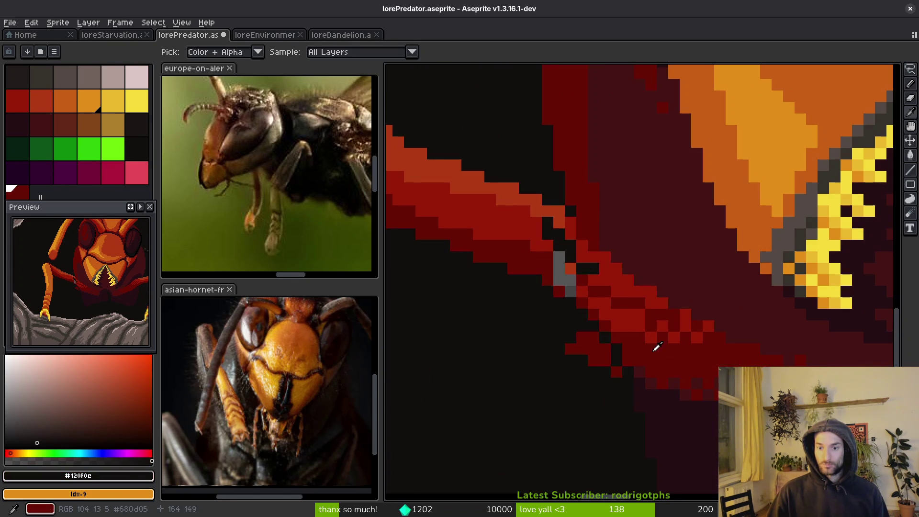
{"action": "left_click", "coordinate": [570, 277], "text": "alt"}
{"action": "scroll", "coordinate": [584, 296], "scroll_direction": "down", "scroll_amount": 3}
{"action": "scroll", "coordinate": [580, 323], "scroll_direction": "up", "scroll_amount": 3}
{"action": "left_click", "coordinate": [583, 339], "text": "alt"}
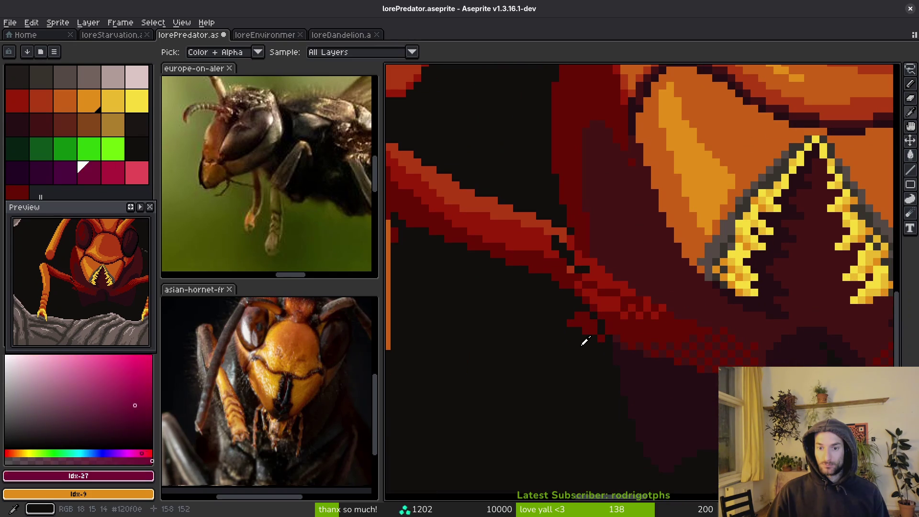
{"action": "left_click", "coordinate": [585, 322]}
Step: Lay new red pixels along the leg edge, then repaint them dark maroon #250c13 and #680d05
{"action": "scroll", "coordinate": [605, 340], "scroll_direction": "up", "scroll_amount": 3}
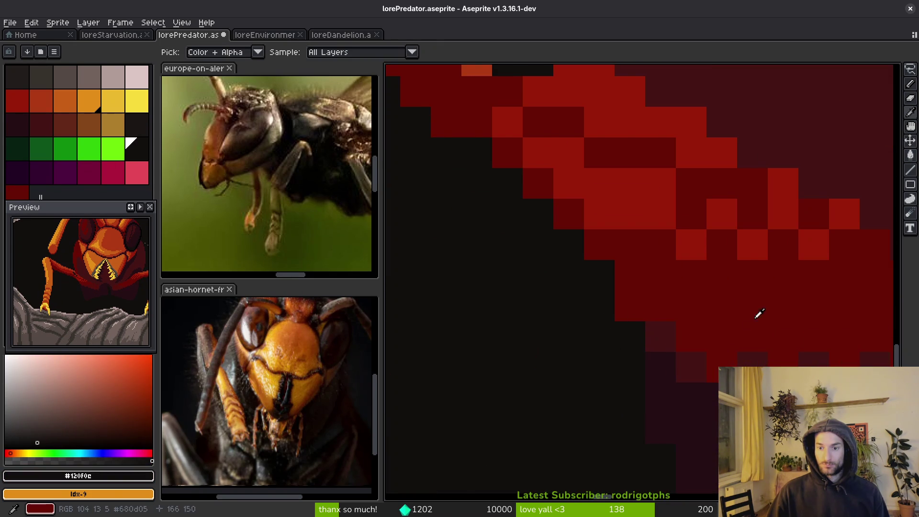
{"action": "scroll", "coordinate": [670, 359], "scroll_direction": "down", "scroll_amount": 4}
{"action": "scroll", "coordinate": [666, 343], "scroll_direction": "up", "scroll_amount": 3}
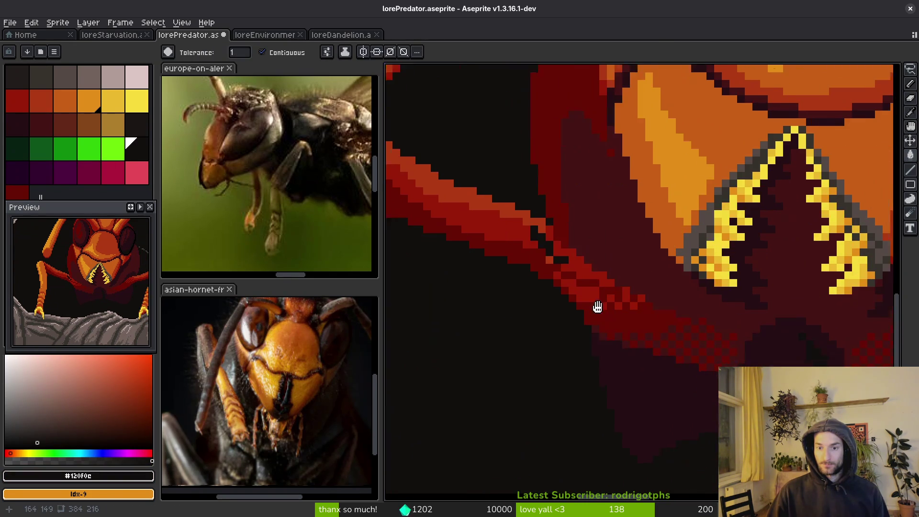
{"action": "left_click", "coordinate": [536, 156], "text": "alt"}
{"action": "key", "text": "b"}
{"action": "mouse_move", "coordinate": [582, 219]}
{"action": "left_mouse_down"}
{"action": "mouse_move", "coordinate": [726, 310]}
{"action": "mouse_move", "coordinate": [626, 253]}
{"action": "mouse_move", "coordinate": [552, 187]}
{"action": "left_mouse_up"}
{"action": "left_click", "coordinate": [613, 359], "text": "alt"}
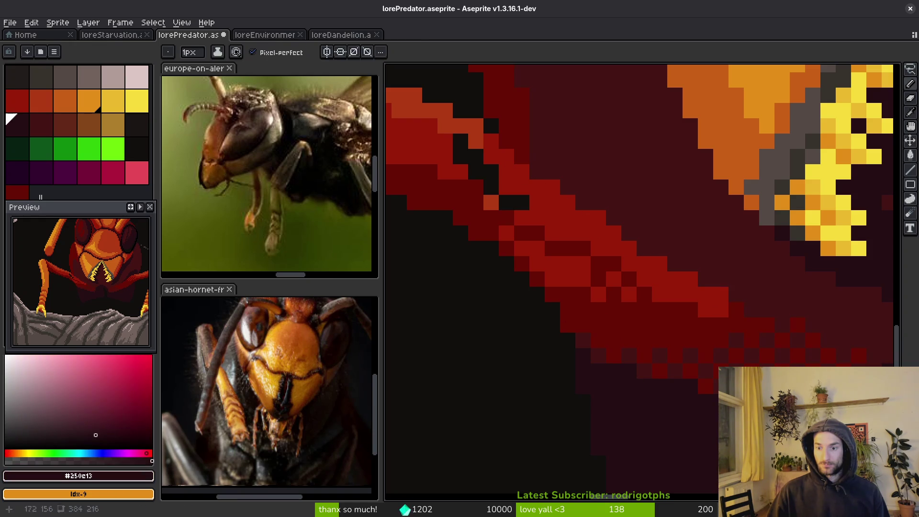
{"action": "left_click_drag", "start_coordinate": [707, 386], "coordinate": [573, 322]}
{"action": "key", "text": "ctrl+z"}
{"action": "mouse_move", "coordinate": [706, 386]}
{"action": "left_mouse_down"}
{"action": "mouse_move", "coordinate": [644, 367]}
{"action": "mouse_move", "coordinate": [568, 314]}
{"action": "mouse_move", "coordinate": [596, 349]}
{"action": "left_mouse_up"}
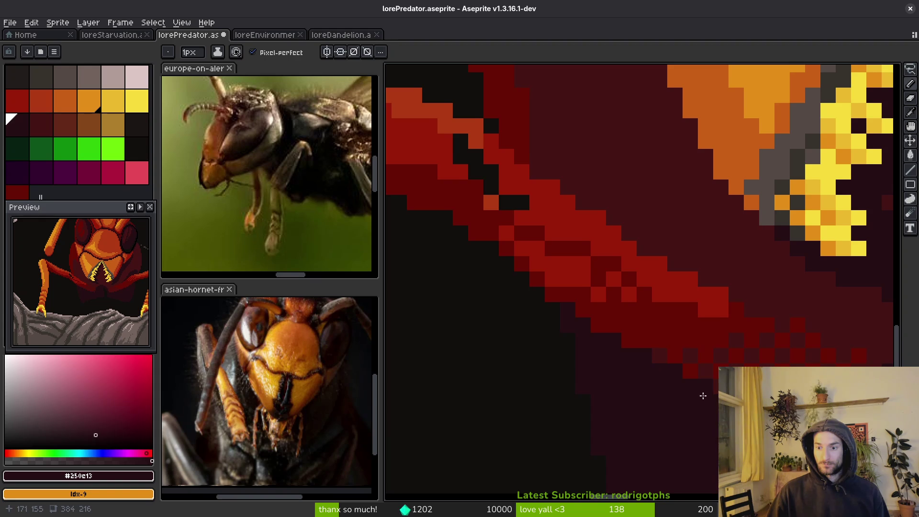
{"action": "left_click", "coordinate": [624, 311], "text": "alt"}
{"action": "mouse_move", "coordinate": [507, 220]}
{"action": "left_mouse_down"}
{"action": "mouse_move", "coordinate": [550, 261]}
{"action": "mouse_move", "coordinate": [526, 260]}
{"action": "left_mouse_up"}
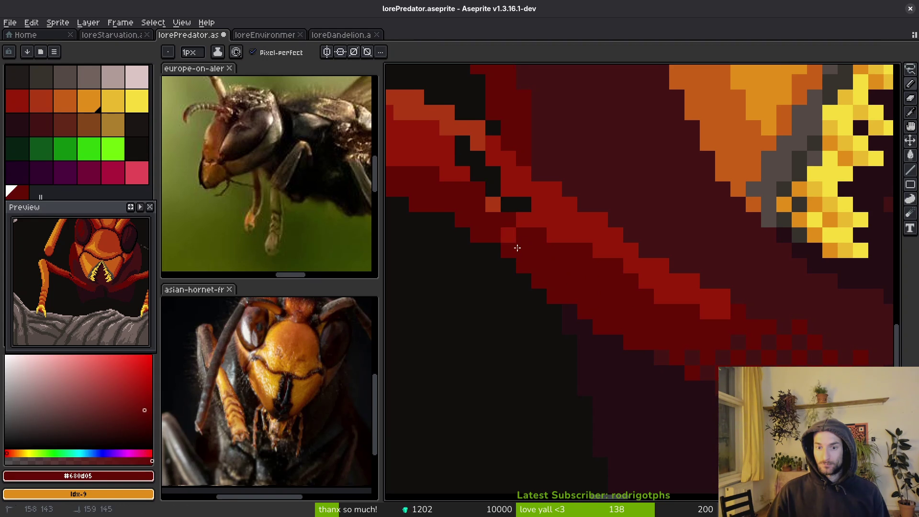
Step: Darken an edge pixel, turn a stray orange pixel dark red, and paint black stripe pixels red #981b08
{"action": "left_click_drag", "start_coordinate": [610, 281], "coordinate": [653, 300]}
{"action": "left_click", "coordinate": [626, 273], "text": "alt"}
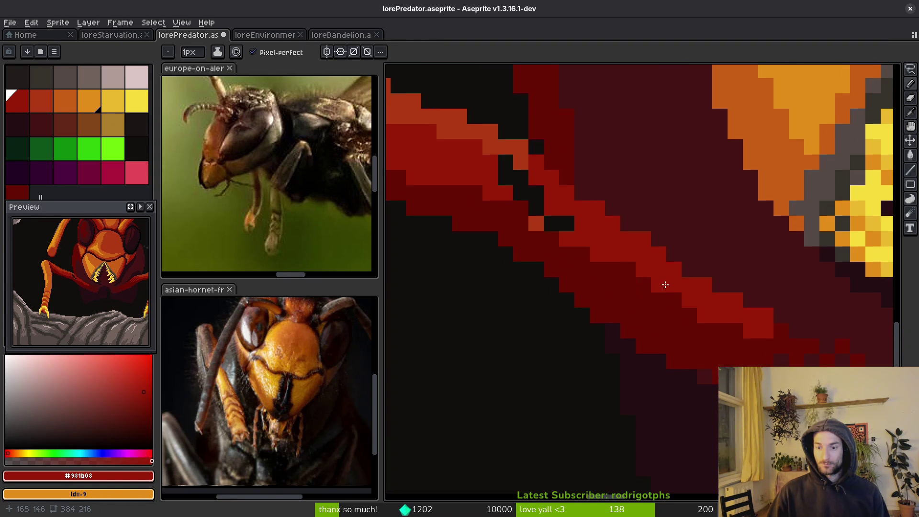
{"action": "left_click", "coordinate": [663, 314], "text": "alt"}
{"action": "left_click", "coordinate": [643, 285]}
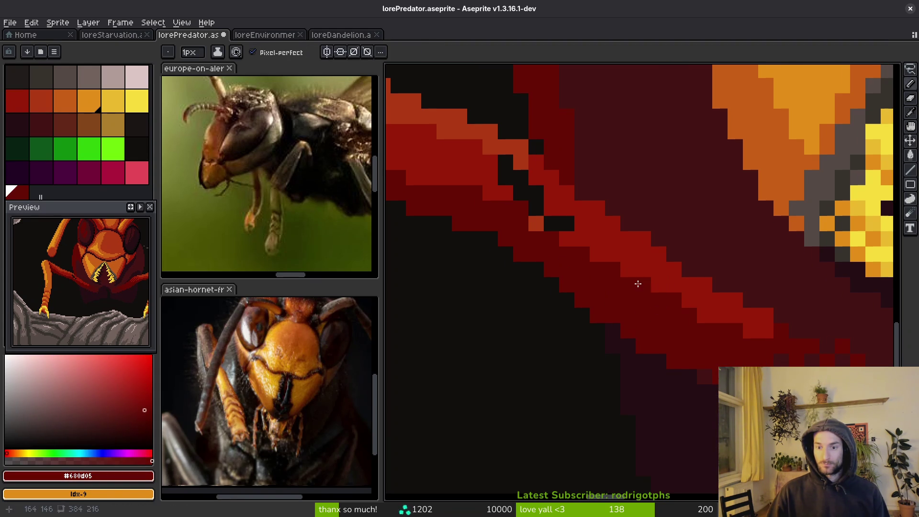
{"action": "left_click", "coordinate": [762, 316], "text": "alt"}
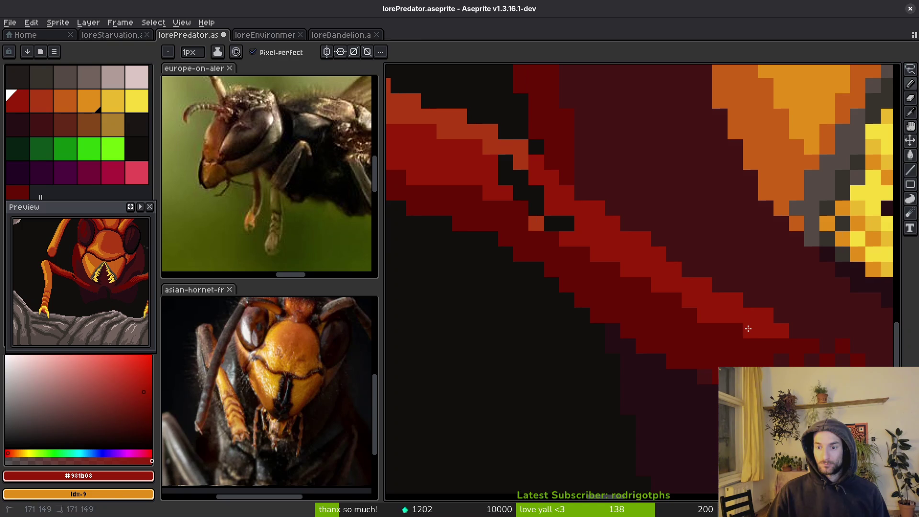
{"action": "left_click", "coordinate": [750, 346], "text": "alt"}
{"action": "left_click_drag", "start_coordinate": [679, 328], "coordinate": [727, 360]}
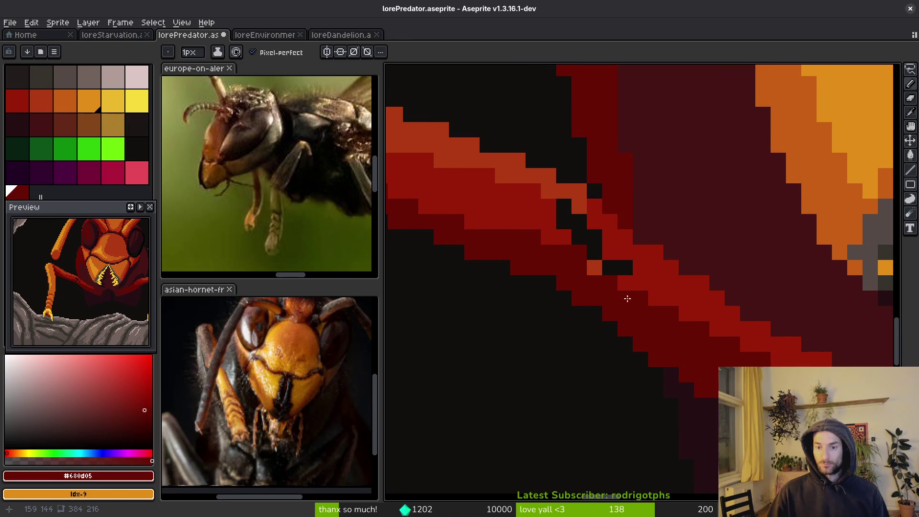
{"action": "left_click", "coordinate": [594, 268]}
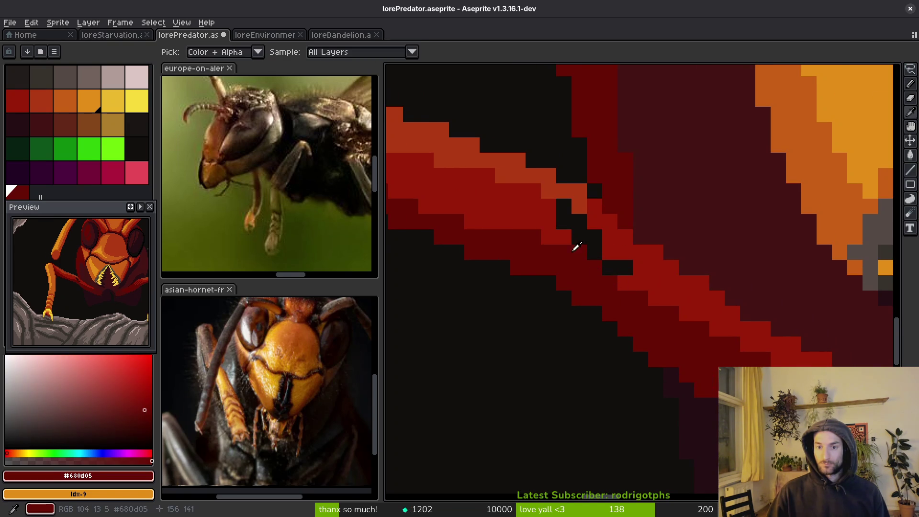
{"action": "left_click", "coordinate": [575, 245], "text": "alt"}
{"action": "mouse_move", "coordinate": [564, 207]}
{"action": "left_mouse_down"}
{"action": "mouse_move", "coordinate": [626, 266]}
{"action": "mouse_move", "coordinate": [603, 281]}
{"action": "left_mouse_up"}
{"action": "left_click", "coordinate": [602, 281], "text": "alt"}
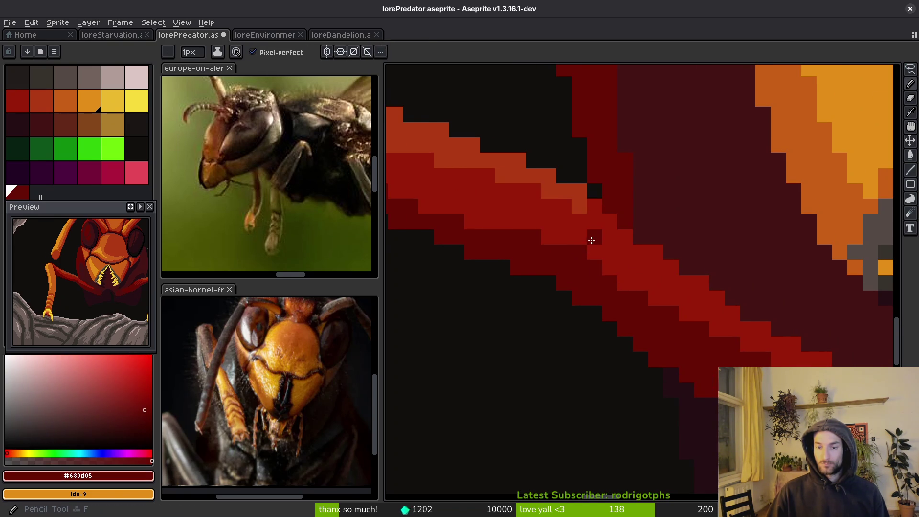
{"action": "left_click", "coordinate": [578, 215], "text": "alt"}
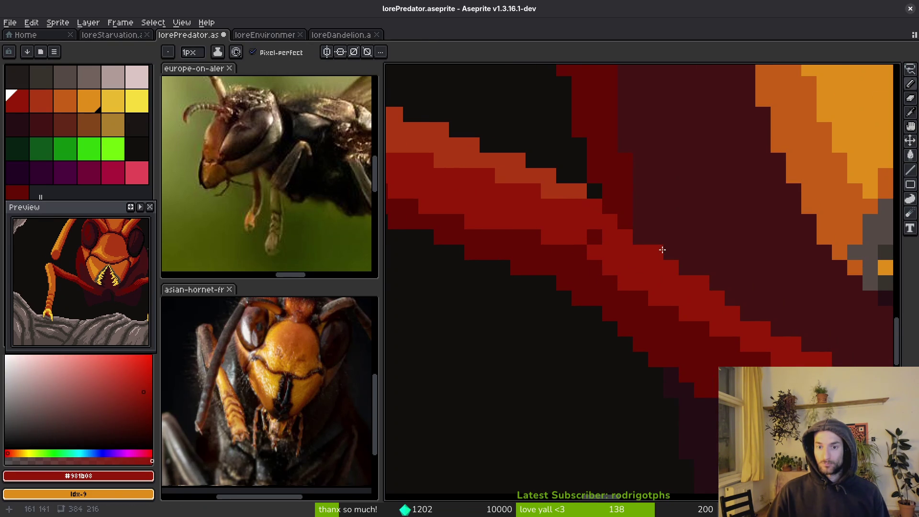
Step: Paint a stray pixel below the leg near-black and two edge pixels dark red #680d05
{"action": "scroll", "coordinate": [604, 245], "scroll_direction": "down", "scroll_amount": 3}
{"action": "scroll", "coordinate": [515, 273], "scroll_direction": "up", "scroll_amount": 3}
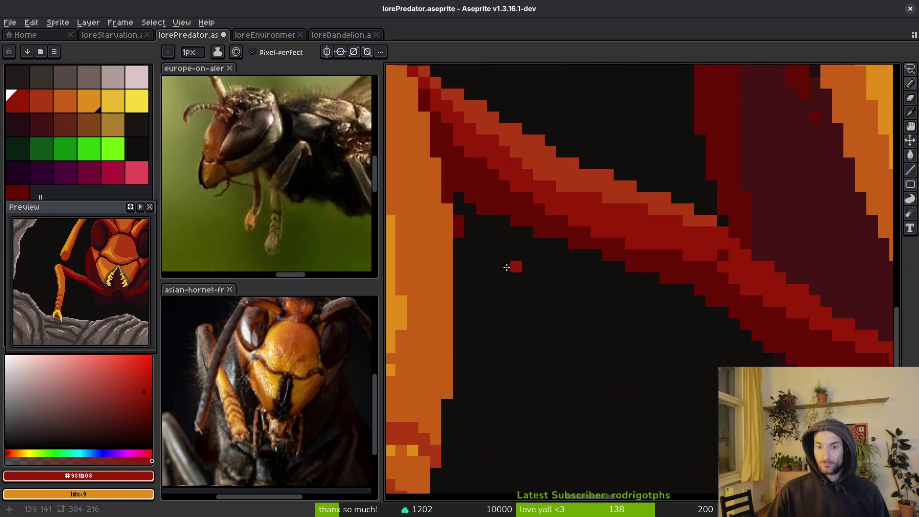
{"action": "left_click", "coordinate": [456, 216], "text": "alt"}
{"action": "left_click", "coordinate": [458, 233]}
{"action": "scroll", "coordinate": [544, 268], "scroll_direction": "down", "scroll_amount": 3}
{"action": "scroll", "coordinate": [606, 261], "scroll_direction": "up", "scroll_amount": 3}
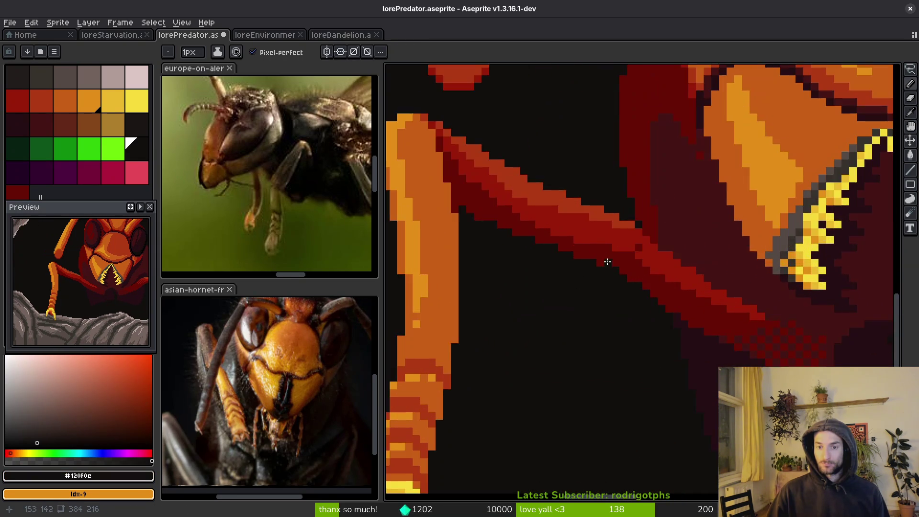
{"action": "left_click", "coordinate": [638, 274], "text": "alt"}
{"action": "scroll", "coordinate": [638, 274], "scroll_direction": "up", "scroll_amount": 2}
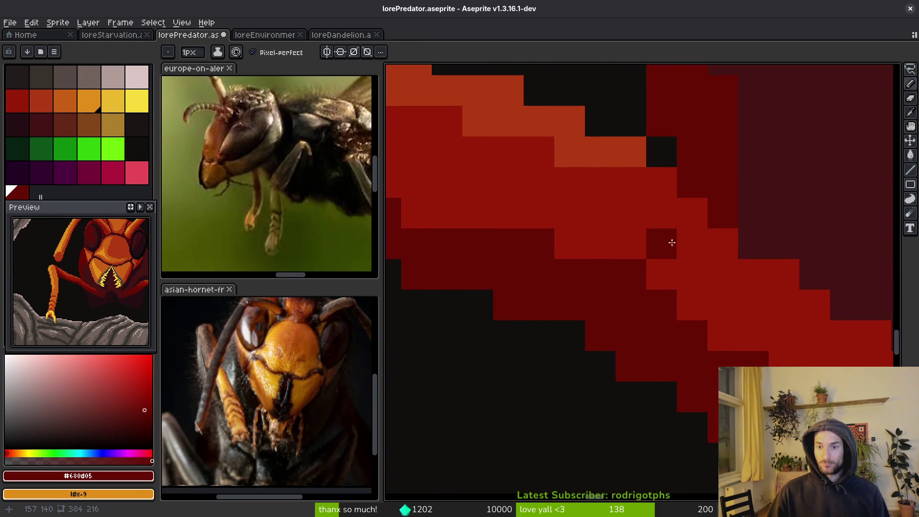
{"action": "left_click", "coordinate": [661, 213]}
{"action": "left_click", "coordinate": [631, 243]}
{"action": "scroll", "coordinate": [641, 262], "scroll_direction": "down", "scroll_amount": 2}
Step: Zoom into the foreleg band and paint two checkered pixels bright red #981b08
{"action": "scroll", "coordinate": [520, 304], "scroll_direction": "up", "scroll_amount": 1}
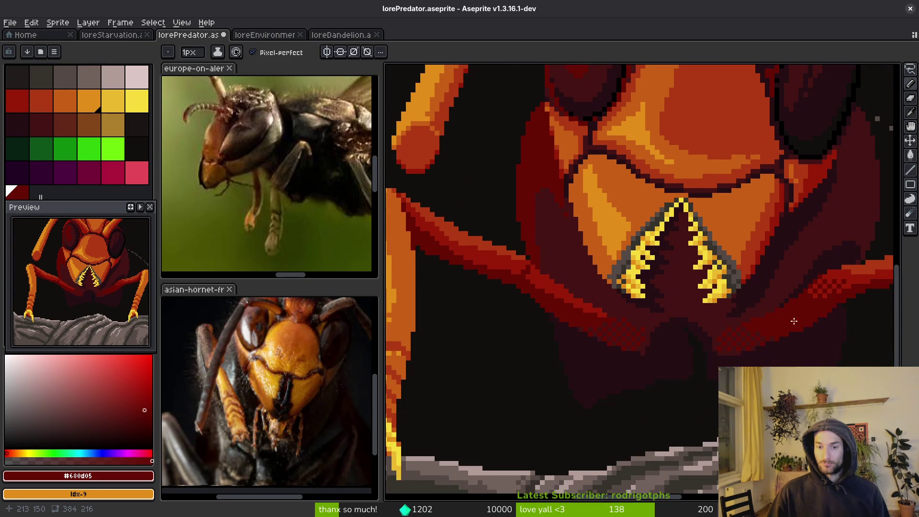
{"action": "scroll", "coordinate": [722, 289], "scroll_direction": "up", "scroll_amount": 1}
{"action": "scroll", "coordinate": [722, 289], "scroll_direction": "up", "scroll_amount": 2}
{"action": "scroll", "coordinate": [608, 254], "scroll_direction": "up", "scroll_amount": 2}
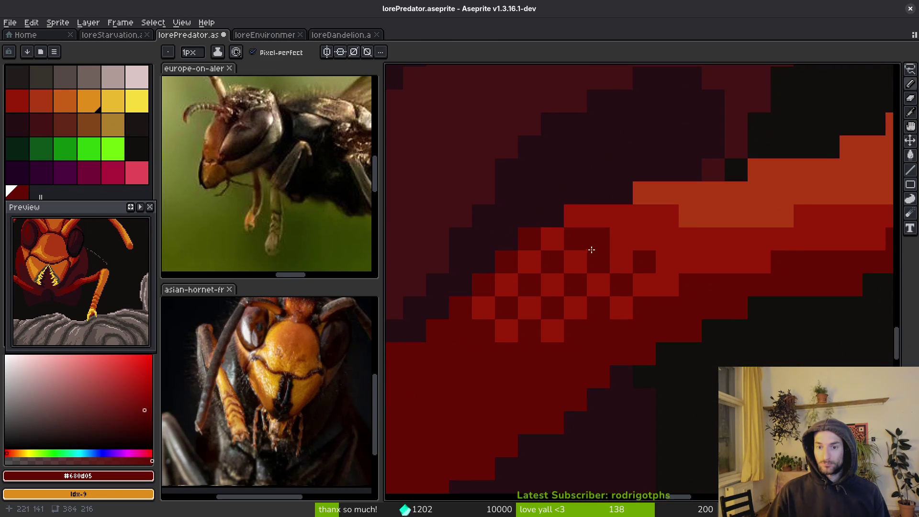
{"action": "left_click", "coordinate": [604, 221], "text": "alt"}
{"action": "left_click", "coordinate": [599, 238]}
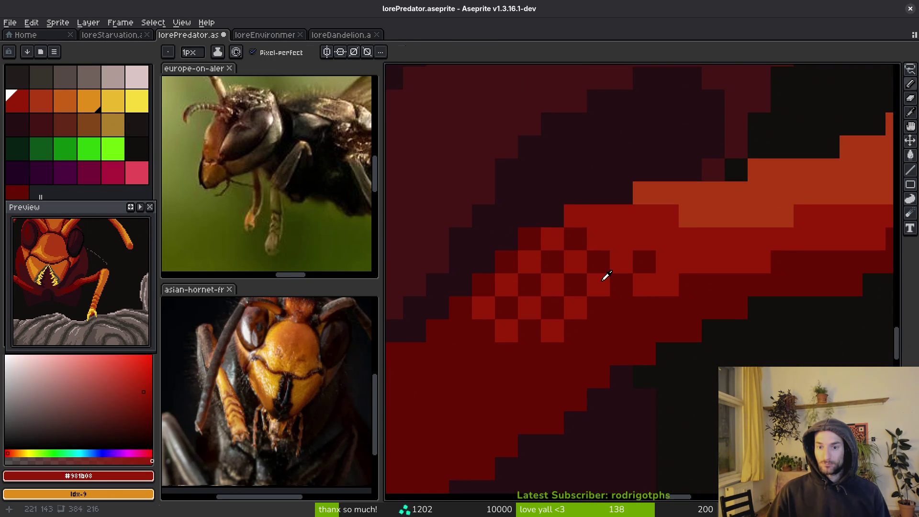
{"action": "left_click", "coordinate": [602, 275], "text": "alt"}
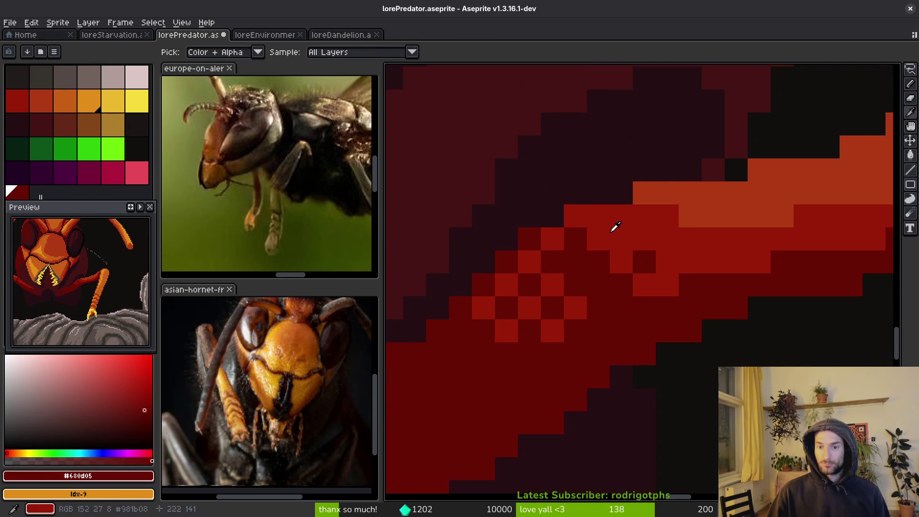
{"action": "left_click", "coordinate": [614, 228], "text": "alt"}
{"action": "left_click", "coordinate": [620, 294]}
Step: Darken four band pixels to #680d05, then turn two pixels in that row back to #981b08
{"action": "left_click", "coordinate": [642, 258], "text": "alt"}
{"action": "left_click", "coordinate": [642, 285]}
{"action": "left_click", "coordinate": [661, 242], "text": "alt"}
{"action": "left_click", "coordinate": [644, 261], "text": "alt"}
{"action": "left_click", "coordinate": [667, 261]}
{"action": "left_click", "coordinate": [670, 239], "text": "alt"}
{"action": "left_click_drag", "start_coordinate": [671, 262], "coordinate": [649, 262]}
Step: Save lorePredator.aseprite
{"action": "scroll", "coordinate": [661, 297], "scroll_direction": "down", "scroll_amount": 3}
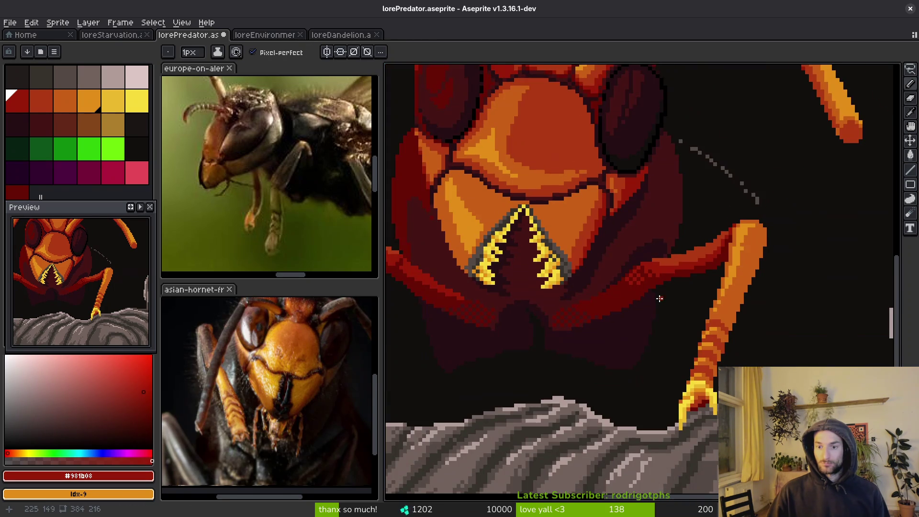
{"action": "scroll", "coordinate": [656, 299], "scroll_direction": "down", "scroll_amount": 1}
{"action": "scroll", "coordinate": [637, 307], "scroll_direction": "down", "scroll_amount": 1}
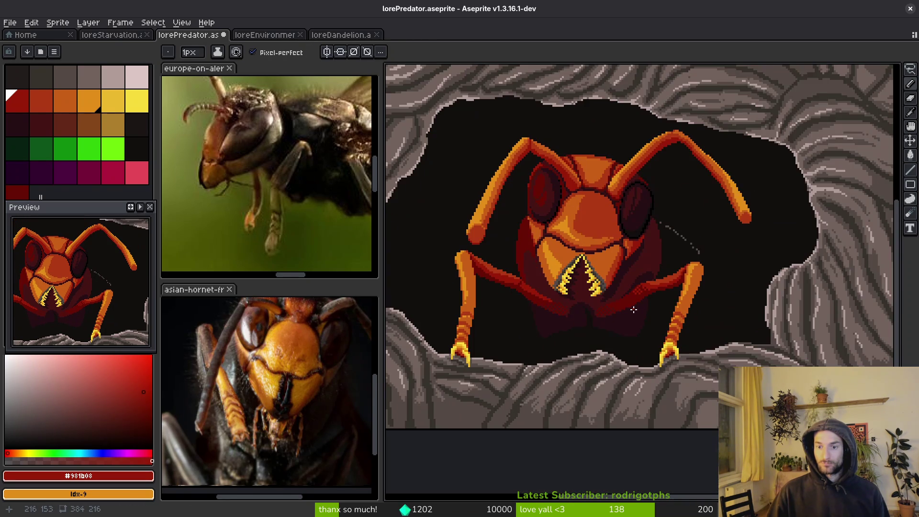
{"action": "scroll", "coordinate": [610, 308], "scroll_direction": "up", "scroll_amount": 1}
{"action": "scroll", "coordinate": [667, 328], "scroll_direction": "down", "scroll_amount": 1}
{"action": "key", "text": "ctrl+s"}
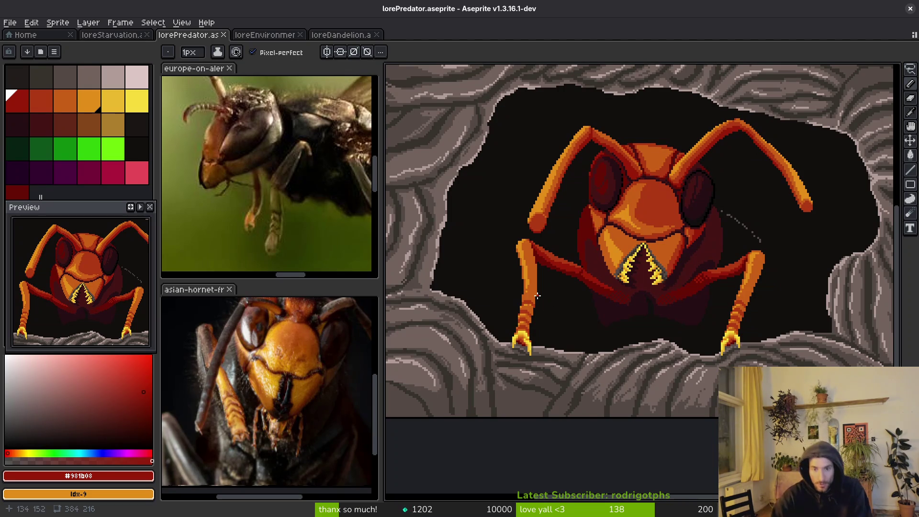
Step: Undo the stray bright-red pixel and eyedrop dark red #680d05 and maroon #431414 from the foreleg
{"action": "scroll", "coordinate": [709, 287], "scroll_direction": "up", "scroll_amount": 5}
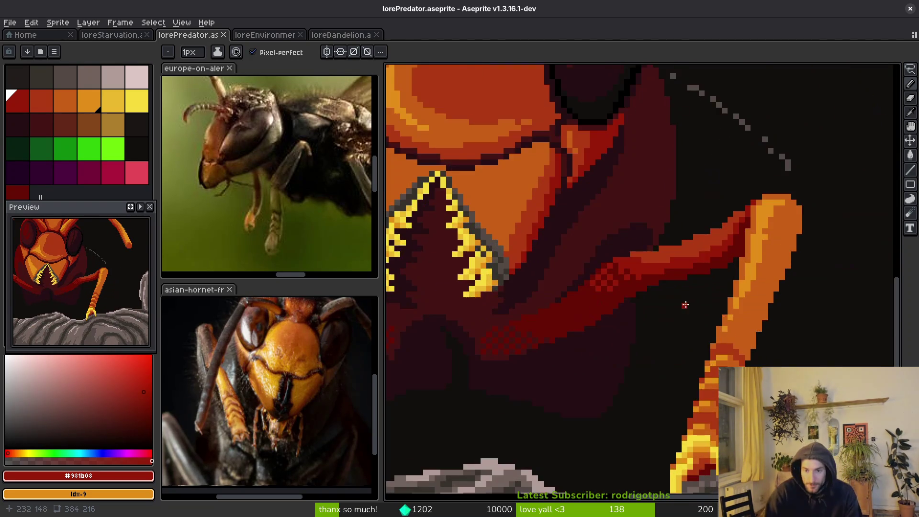
{"action": "left_click", "coordinate": [546, 305], "text": "alt"}
{"action": "key", "text": "ctrl+z"}
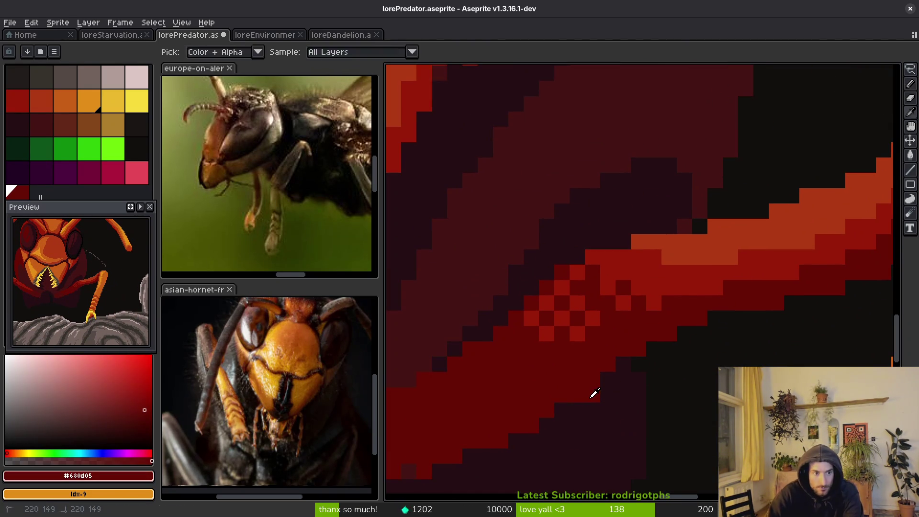
{"action": "left_click", "coordinate": [617, 383], "text": "alt"}
{"action": "scroll", "coordinate": [612, 316], "scroll_direction": "up", "scroll_amount": 1}
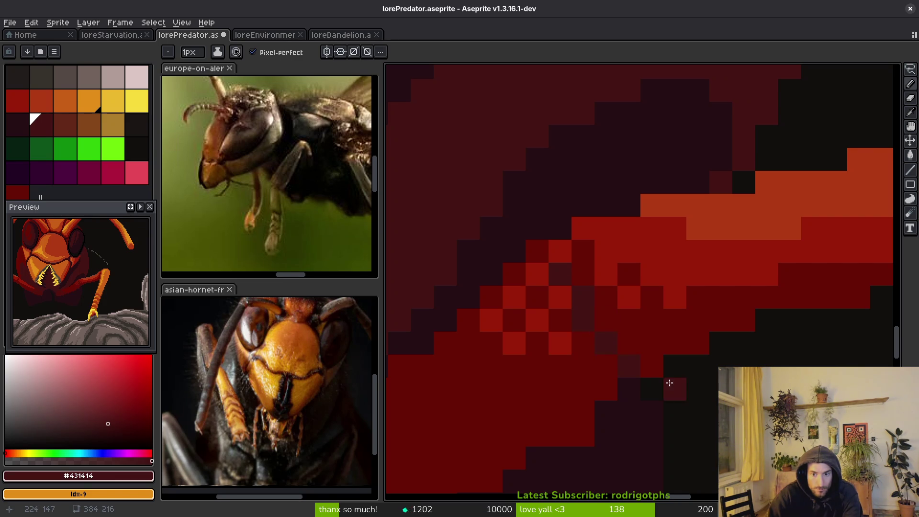
{"action": "scroll", "coordinate": [659, 379], "scroll_direction": "down", "scroll_amount": 4}
{"action": "scroll", "coordinate": [667, 394], "scroll_direction": "up", "scroll_amount": 3}
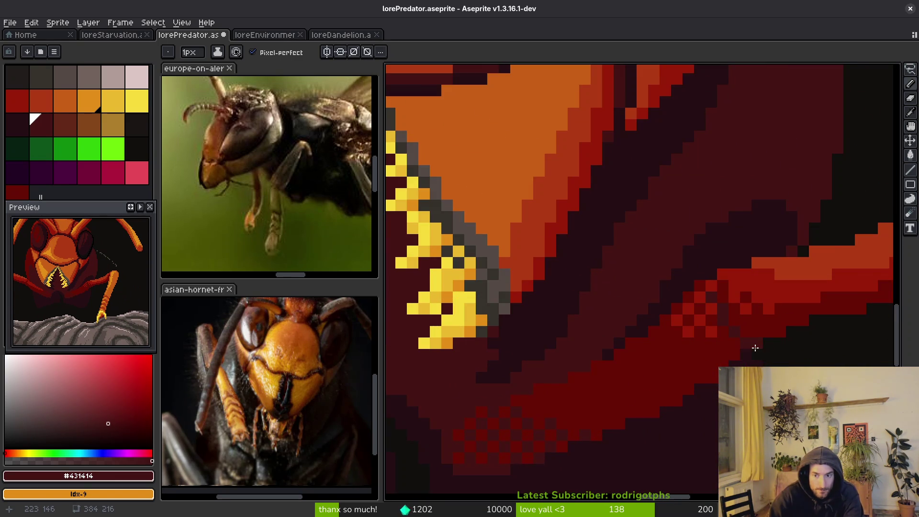
{"action": "scroll", "coordinate": [756, 349], "scroll_direction": "down", "scroll_amount": 4}
{"action": "scroll", "coordinate": [696, 376], "scroll_direction": "up", "scroll_amount": 5}
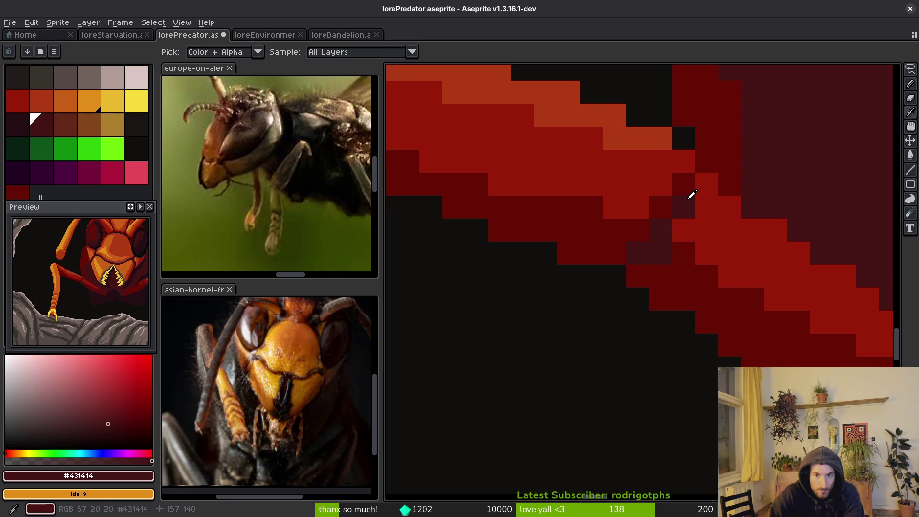
{"action": "scroll", "coordinate": [692, 278], "scroll_direction": "down", "scroll_amount": 3}
{"action": "scroll", "coordinate": [691, 273], "scroll_direction": "up", "scroll_amount": 3}
{"action": "left_click", "coordinate": [611, 188], "text": "alt"}
{"action": "left_click", "coordinate": [677, 212], "text": "alt"}
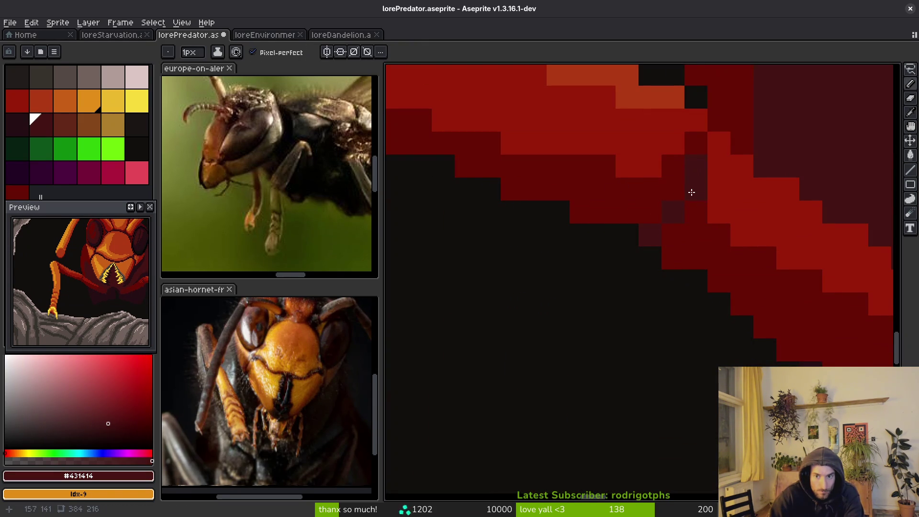
{"action": "scroll", "coordinate": [691, 257], "scroll_direction": "down", "scroll_amount": 3}
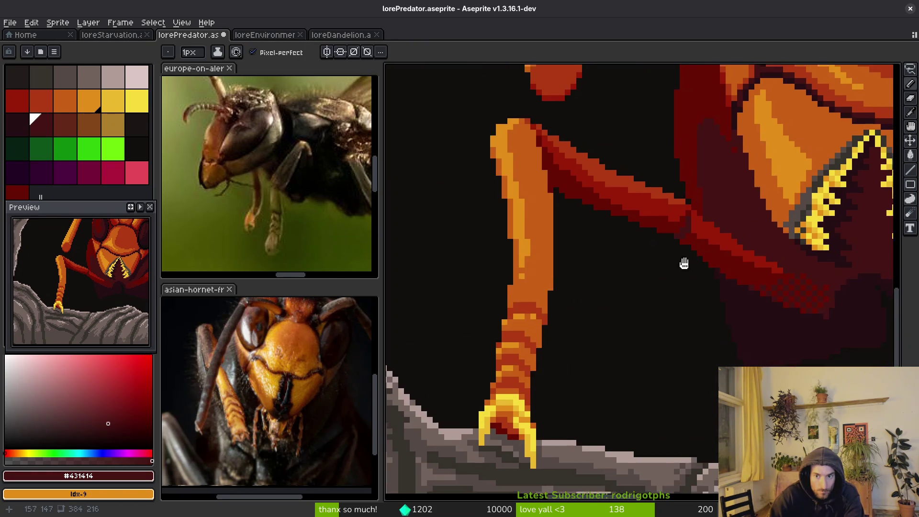
Step: Darken diagonal runs of bright-red leg pixels with the leg's dark red
{"action": "left_click_drag", "start_coordinate": [691, 257], "coordinate": [503, 298]}
{"action": "scroll", "coordinate": [575, 339], "scroll_direction": "up", "scroll_amount": 2}
{"action": "scroll", "coordinate": [599, 329], "scroll_direction": "left", "scroll_amount": 3}
{"action": "scroll", "coordinate": [646, 335], "scroll_direction": "down", "scroll_amount": 2}
{"action": "scroll", "coordinate": [615, 329], "scroll_direction": "up", "scroll_amount": 5}
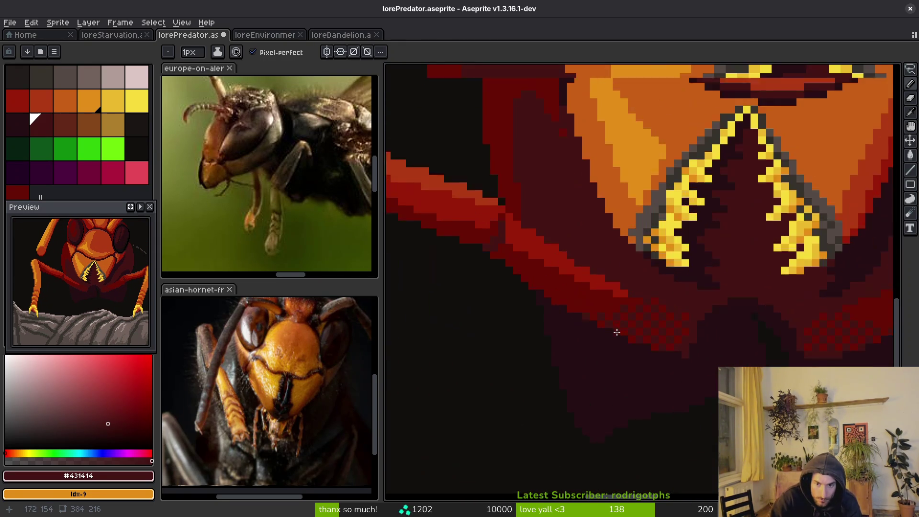
{"action": "left_click", "coordinate": [607, 302], "text": "alt"}
{"action": "mouse_move", "coordinate": [608, 302]}
{"action": "left_mouse_down"}
{"action": "mouse_move", "coordinate": [655, 265]}
{"action": "mouse_move", "coordinate": [654, 248]}
{"action": "mouse_move", "coordinate": [590, 233]}
{"action": "mouse_move", "coordinate": [554, 268]}
{"action": "mouse_move", "coordinate": [534, 244]}
{"action": "mouse_move", "coordinate": [554, 216]}
{"action": "left_mouse_up"}
{"action": "scroll", "coordinate": [554, 269], "scroll_direction": "up", "scroll_amount": 1}
{"action": "left_click", "coordinate": [595, 249]}
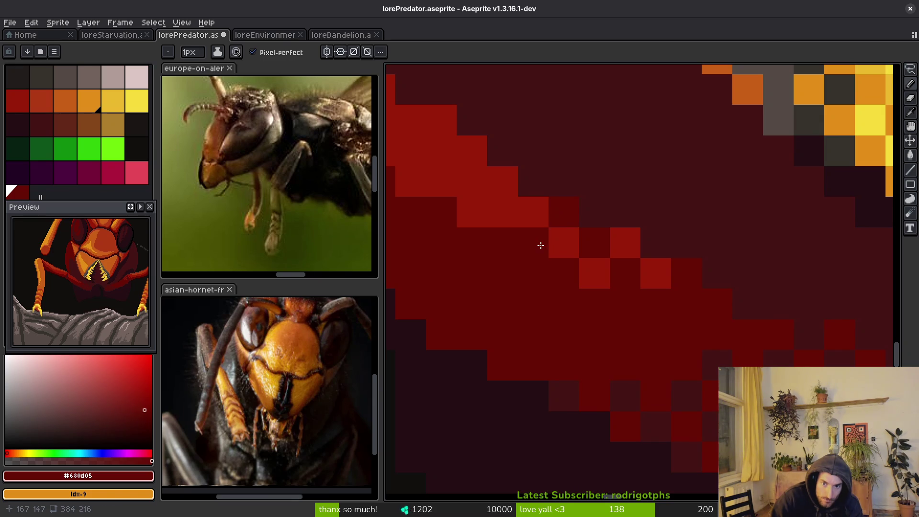
Step: Repaint one leg cell bright red and darken three more cells along the diagonal edge
{"action": "scroll", "coordinate": [541, 244], "scroll_direction": "up", "scroll_amount": 4}
{"action": "left_click", "coordinate": [612, 332], "text": "alt"}
{"action": "left_click", "coordinate": [597, 349]}
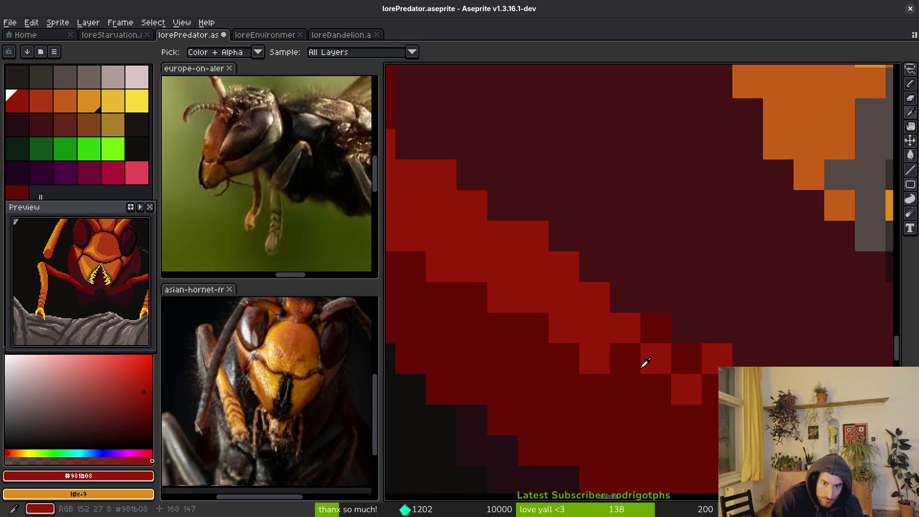
{"action": "left_click", "coordinate": [627, 347], "text": "alt"}
{"action": "left_click_drag", "start_coordinate": [605, 335], "coordinate": [564, 288]}
{"action": "left_click", "coordinate": [534, 263]}
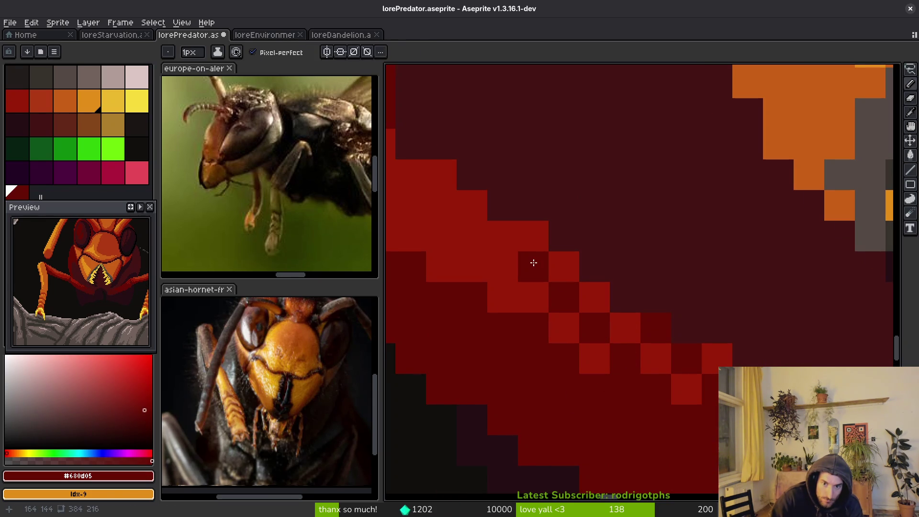
Step: Paint a dark cell bright red #981b08, then swap two dithered edge cells with dark red #680d05
{"action": "scroll", "coordinate": [569, 397], "scroll_direction": "down", "scroll_amount": 5}
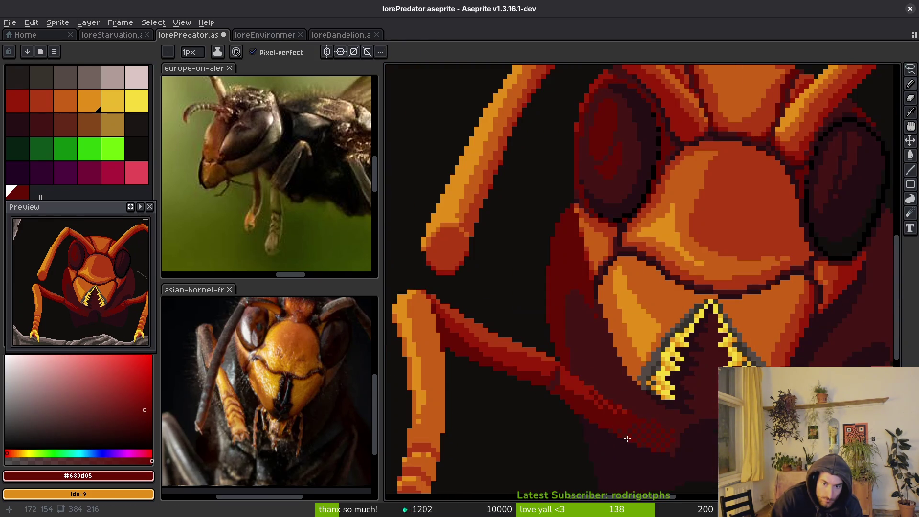
{"action": "scroll", "coordinate": [595, 408], "scroll_direction": "up", "scroll_amount": 5}
{"action": "left_click", "coordinate": [599, 386], "text": "alt"}
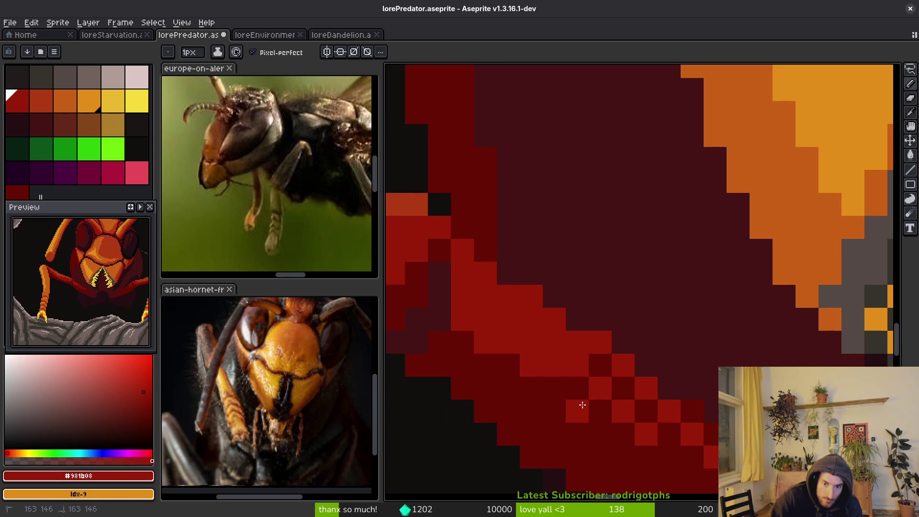
{"action": "left_click", "coordinate": [558, 386]}
{"action": "scroll", "coordinate": [691, 439], "scroll_direction": "down", "scroll_amount": 5}
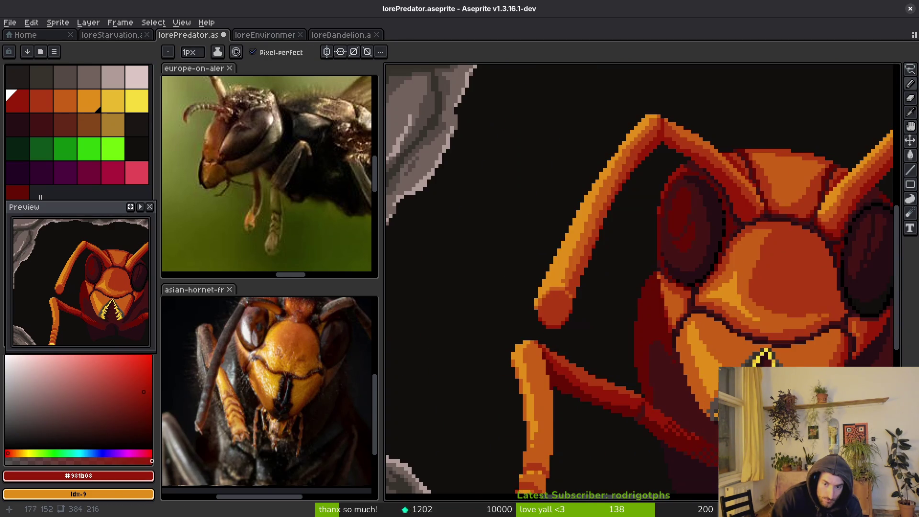
{"action": "scroll", "coordinate": [689, 400], "scroll_direction": "up", "scroll_amount": 6}
{"action": "scroll", "coordinate": [632, 353], "scroll_direction": "down", "scroll_amount": 5}
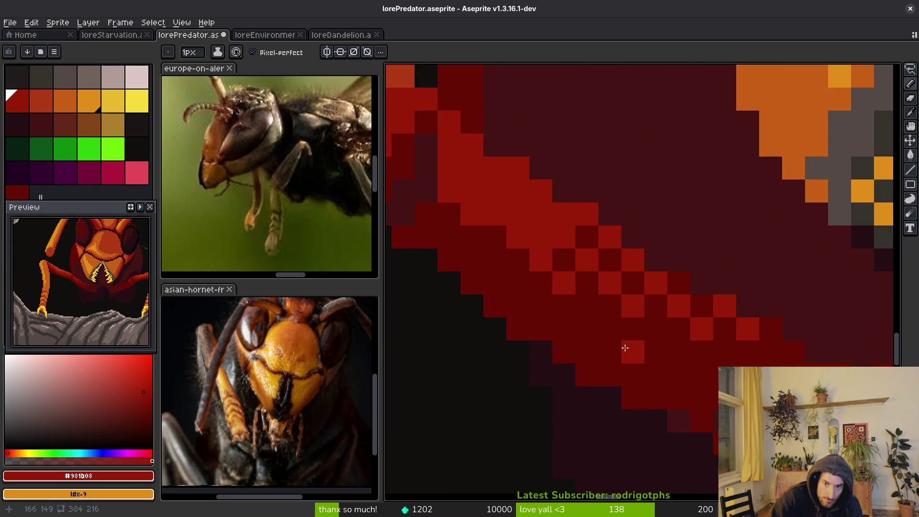
{"action": "scroll", "coordinate": [610, 435], "scroll_direction": "up", "scroll_amount": 5}
{"action": "left_click", "coordinate": [583, 357], "text": "alt"}
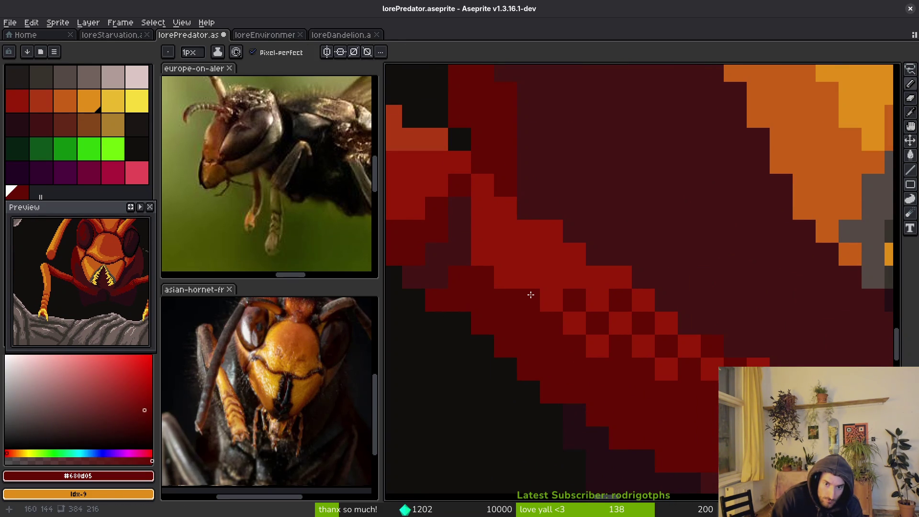
{"action": "scroll", "coordinate": [687, 410], "scroll_direction": "right", "scroll_amount": 2}
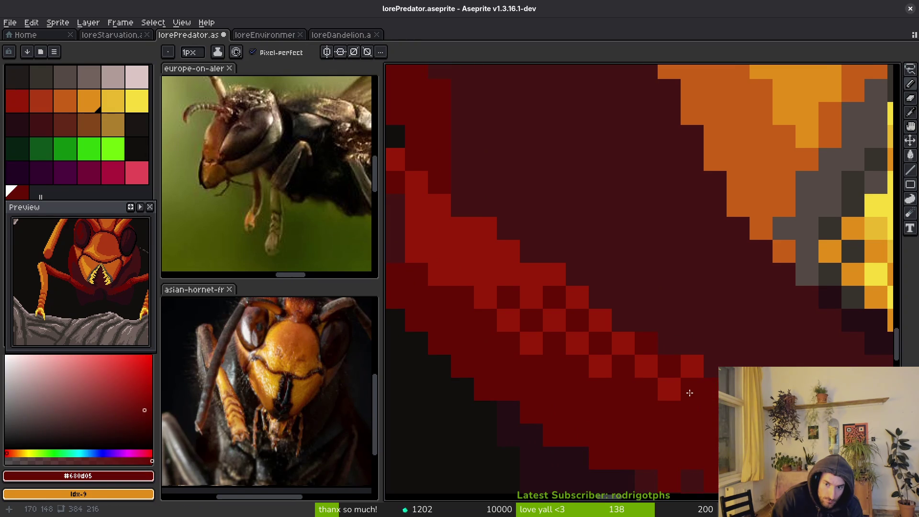
{"action": "left_click_drag", "start_coordinate": [676, 391], "coordinate": [659, 392]}
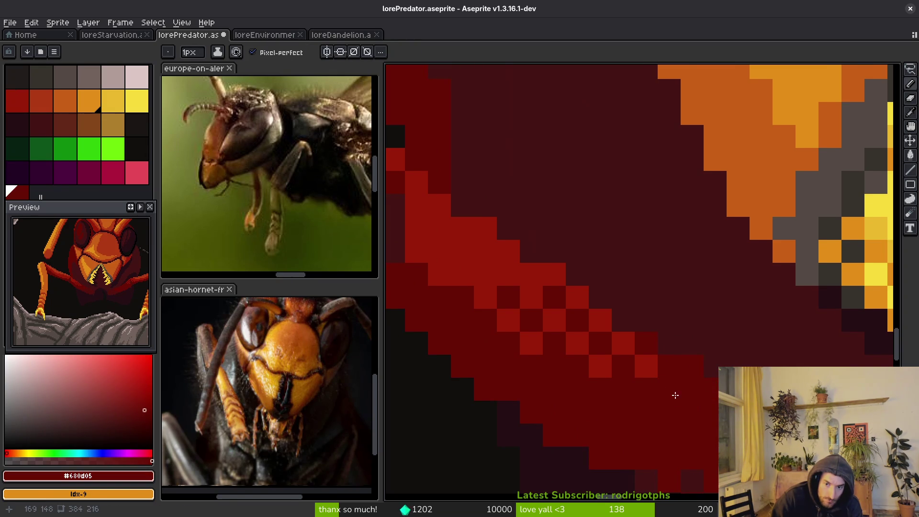
Step: Sample the leg's bright red #981b08 and dark red #680d05 alternately to compare shades
{"action": "scroll", "coordinate": [674, 392], "scroll_direction": "down", "scroll_amount": 5}
{"action": "scroll", "coordinate": [667, 403], "scroll_direction": "up", "scroll_amount": 5}
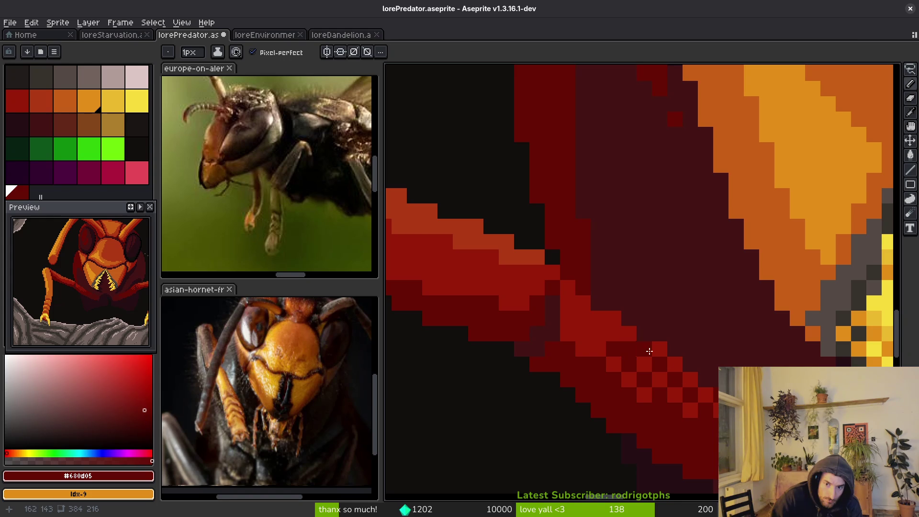
{"action": "scroll", "coordinate": [679, 382], "scroll_direction": "down", "scroll_amount": 5}
{"action": "scroll", "coordinate": [627, 347], "scroll_direction": "up", "scroll_amount": 5}
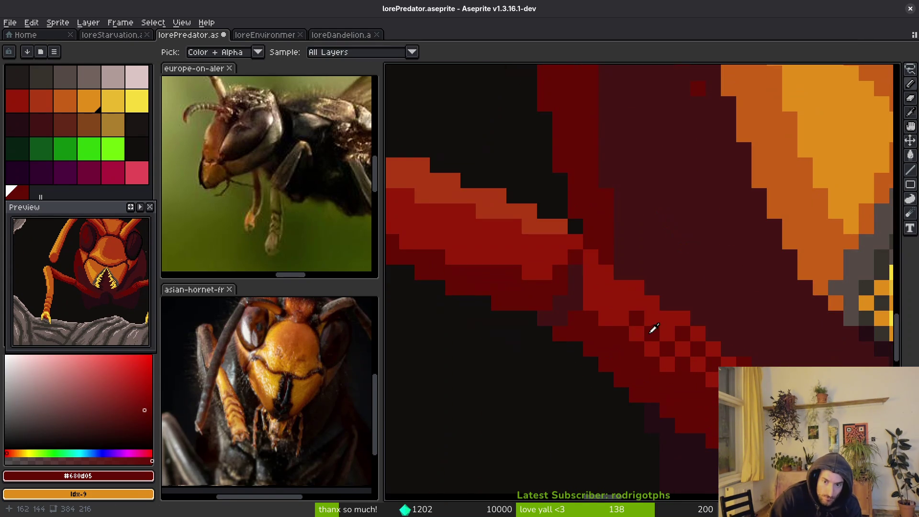
{"action": "left_click", "coordinate": [627, 347], "text": "alt"}
{"action": "scroll", "coordinate": [699, 374], "scroll_direction": "down", "scroll_amount": 3}
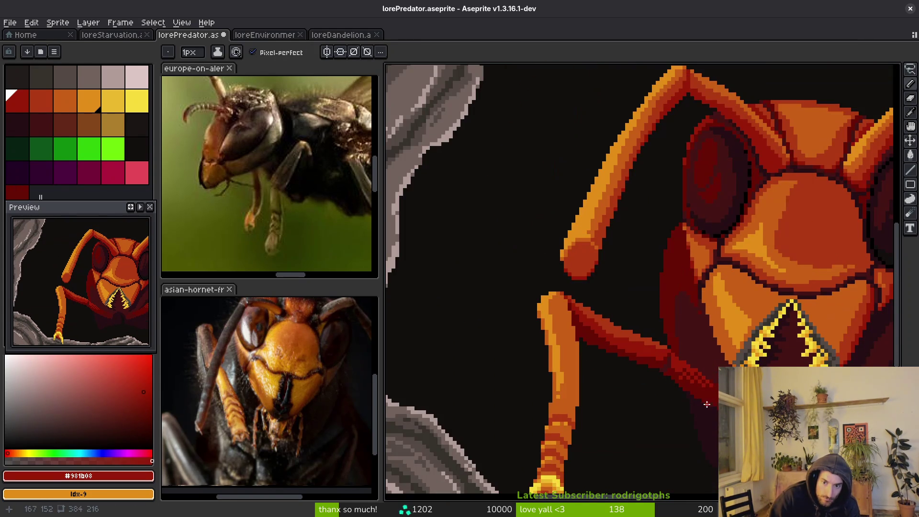
{"action": "scroll", "coordinate": [691, 379], "scroll_direction": "up", "scroll_amount": 2}
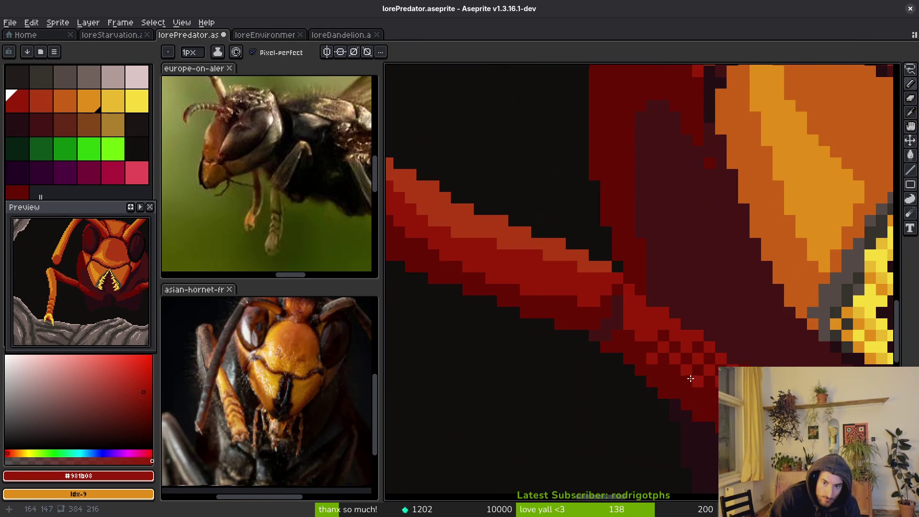
{"action": "left_click", "coordinate": [643, 335], "text": "alt"}
{"action": "scroll", "coordinate": [683, 385], "scroll_direction": "down", "scroll_amount": 2}
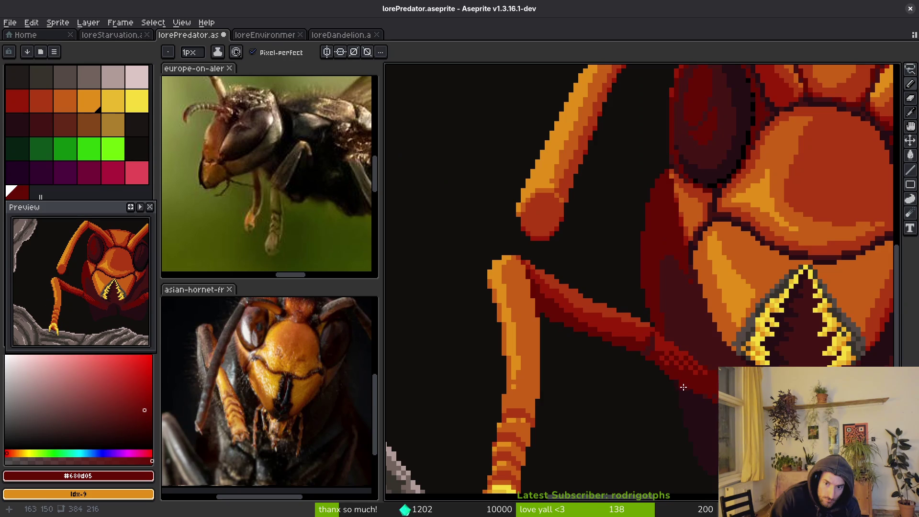
{"action": "scroll", "coordinate": [691, 378], "scroll_direction": "up", "scroll_amount": 3}
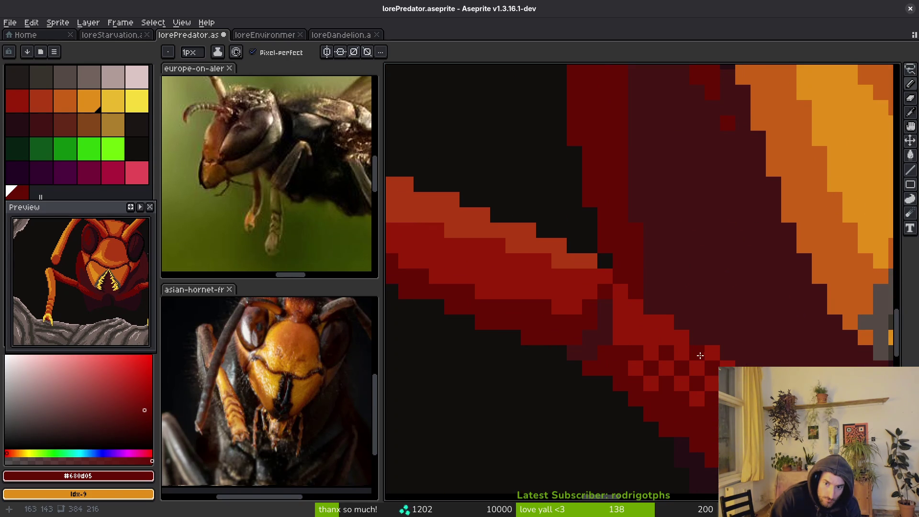
{"action": "scroll", "coordinate": [683, 384], "scroll_direction": "down", "scroll_amount": 1}
{"action": "left_click", "coordinate": [661, 383], "text": "alt"}
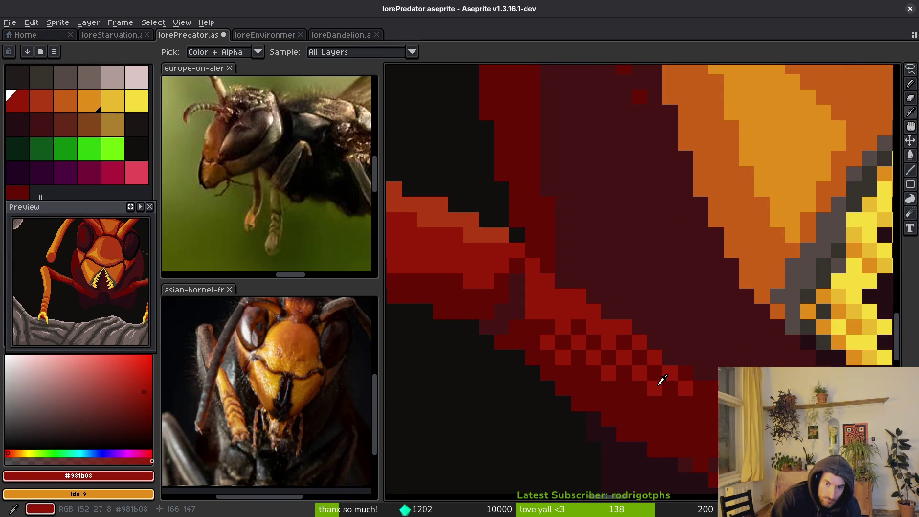
{"action": "scroll", "coordinate": [693, 426], "scroll_direction": "down", "scroll_amount": 3}
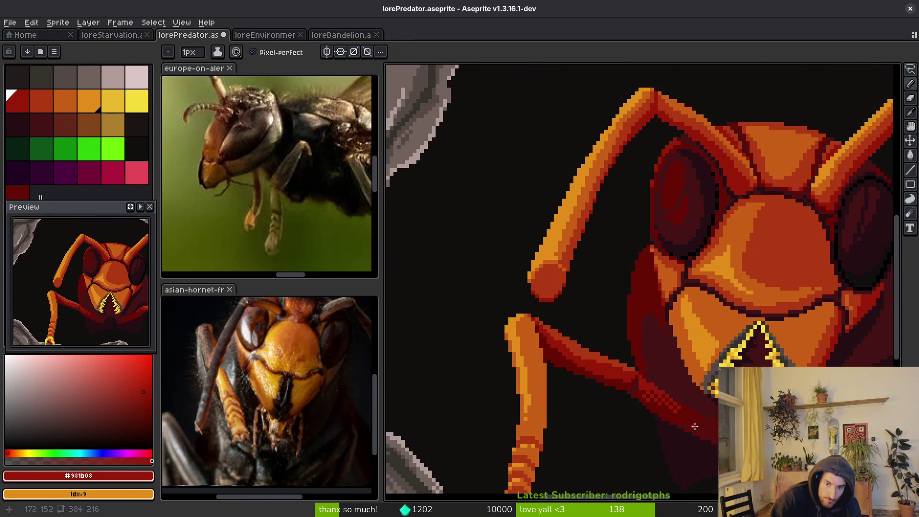
Step: Replace the earlier maroon #250c13 pixel with a new one on the leg edge
{"action": "left_click_drag", "start_coordinate": [701, 429], "coordinate": [645, 409]}
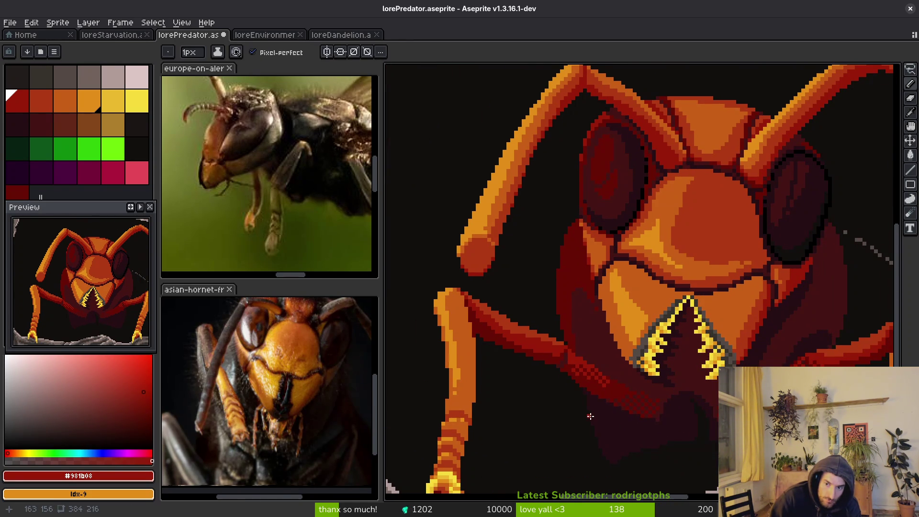
{"action": "scroll", "coordinate": [590, 417], "scroll_direction": "up", "scroll_amount": 4}
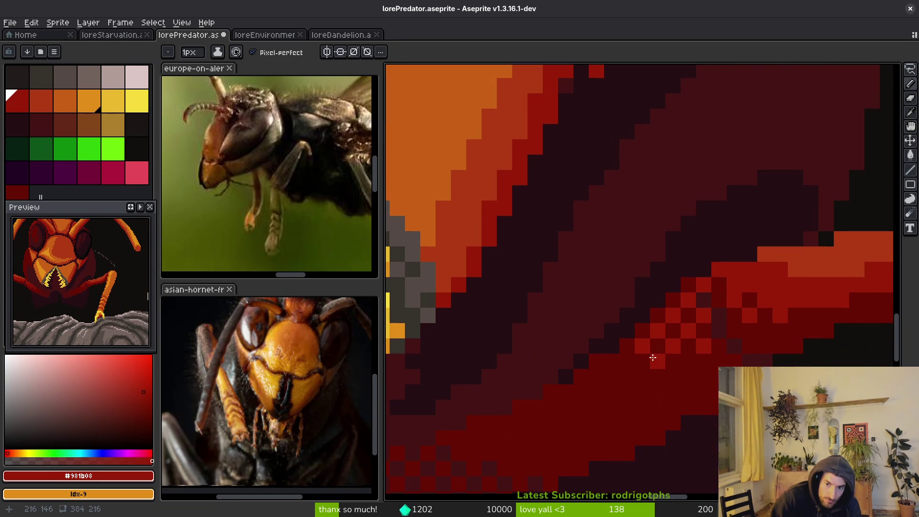
{"action": "scroll", "coordinate": [629, 365], "scroll_direction": "down", "scroll_amount": 2}
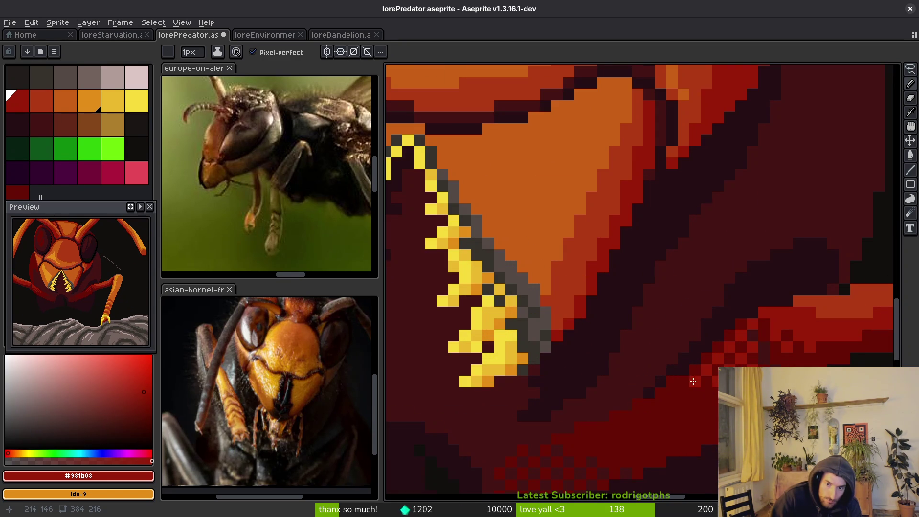
{"action": "scroll", "coordinate": [694, 382], "scroll_direction": "down", "scroll_amount": 3}
{"action": "scroll", "coordinate": [696, 429], "scroll_direction": "up", "scroll_amount": 4}
{"action": "left_click", "coordinate": [574, 372], "text": "alt"}
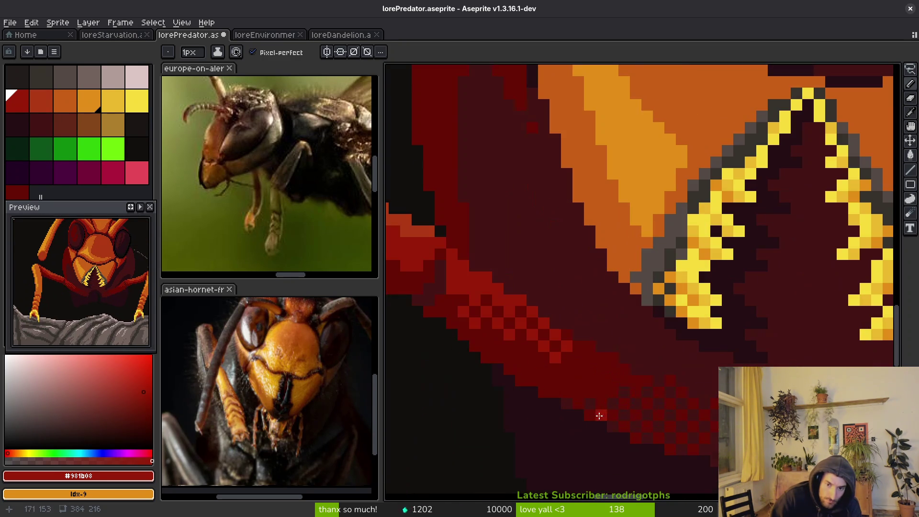
{"action": "left_click", "coordinate": [566, 343], "text": "alt"}
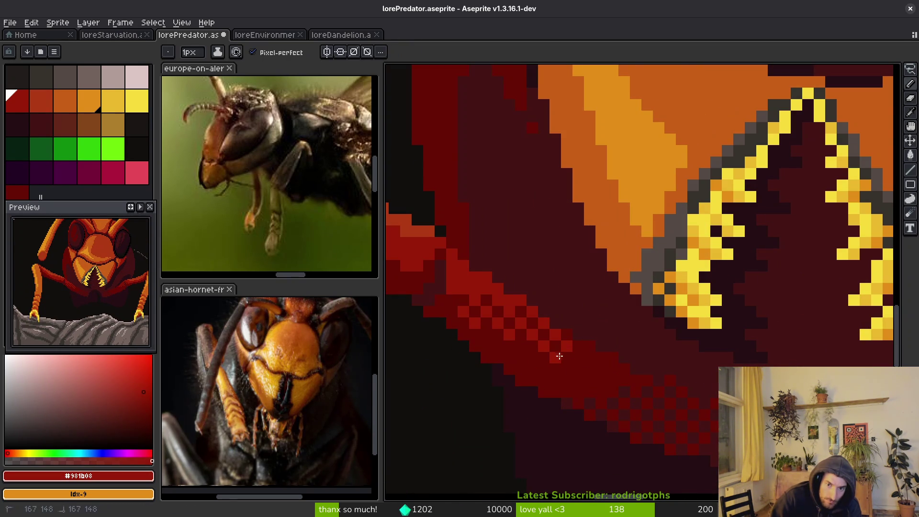
{"action": "scroll", "coordinate": [602, 385], "scroll_direction": "down", "scroll_amount": 2}
{"action": "scroll", "coordinate": [588, 392], "scroll_direction": "up", "scroll_amount": 3}
{"action": "scroll", "coordinate": [589, 392], "scroll_direction": "up", "scroll_amount": 1}
{"action": "left_click", "coordinate": [530, 380], "text": "alt"}
{"action": "key", "text": "ctrl+z"}
{"action": "left_click", "coordinate": [494, 359]}
Step: Paint a deep-red pixel over the grey outline below the mandibles
{"action": "scroll", "coordinate": [574, 398], "scroll_direction": "down", "scroll_amount": 3}
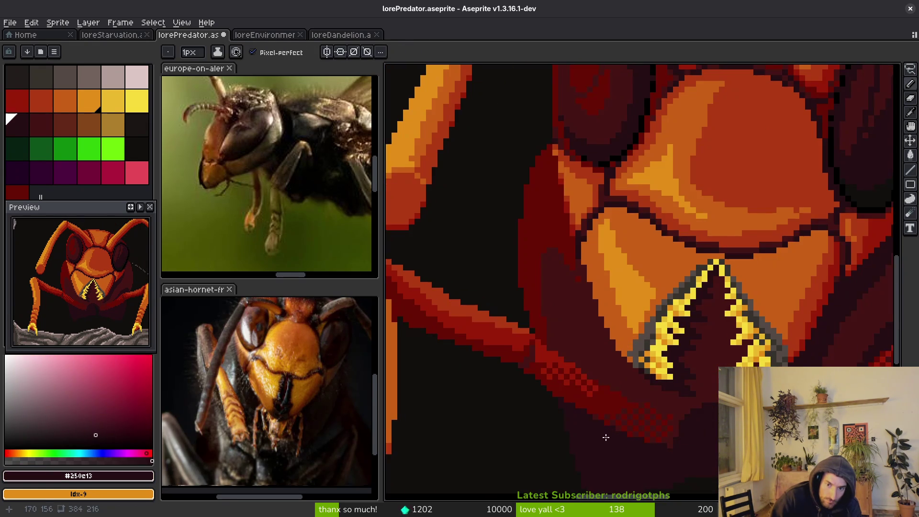
{"action": "scroll", "coordinate": [593, 400], "scroll_direction": "up", "scroll_amount": 2}
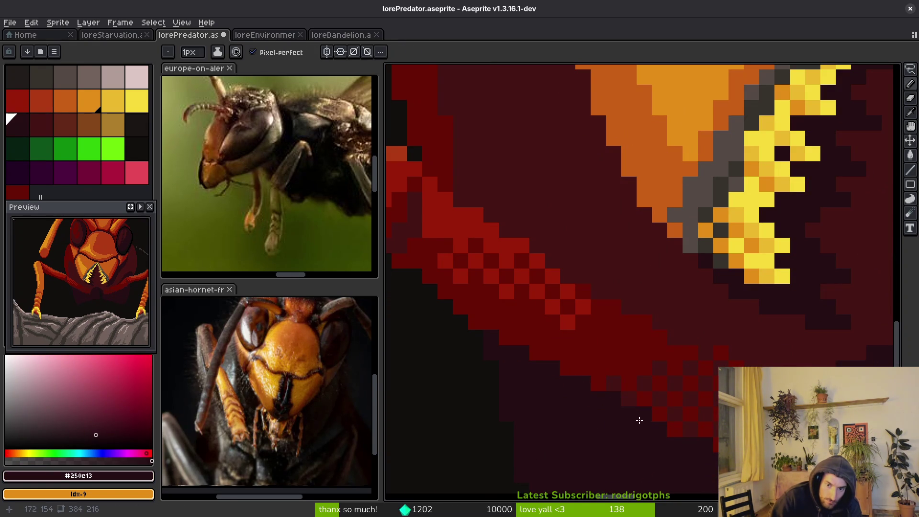
{"action": "scroll", "coordinate": [608, 445], "scroll_direction": "down", "scroll_amount": 2}
{"action": "scroll", "coordinate": [599, 412], "scroll_direction": "up", "scroll_amount": 2}
{"action": "left_click", "coordinate": [581, 388], "text": "alt"}
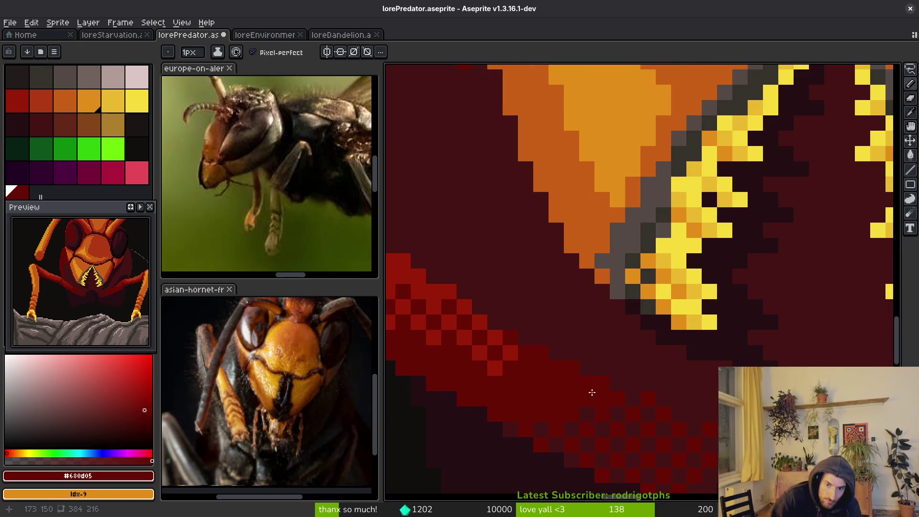
{"action": "scroll", "coordinate": [592, 385], "scroll_direction": "down", "scroll_amount": 2}
{"action": "scroll", "coordinate": [584, 405], "scroll_direction": "up", "scroll_amount": 2}
{"action": "scroll", "coordinate": [579, 393], "scroll_direction": "down", "scroll_amount": 2}
{"action": "scroll", "coordinate": [574, 402], "scroll_direction": "up", "scroll_amount": 3}
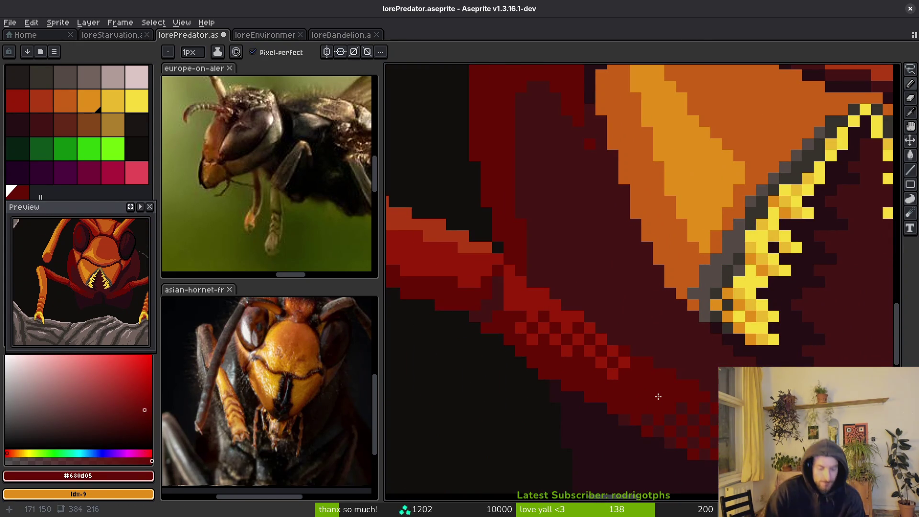
{"action": "mouse_move", "coordinate": [663, 403]}
{"action": "left_mouse_down"}
{"action": "mouse_move", "coordinate": [671, 355]}
{"action": "mouse_move", "coordinate": [701, 326]}
{"action": "left_mouse_up"}
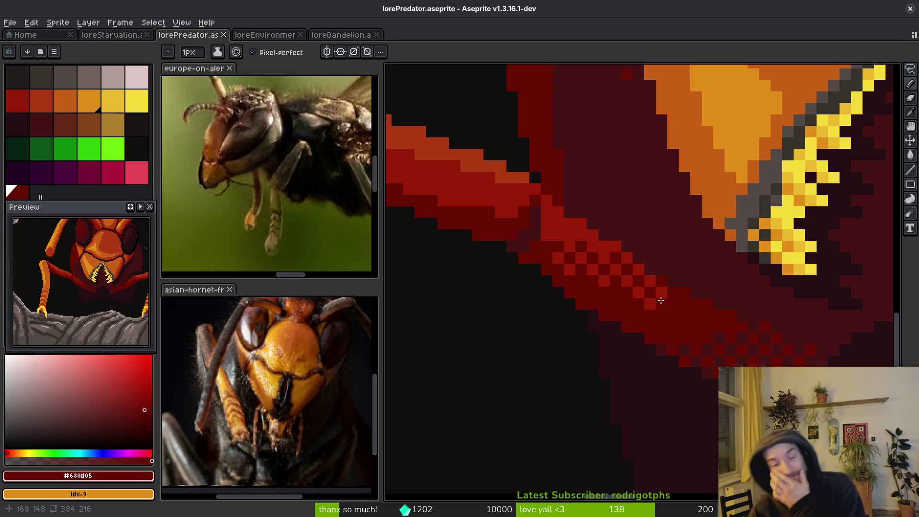
{"action": "left_click", "coordinate": [768, 204]}
{"action": "scroll", "coordinate": [768, 204], "scroll_direction": "down", "scroll_amount": 3}
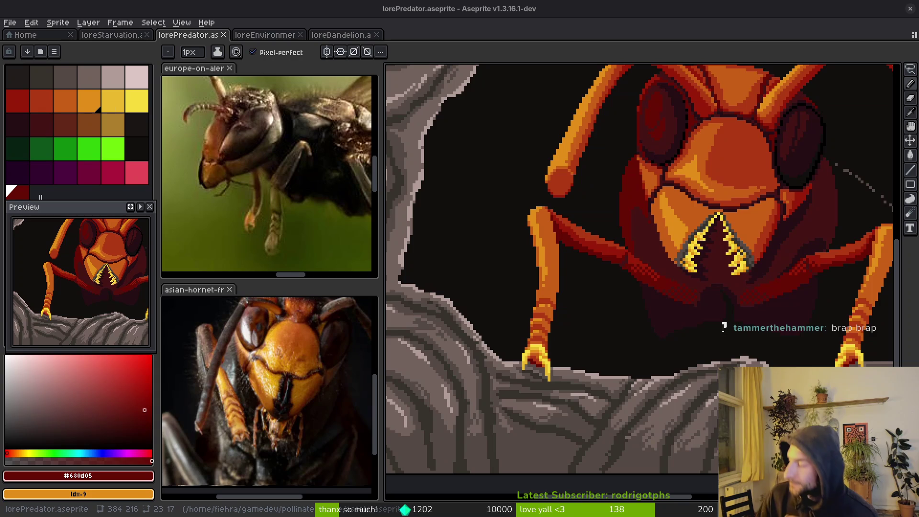
Step: Lasso the mandible teeth and replace their mid-yellow with orange
{"action": "scroll", "coordinate": [654, 219], "scroll_direction": "down", "scroll_amount": 4}
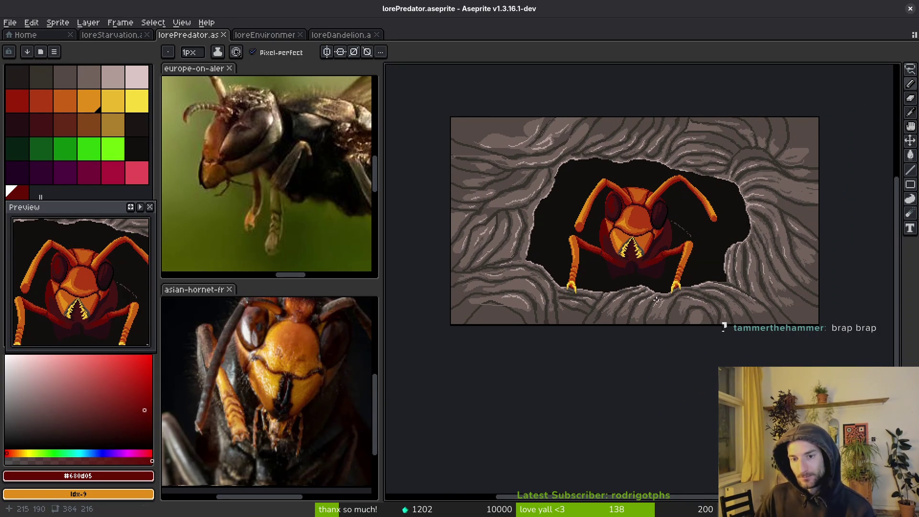
{"action": "scroll", "coordinate": [647, 282], "scroll_direction": "up", "scroll_amount": 4}
{"action": "scroll", "coordinate": [646, 274], "scroll_direction": "down", "scroll_amount": 1}
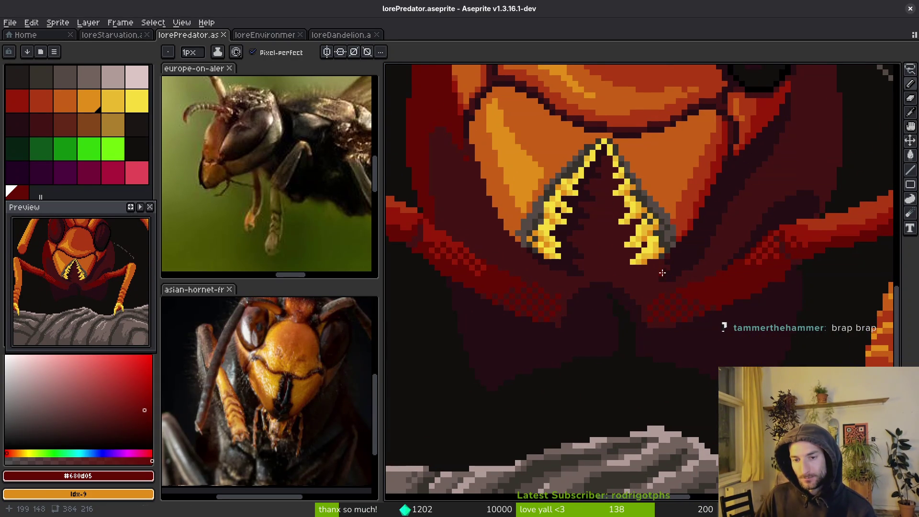
{"action": "scroll", "coordinate": [641, 230], "scroll_direction": "up", "scroll_amount": 3}
{"action": "scroll", "coordinate": [664, 232], "scroll_direction": "down", "scroll_amount": 1}
{"action": "key", "text": "q"}
{"action": "mouse_move", "coordinate": [697, 240]}
{"action": "left_mouse_down"}
{"action": "mouse_move", "coordinate": [599, 87]}
{"action": "mouse_move", "coordinate": [478, 194]}
{"action": "mouse_move", "coordinate": [453, 318]}
{"action": "mouse_move", "coordinate": [601, 344]}
{"action": "mouse_move", "coordinate": [699, 318]}
{"action": "mouse_move", "coordinate": [710, 263]}
{"action": "left_mouse_up"}
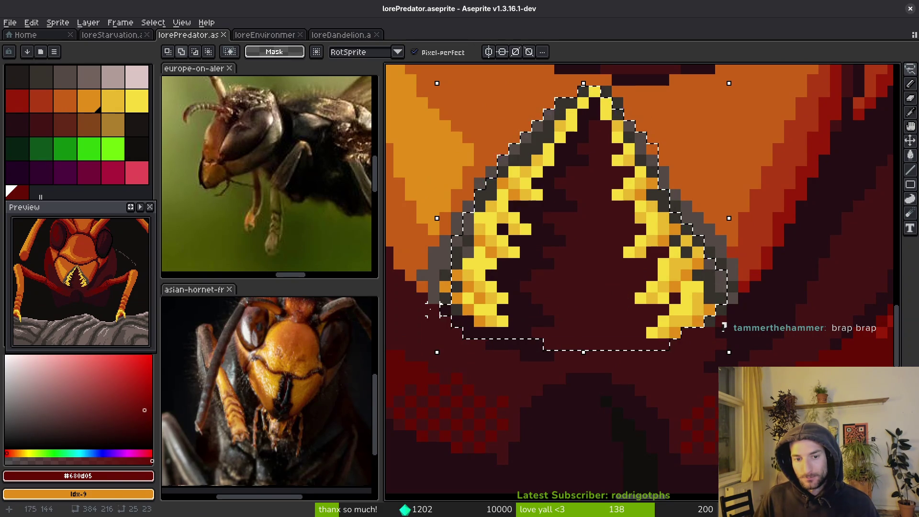
{"action": "scroll", "coordinate": [530, 263], "scroll_direction": "down", "scroll_amount": 4}
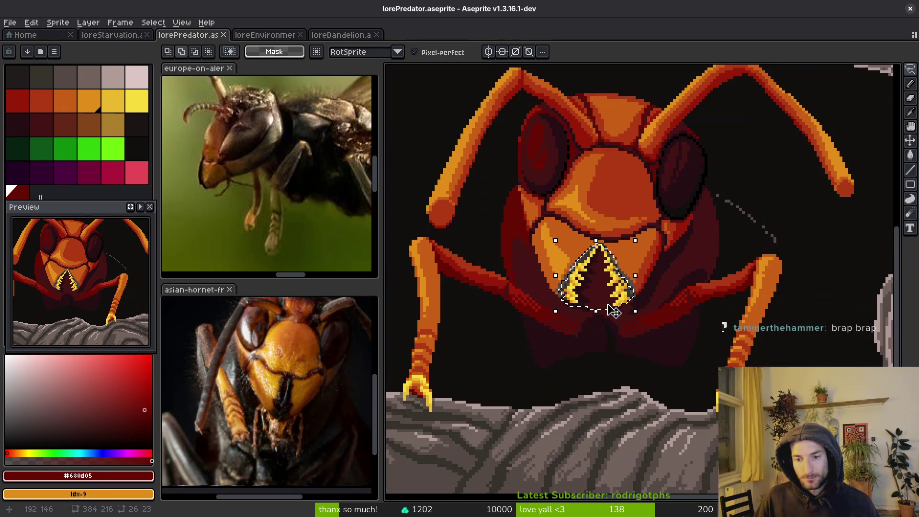
{"action": "scroll", "coordinate": [617, 312], "scroll_direction": "up", "scroll_amount": 5}
{"action": "key", "text": "i"}
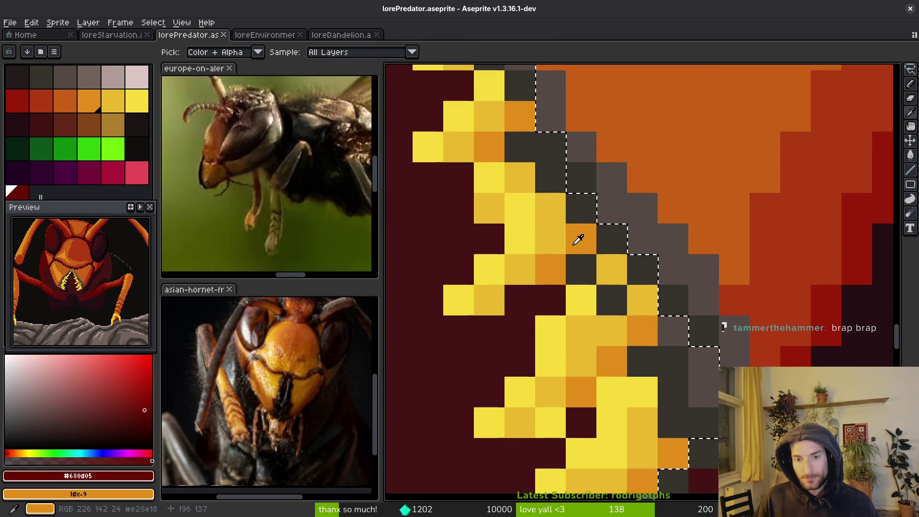
{"action": "left_click", "coordinate": [218, 172]}
{"action": "right_click", "coordinate": [67, 101]}
{"action": "key", "text": "shift+r"}
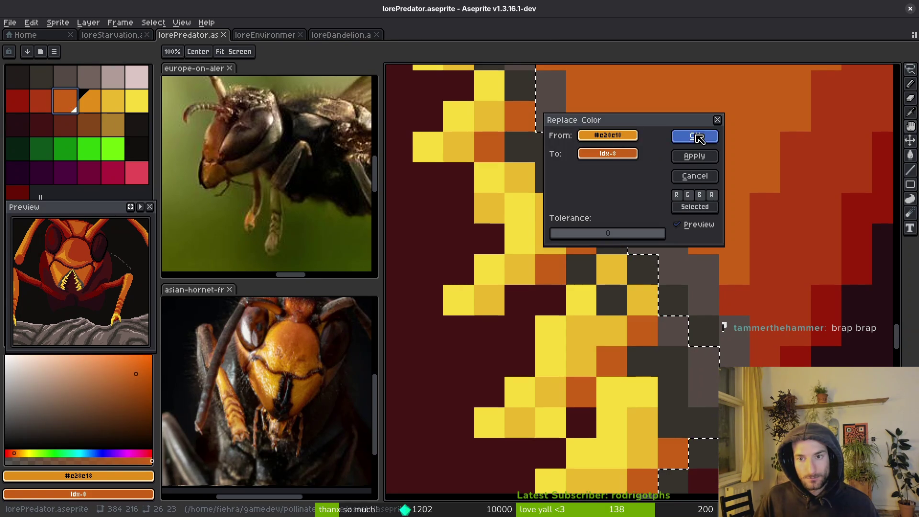
{"action": "left_click", "coordinate": [699, 138]}
Step: Replace another tooth yellow with the next orange and the bright yellow with golden yellow
{"action": "left_click", "coordinate": [537, 222]}
{"action": "right_click", "coordinate": [88, 101]}
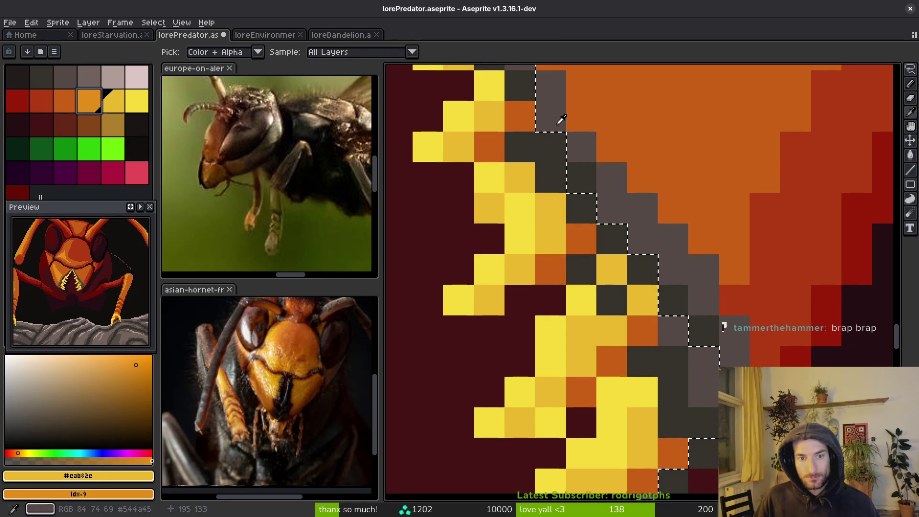
{"action": "key", "text": "shift+r"}
{"action": "left_click", "coordinate": [698, 156]}
{"action": "key", "text": "m"}
{"action": "left_click", "coordinate": [137, 101]}
{"action": "right_click", "coordinate": [109, 107]}
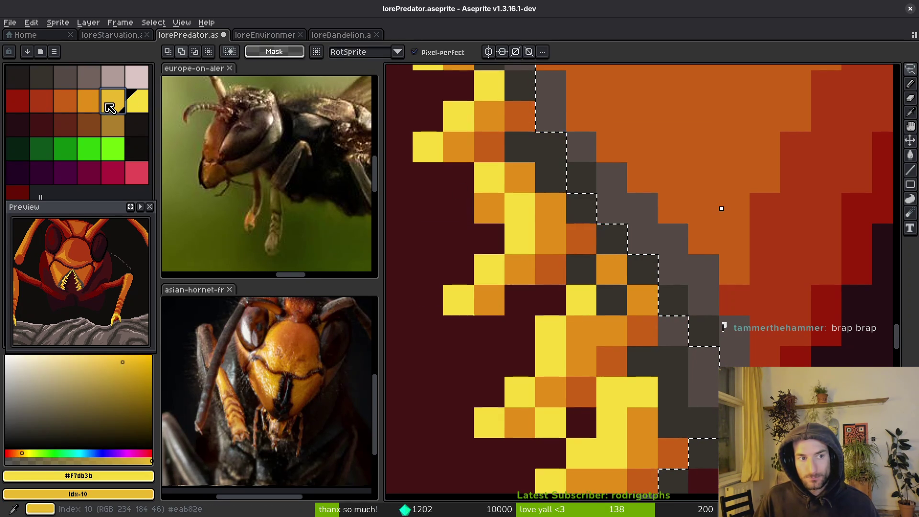
{"action": "key", "text": "shift+r"}
{"action": "left_click", "coordinate": [691, 138]}
Step: Replace the dark grey mandible outline with the palette's darkest colour
{"action": "scroll", "coordinate": [605, 300], "scroll_direction": "down", "scroll_amount": 5}
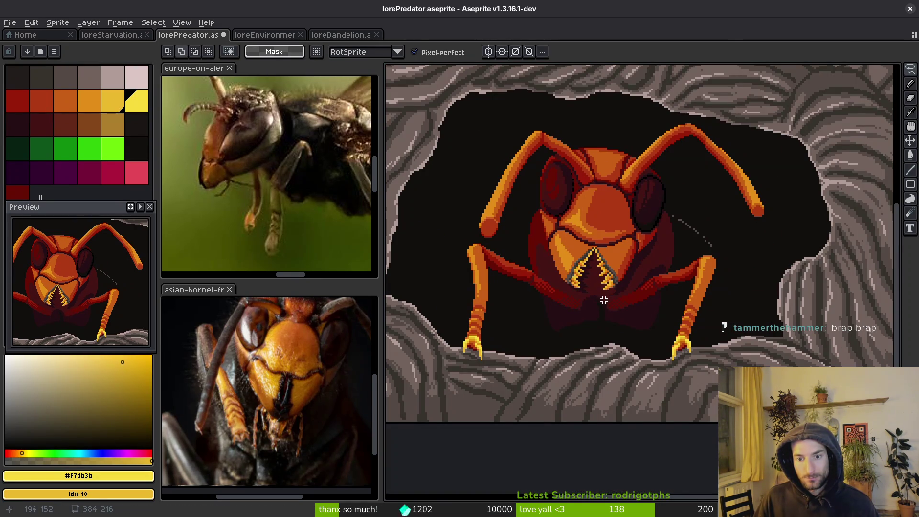
{"action": "scroll", "coordinate": [604, 311], "scroll_direction": "down", "scroll_amount": 2}
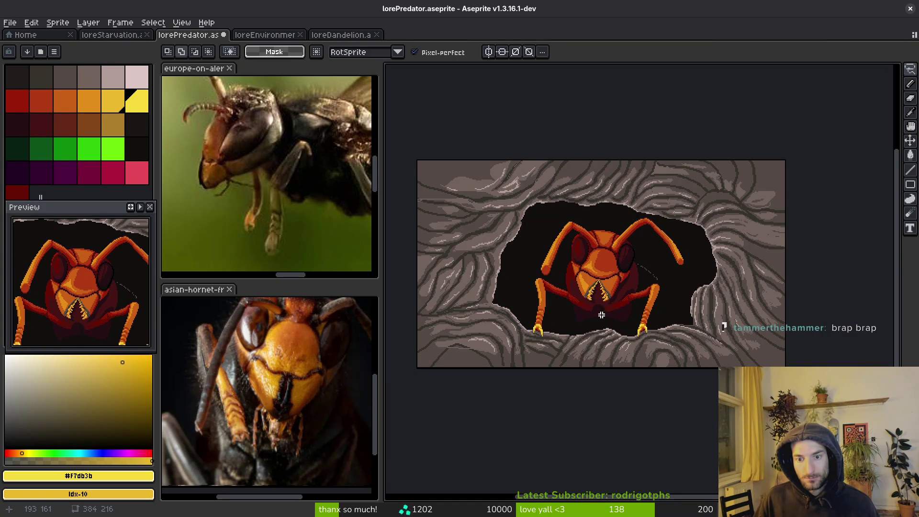
{"action": "scroll", "coordinate": [602, 314], "scroll_direction": "up", "scroll_amount": 5}
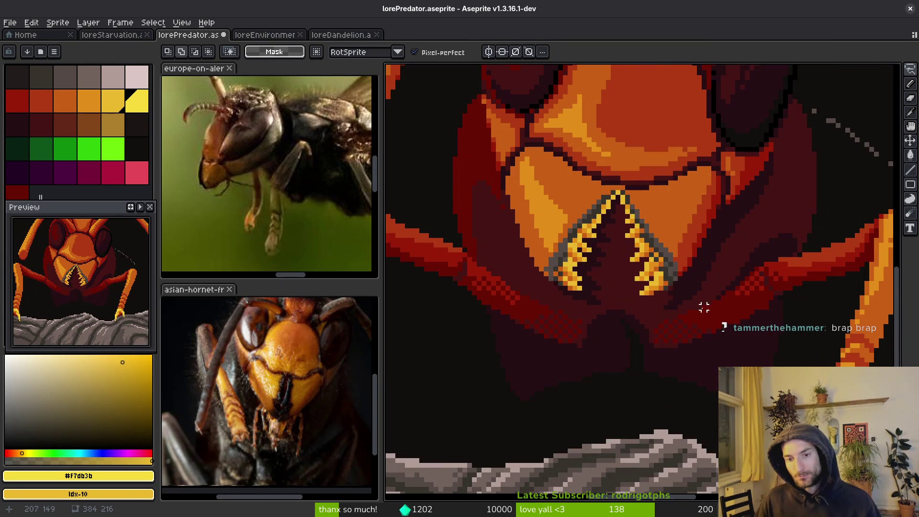
{"action": "scroll", "coordinate": [613, 268], "scroll_direction": "down", "scroll_amount": 4}
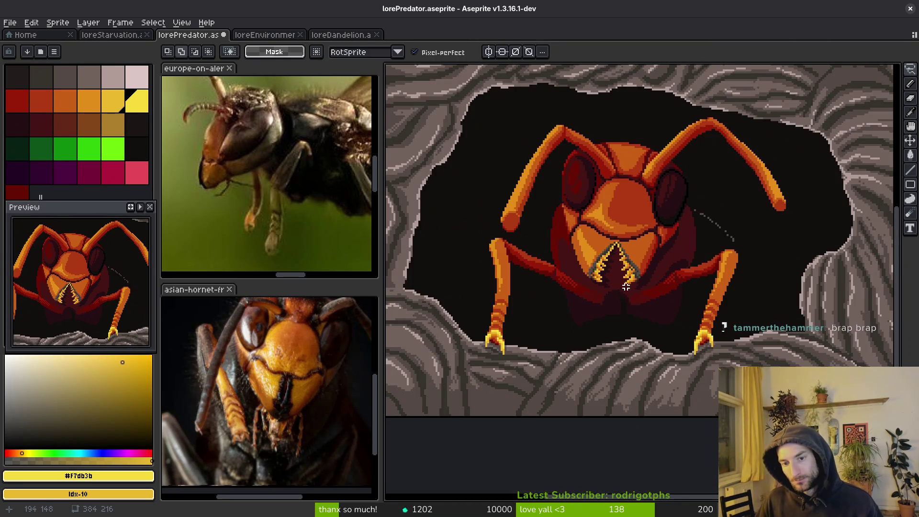
{"action": "scroll", "coordinate": [630, 281], "scroll_direction": "up", "scroll_amount": 4}
{"action": "scroll", "coordinate": [630, 280], "scroll_direction": "up", "scroll_amount": 3}
{"action": "left_click", "coordinate": [637, 263], "text": "alt"}
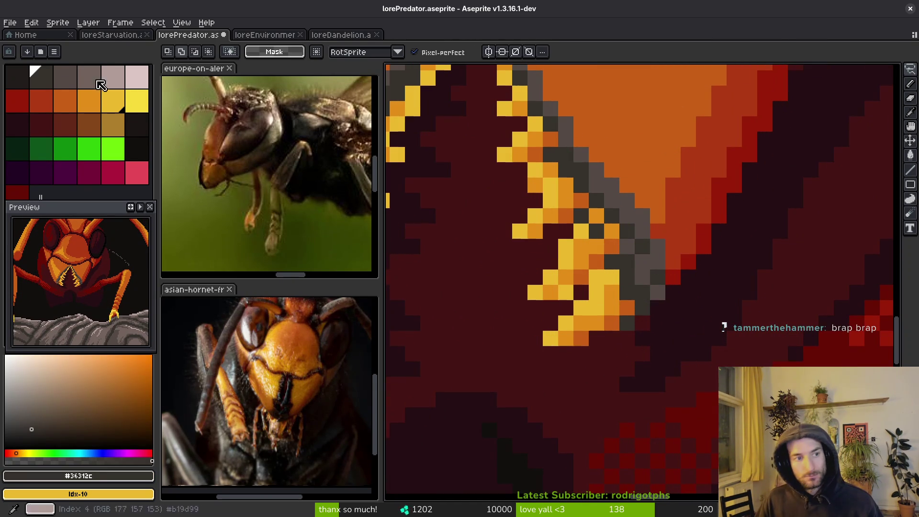
{"action": "right_click", "coordinate": [17, 76]}
{"action": "key", "text": "shift+r"}
{"action": "left_click", "coordinate": [690, 135]}
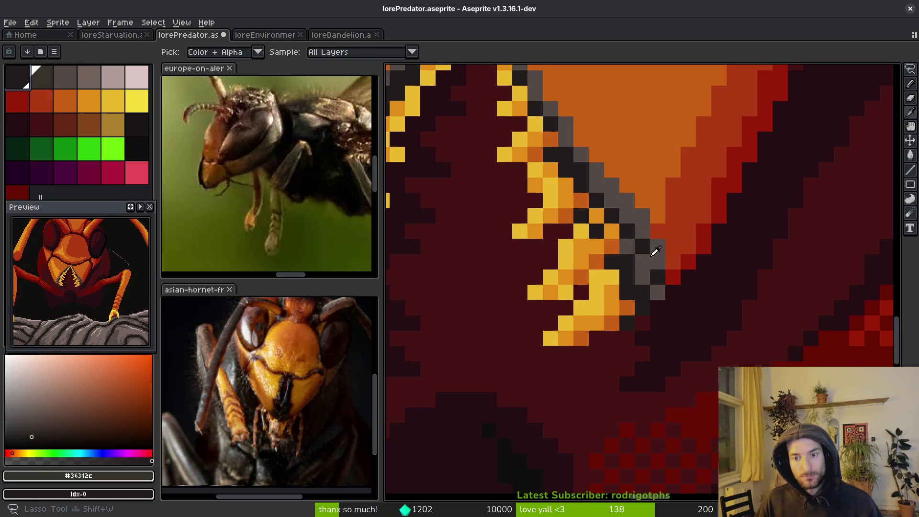
Step: Try swapping the mid grey outline for the next darkest colour, then undo it
{"action": "left_click", "coordinate": [655, 249], "text": "alt"}
{"action": "right_click", "coordinate": [41, 77]}
{"action": "key", "text": "shift+r"}
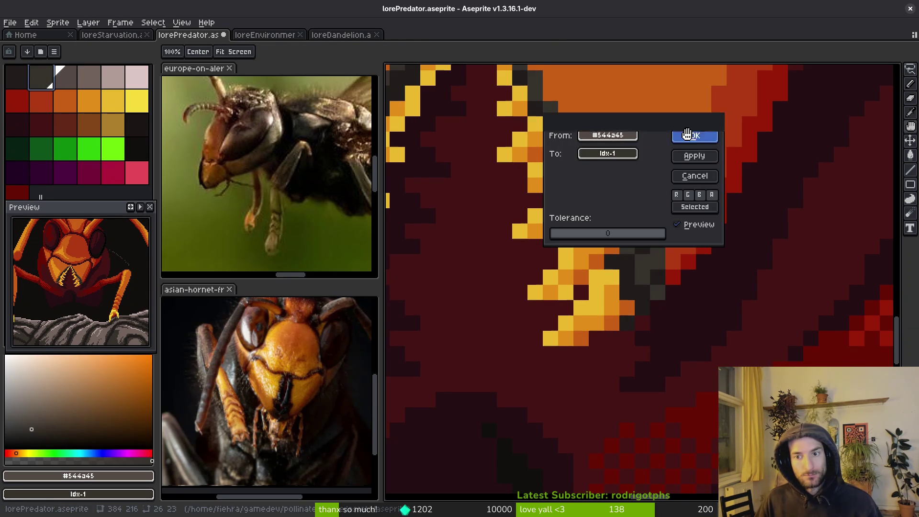
{"action": "left_click", "coordinate": [693, 139]}
{"action": "scroll", "coordinate": [607, 258], "scroll_direction": "down", "scroll_amount": 5}
{"action": "key", "text": "ctrl+z"}
{"action": "scroll", "coordinate": [612, 260], "scroll_direction": "up", "scroll_amount": 4}
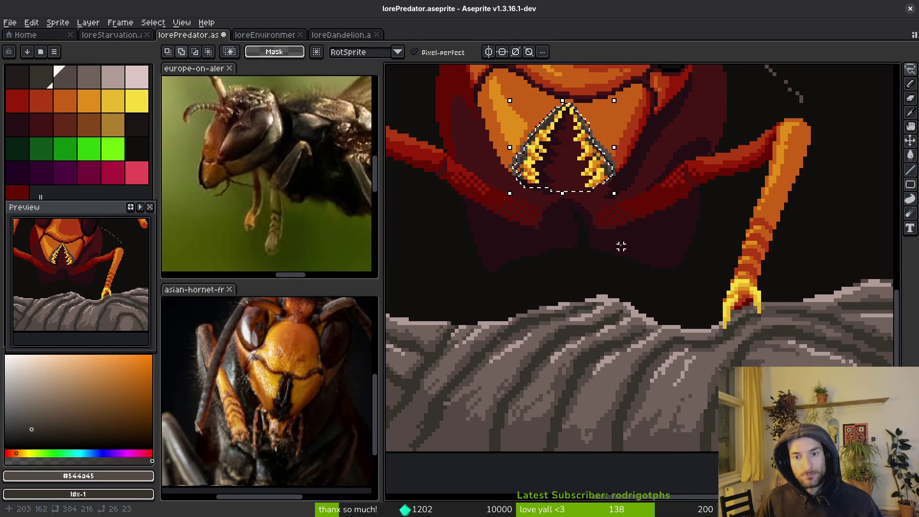
{"action": "scroll", "coordinate": [593, 243], "scroll_direction": "down", "scroll_amount": 4}
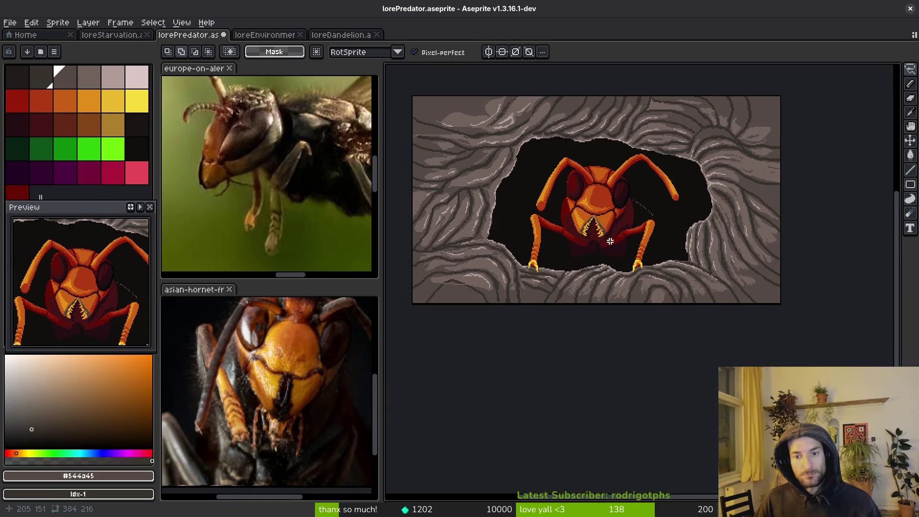
Step: Lasso the mandibles and replace the dark grey outline shade with a darker one
{"action": "scroll", "coordinate": [607, 242], "scroll_direction": "up", "scroll_amount": 2}
{"action": "scroll", "coordinate": [611, 224], "scroll_direction": "up", "scroll_amount": 1}
{"action": "mouse_move", "coordinate": [586, 209]}
{"action": "left_mouse_down"}
{"action": "mouse_move", "coordinate": [554, 187]}
{"action": "mouse_move", "coordinate": [590, 193]}
{"action": "mouse_move", "coordinate": [405, 297]}
{"action": "mouse_move", "coordinate": [596, 285]}
{"action": "left_mouse_up"}
{"action": "scroll", "coordinate": [594, 216], "scroll_direction": "up", "scroll_amount": 2}
{"action": "left_click", "coordinate": [588, 263], "text": "alt"}
{"action": "scroll", "coordinate": [574, 259], "scroll_direction": "up", "scroll_amount": 2}
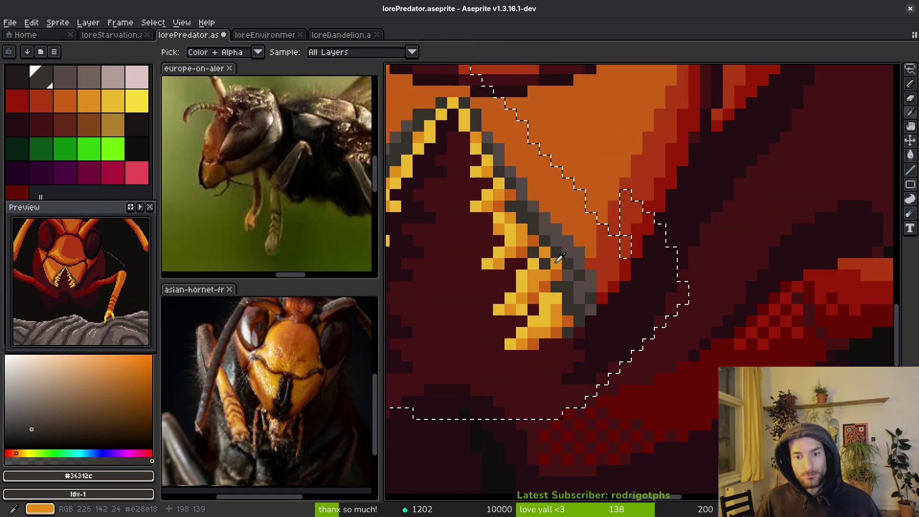
{"action": "key", "text": "shift+r"}
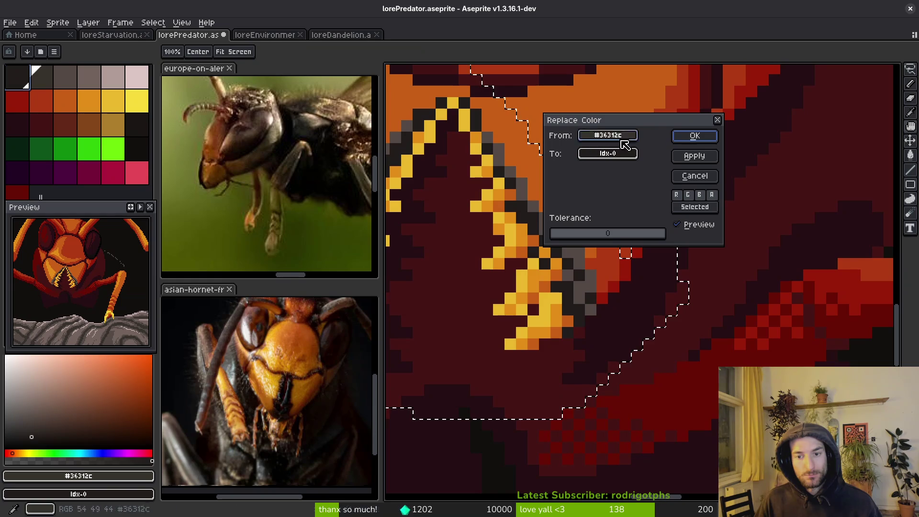
{"action": "key", "text": "Return"}
Step: Darken the mid grey outline pixels, deselect, and save lorePredator.aseprite
{"action": "left_click", "coordinate": [564, 215], "text": "alt"}
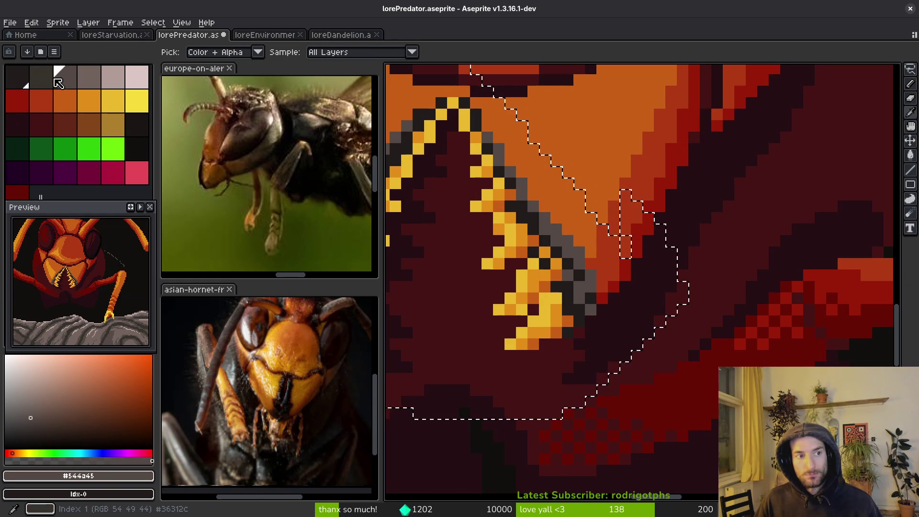
{"action": "key", "text": "q"}
{"action": "key", "text": "shift+r"}
{"action": "key", "text": "Return"}
{"action": "key", "text": "ctrl+d"}
{"action": "key", "text": "ctrl+s"}
Step: Undo and redo the outline colour replacement to compare before and after
{"action": "scroll", "coordinate": [668, 321], "scroll_direction": "down", "scroll_amount": 6}
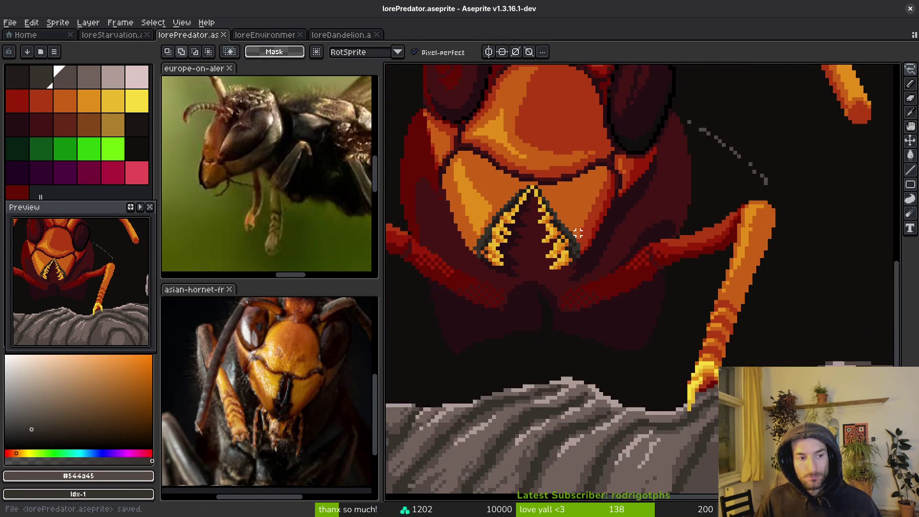
{"action": "key", "text": "ctrl+z"}
{"action": "key", "text": "ctrl+z"}
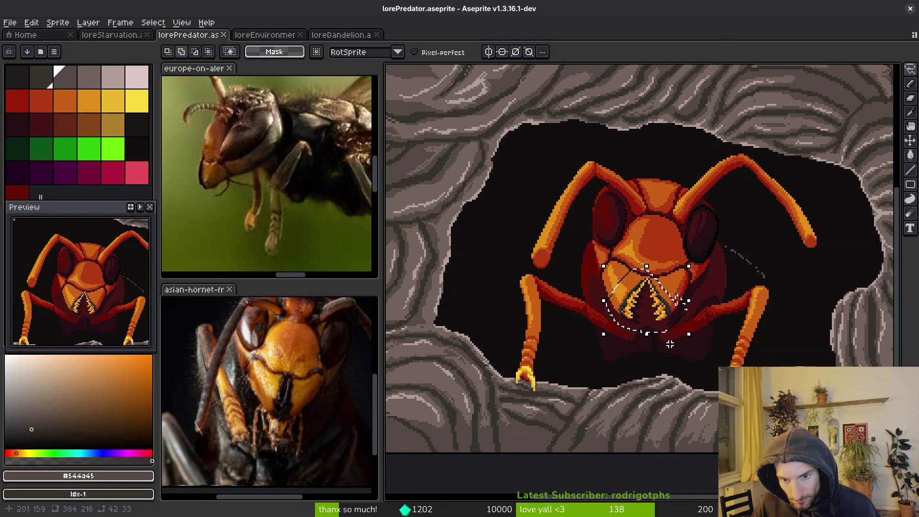
{"action": "scroll", "coordinate": [659, 313], "scroll_direction": "up", "scroll_amount": 4}
{"action": "key", "text": "ctrl+y"}
{"action": "key", "text": "ctrl+y"}
{"action": "key", "text": "ctrl+z"}
{"action": "key", "text": "ctrl+z"}
Step: Sample the near-black and dark grey outline colours and loosely reselect around the mandibles
{"action": "key", "text": "i"}
{"action": "left_click", "coordinate": [558, 287]}
{"action": "left_click", "coordinate": [533, 297]}
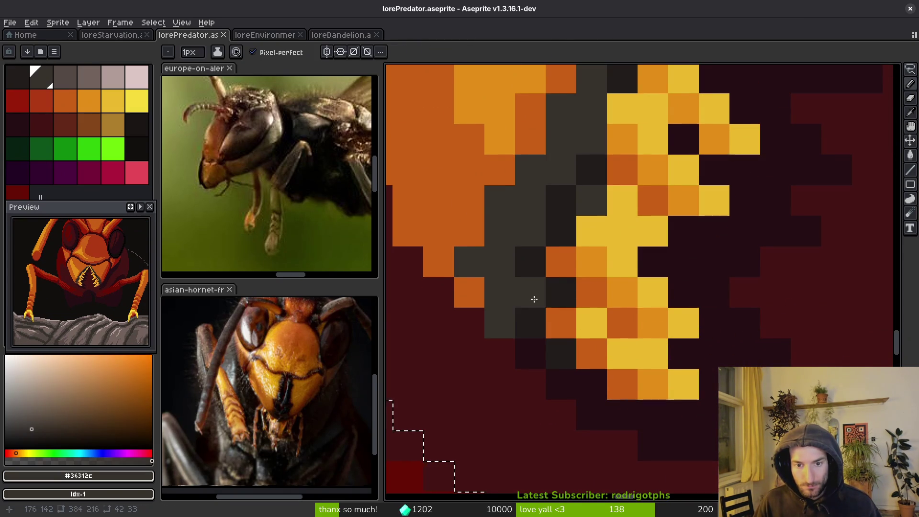
{"action": "scroll", "coordinate": [575, 311], "scroll_direction": "down", "scroll_amount": 4}
{"action": "key", "text": "b"}
{"action": "key", "text": "ctrl+y"}
{"action": "scroll", "coordinate": [593, 334], "scroll_direction": "down", "scroll_amount": 1}
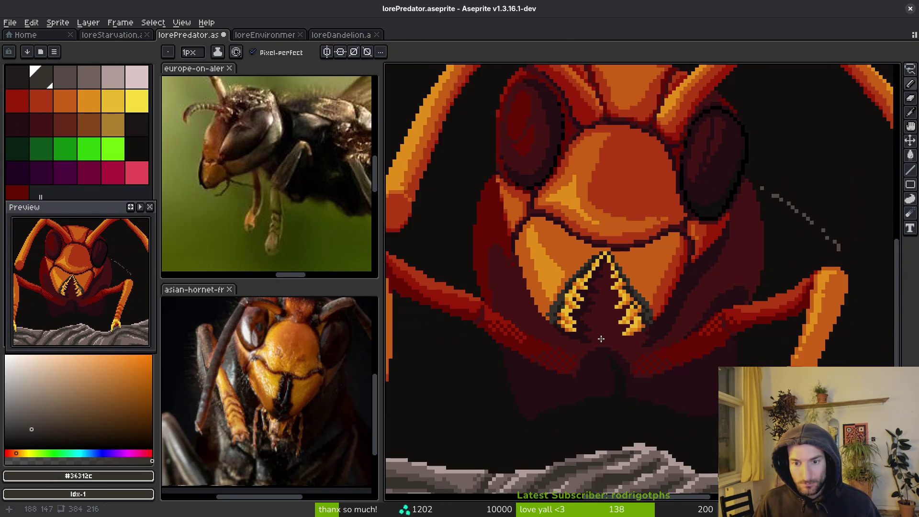
{"action": "scroll", "coordinate": [592, 342], "scroll_direction": "down", "scroll_amount": 1}
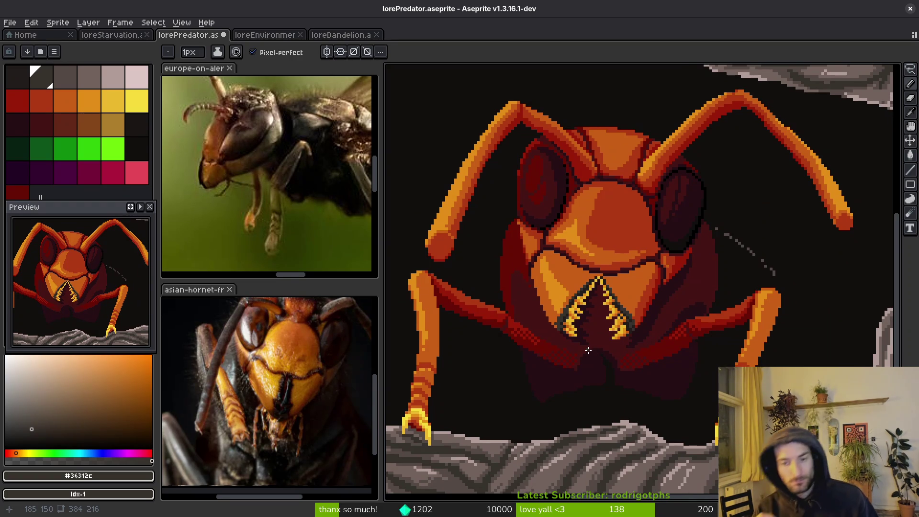
{"action": "mouse_move", "coordinate": [588, 350]}
{"action": "left_mouse_down"}
{"action": "mouse_move", "coordinate": [577, 266]}
{"action": "mouse_move", "coordinate": [657, 328]}
{"action": "mouse_move", "coordinate": [643, 309]}
{"action": "left_mouse_up"}
{"action": "key", "text": "ctrl+y"}
{"action": "key", "text": "ctrl+s"}
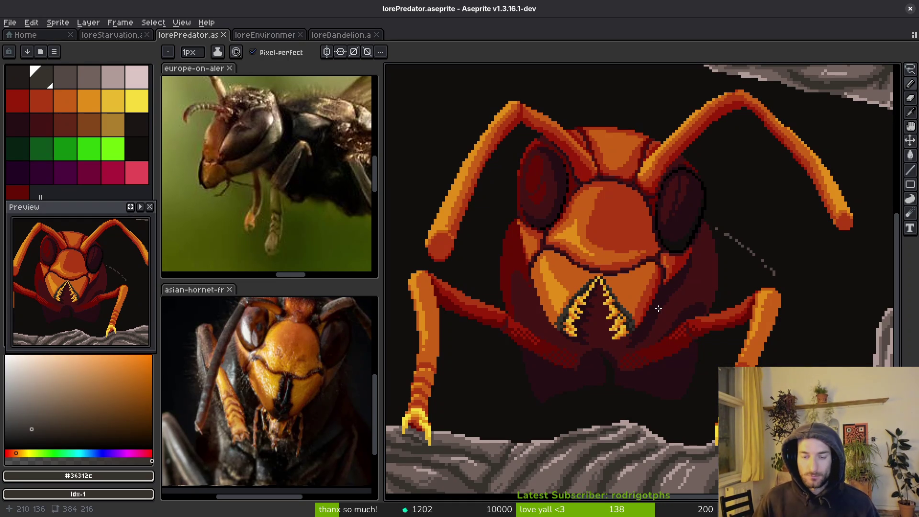
{"action": "key", "text": "ctrl+s"}
{"action": "scroll", "coordinate": [656, 309], "scroll_direction": "down", "scroll_amount": 6}
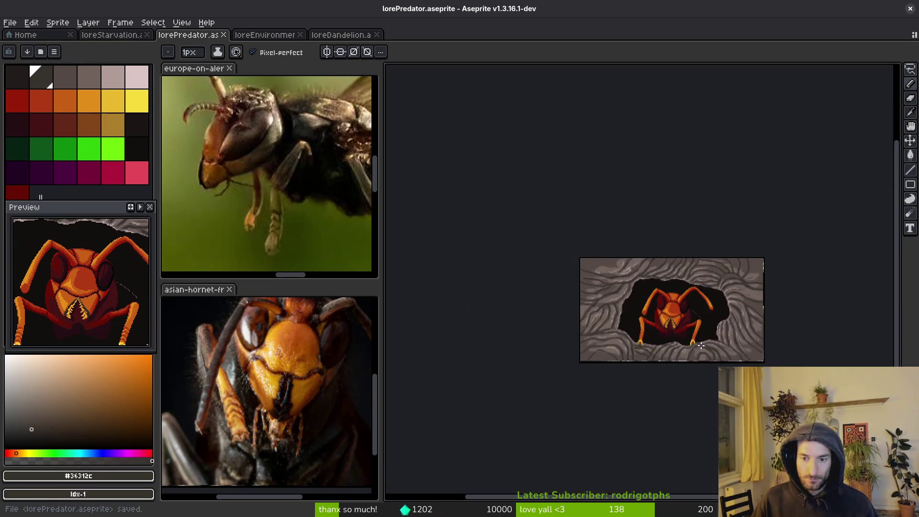
{"action": "scroll", "coordinate": [701, 344], "scroll_direction": "up", "scroll_amount": 3}
{"action": "scroll", "coordinate": [602, 310], "scroll_direction": "down", "scroll_amount": 1}
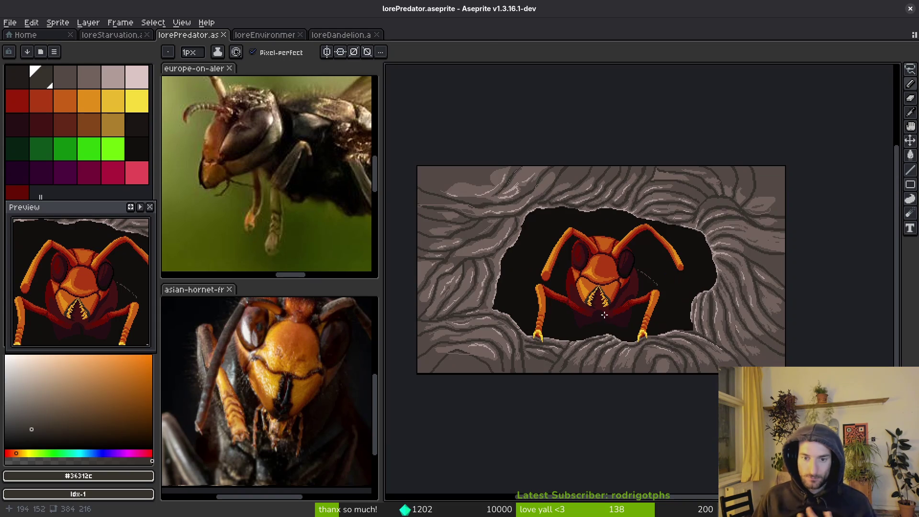
{"action": "scroll", "coordinate": [602, 310], "scroll_direction": "up", "scroll_amount": 3}
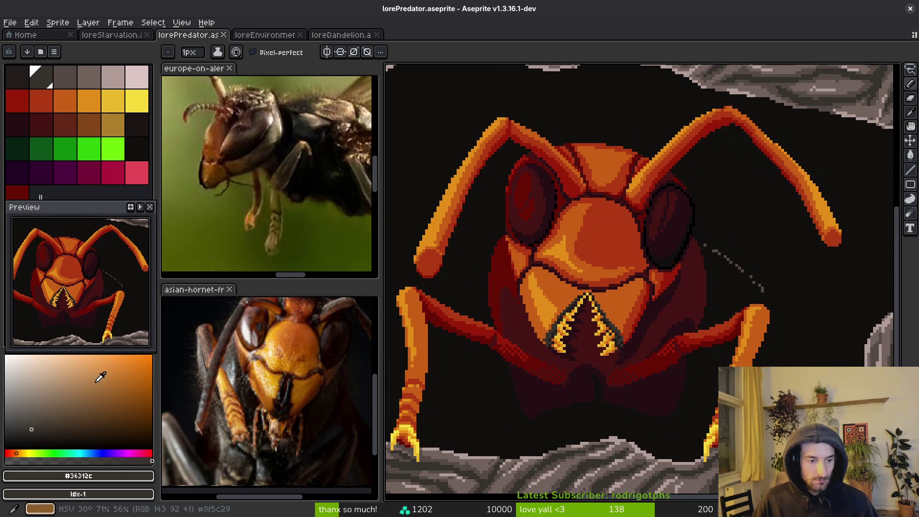
Step: Sketch dark pencil strokes above the hornet's head, beside the right eye and down past the leg
{"action": "left_click_drag", "start_coordinate": [549, 103], "coordinate": [591, 143]}
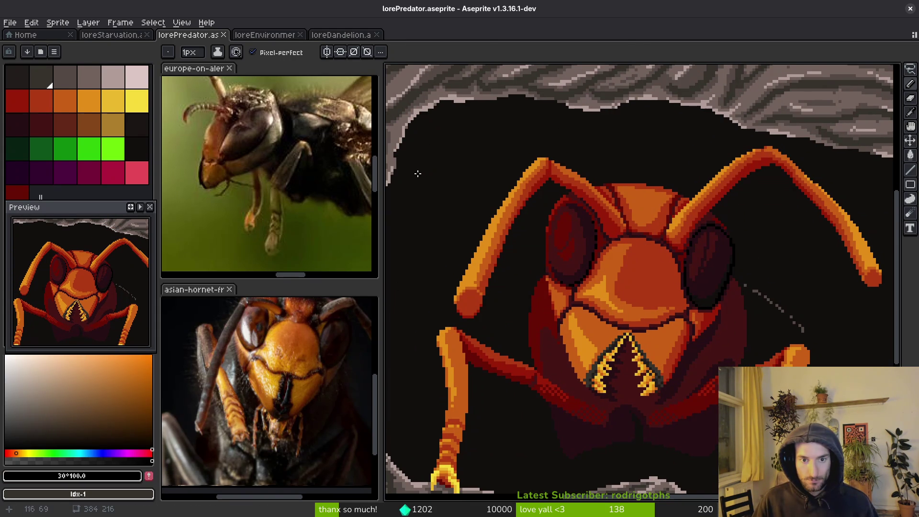
{"action": "mouse_move", "coordinate": [408, 190]}
{"action": "left_mouse_down"}
{"action": "mouse_move", "coordinate": [493, 137]}
{"action": "mouse_move", "coordinate": [627, 142]}
{"action": "mouse_move", "coordinate": [698, 176]}
{"action": "left_mouse_up"}
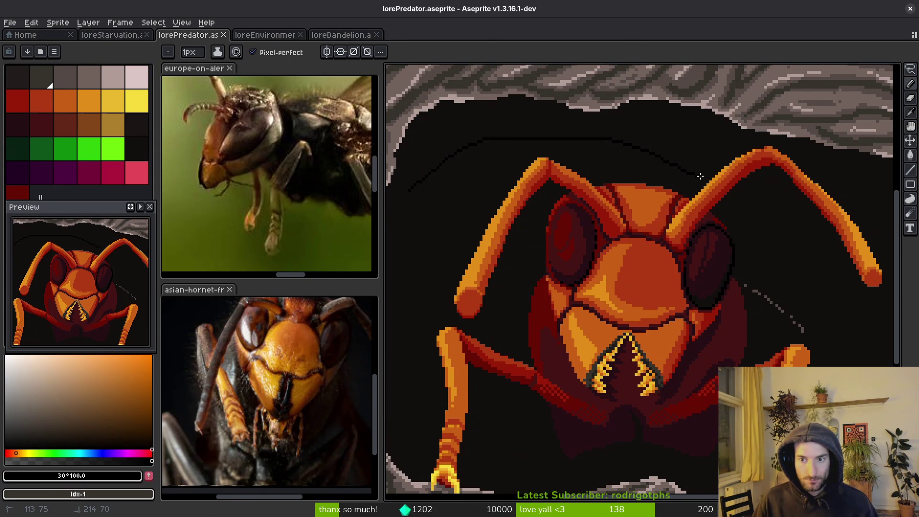
{"action": "scroll", "coordinate": [704, 178], "scroll_direction": "up", "scroll_amount": 2}
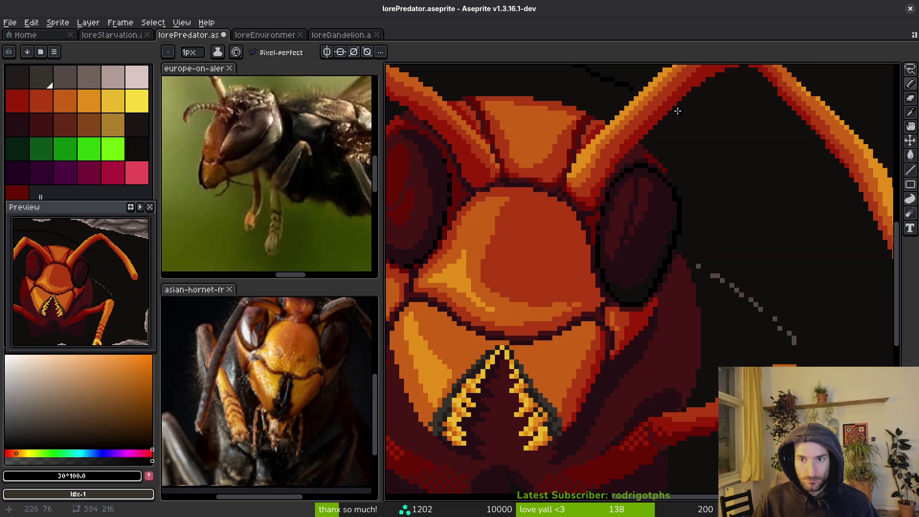
{"action": "mouse_move", "coordinate": [675, 111]}
{"action": "left_mouse_down"}
{"action": "mouse_move", "coordinate": [754, 235]}
{"action": "mouse_move", "coordinate": [773, 315]}
{"action": "mouse_move", "coordinate": [782, 244]}
{"action": "left_mouse_up"}
{"action": "scroll", "coordinate": [781, 244], "scroll_direction": "down", "scroll_amount": 3}
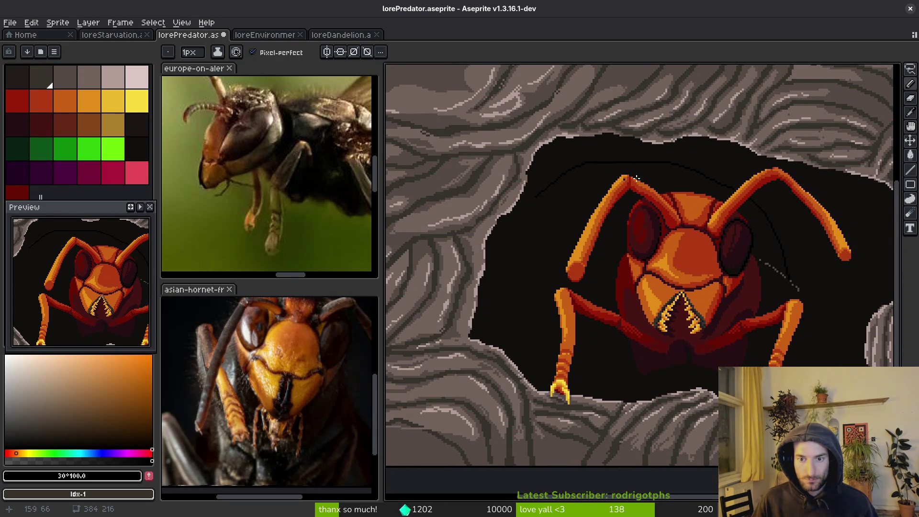
{"action": "scroll", "coordinate": [753, 191], "scroll_direction": "up", "scroll_amount": 3}
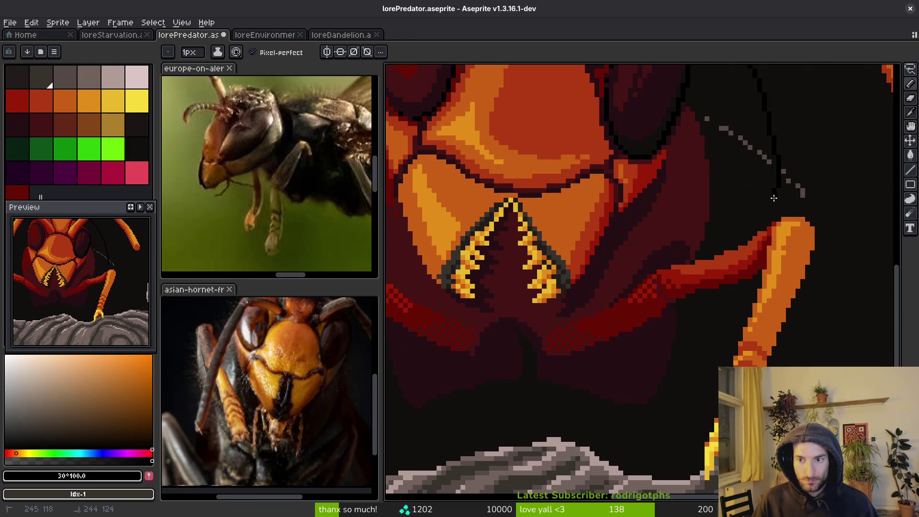
{"action": "scroll", "coordinate": [762, 232], "scroll_direction": "up", "scroll_amount": 2}
{"action": "mouse_move", "coordinate": [804, 85]}
{"action": "left_mouse_down"}
{"action": "mouse_move", "coordinate": [745, 251]}
{"action": "mouse_move", "coordinate": [726, 273]}
{"action": "left_mouse_up"}
{"action": "left_click_drag", "start_coordinate": [749, 225], "coordinate": [782, 116]}
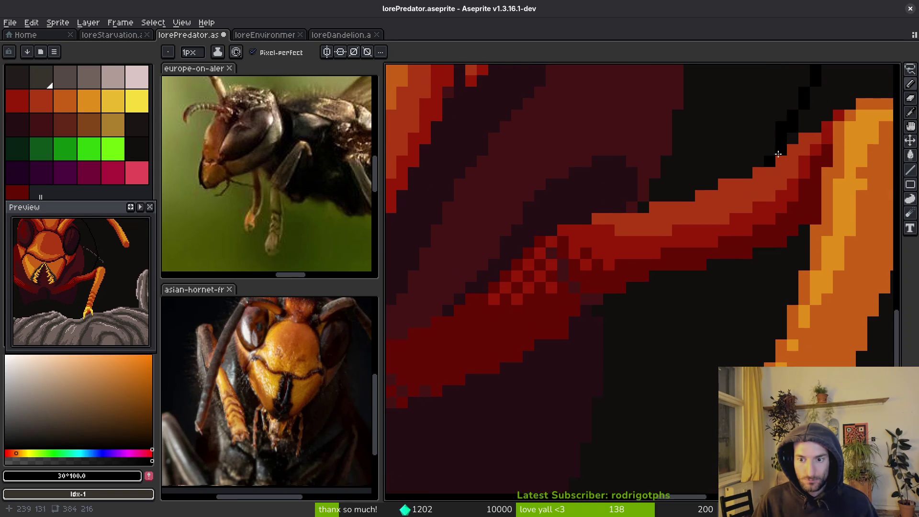
{"action": "left_click_drag", "start_coordinate": [738, 263], "coordinate": [595, 438]}
{"action": "scroll", "coordinate": [665, 375], "scroll_direction": "down", "scroll_amount": 4}
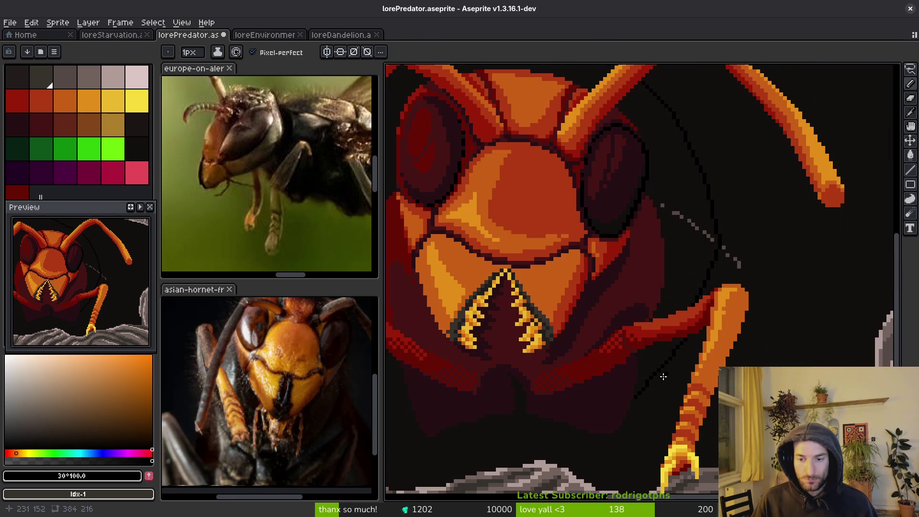
{"action": "mouse_move", "coordinate": [784, 286]}
{"action": "left_mouse_down"}
{"action": "mouse_move", "coordinate": [777, 315]}
{"action": "mouse_move", "coordinate": [738, 362]}
{"action": "left_mouse_up"}
{"action": "scroll", "coordinate": [758, 317], "scroll_direction": "up", "scroll_amount": 1}
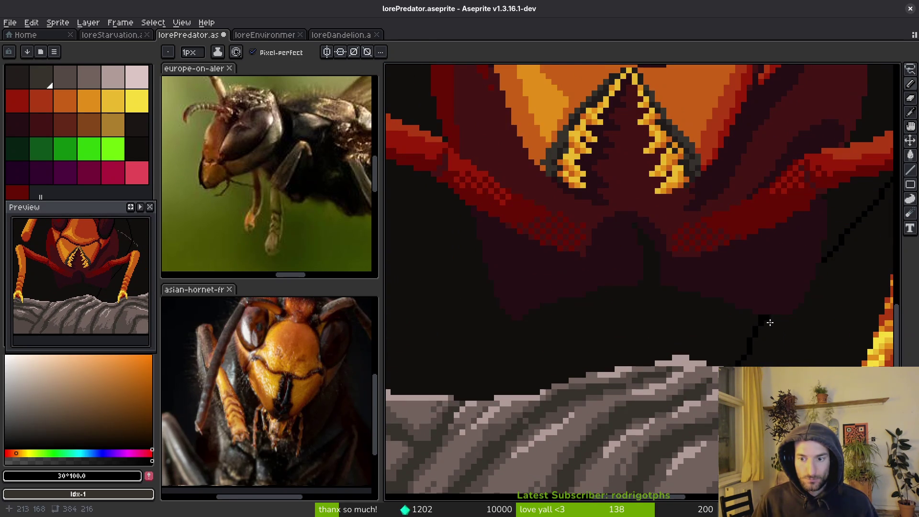
Step: Bucket-fill the dark area right of the new line, and refill the cave hole a lighter dark grey
{"action": "key", "text": "g"}
{"action": "left_click", "coordinate": [775, 326]}
{"action": "scroll", "coordinate": [798, 337], "scroll_direction": "down", "scroll_amount": 3}
{"action": "left_click", "coordinate": [689, 277]}
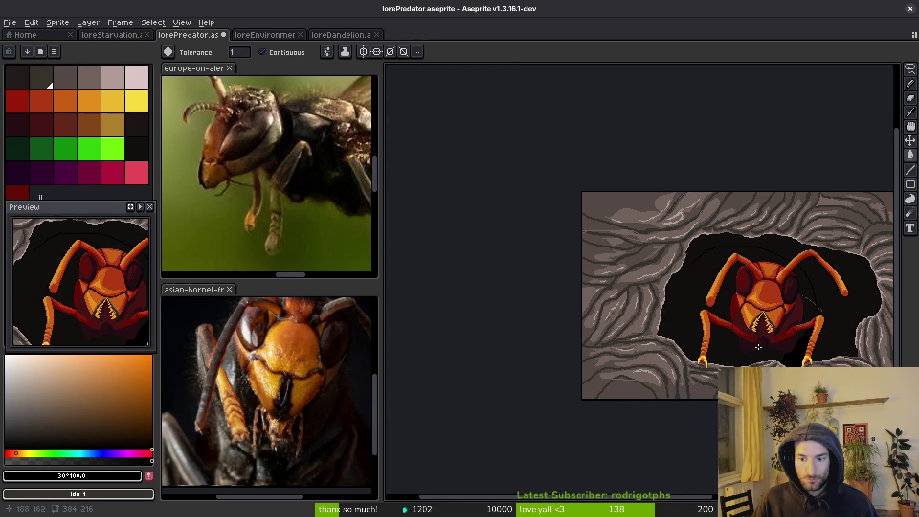
Step: Extend the dark pencil lines down to the rock and along its edge, closing the body outline
{"action": "key", "text": "b"}
{"action": "scroll", "coordinate": [647, 268], "scroll_direction": "up", "scroll_amount": 3}
{"action": "mouse_move", "coordinate": [642, 270]}
{"action": "left_mouse_down"}
{"action": "mouse_move", "coordinate": [570, 386]}
{"action": "mouse_move", "coordinate": [652, 236]}
{"action": "left_mouse_up"}
{"action": "mouse_move", "coordinate": [657, 194]}
{"action": "left_mouse_down"}
{"action": "mouse_move", "coordinate": [606, 349]}
{"action": "mouse_move", "coordinate": [597, 164]}
{"action": "mouse_move", "coordinate": [615, 326]}
{"action": "mouse_move", "coordinate": [717, 441]}
{"action": "left_mouse_up"}
{"action": "left_click_drag", "start_coordinate": [856, 376], "coordinate": [554, 185]}
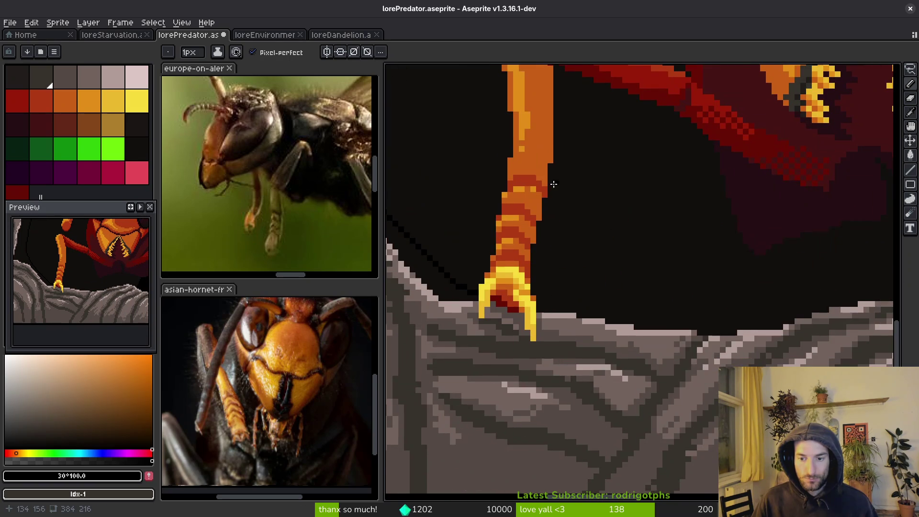
{"action": "mouse_move", "coordinate": [656, 273]}
{"action": "left_mouse_down"}
{"action": "mouse_move", "coordinate": [771, 273]}
{"action": "mouse_move", "coordinate": [756, 275]}
{"action": "left_mouse_up"}
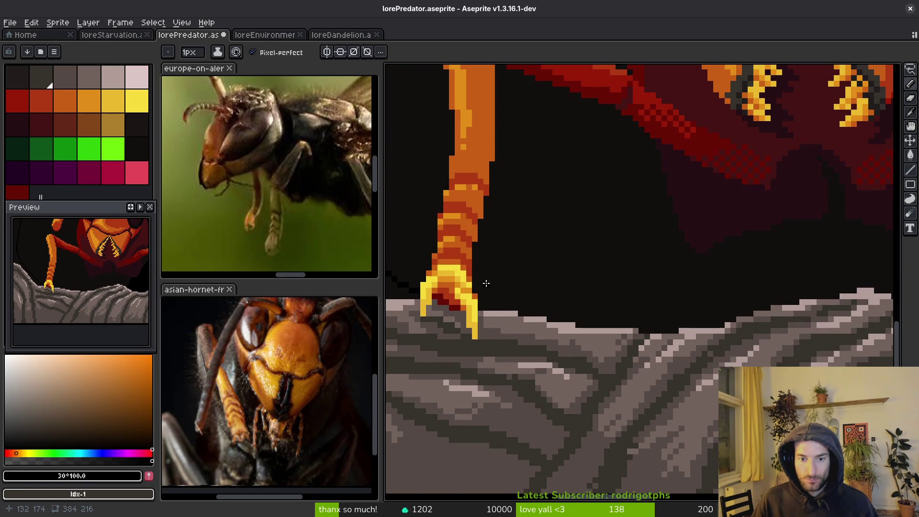
{"action": "mouse_move", "coordinate": [479, 291]}
{"action": "left_mouse_down"}
{"action": "mouse_move", "coordinate": [679, 301]}
{"action": "mouse_move", "coordinate": [731, 320]}
{"action": "left_mouse_up"}
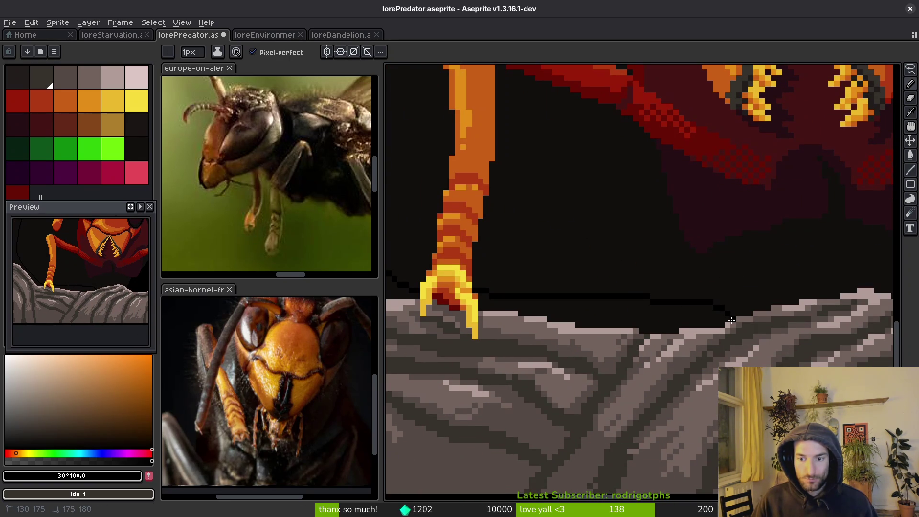
{"action": "left_click_drag", "start_coordinate": [718, 250], "coordinate": [723, 305]}
Step: Bucket-fill the strip above the rock ledge dark
{"action": "scroll", "coordinate": [723, 304], "scroll_direction": "down", "scroll_amount": 1}
{"action": "key", "text": "g"}
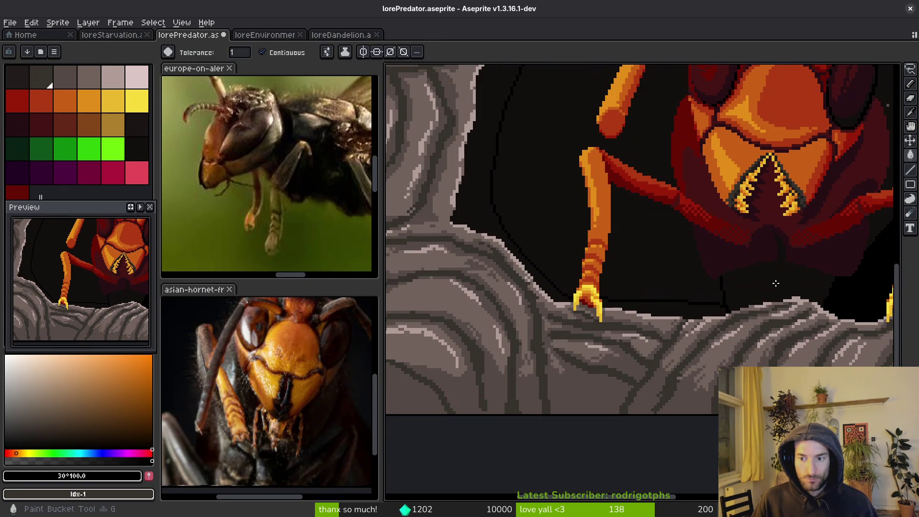
{"action": "left_click", "coordinate": [689, 312]}
{"action": "scroll", "coordinate": [667, 281], "scroll_direction": "up", "scroll_amount": 1}
{"action": "scroll", "coordinate": [575, 241], "scroll_direction": "down", "scroll_amount": 2}
{"action": "scroll", "coordinate": [538, 244], "scroll_direction": "up", "scroll_amount": 2}
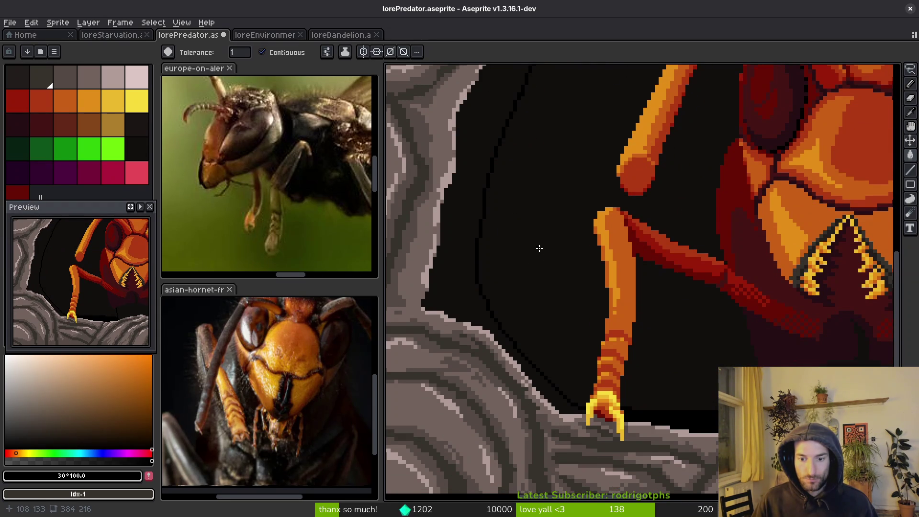
{"action": "scroll", "coordinate": [578, 390], "scroll_direction": "up", "scroll_amount": 2}
{"action": "scroll", "coordinate": [550, 277], "scroll_direction": "down", "scroll_amount": 3}
{"action": "scroll", "coordinate": [527, 343], "scroll_direction": "up", "scroll_amount": 1}
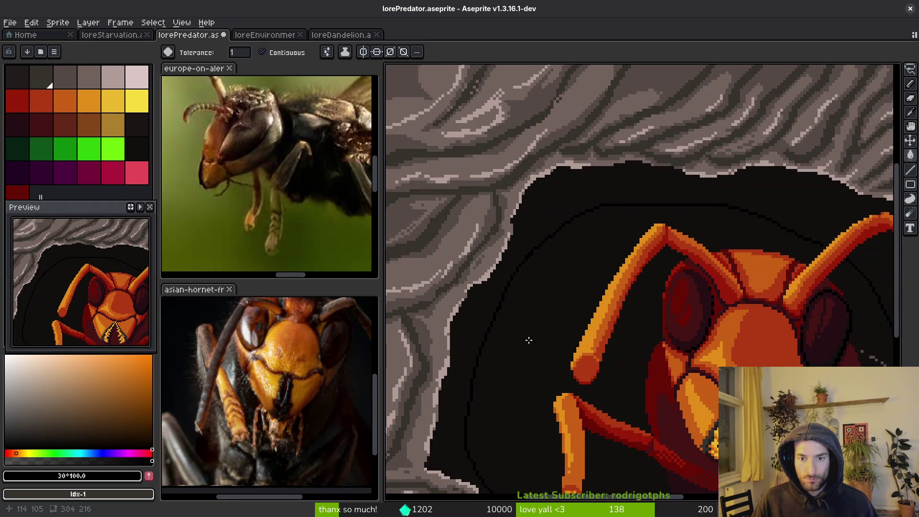
{"action": "scroll", "coordinate": [537, 318], "scroll_direction": "up", "scroll_amount": 6}
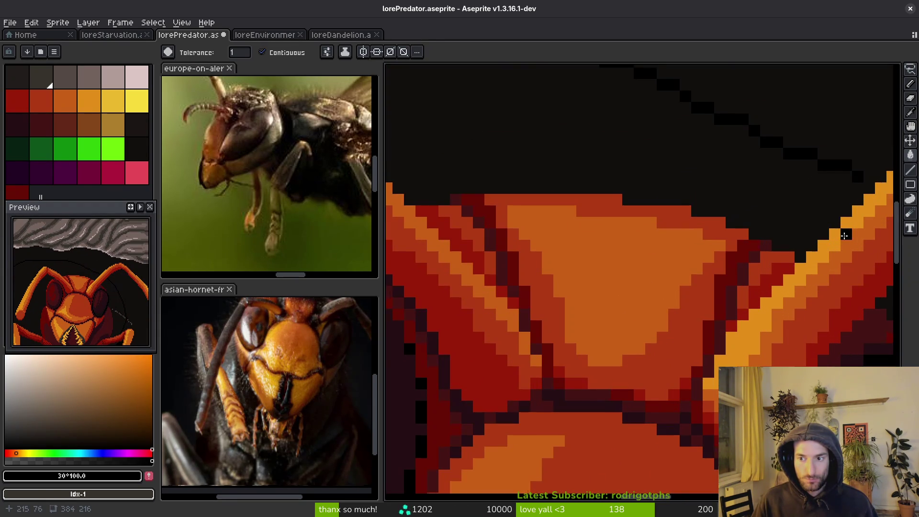
Step: Add a black pixel beside the antenna and fill the dark area around the hornet black
{"action": "key", "text": "b"}
{"action": "left_click", "coordinate": [695, 170]}
{"action": "key", "text": "g"}
{"action": "left_click", "coordinate": [685, 130]}
{"action": "scroll", "coordinate": [685, 129], "scroll_direction": "down", "scroll_amount": 4}
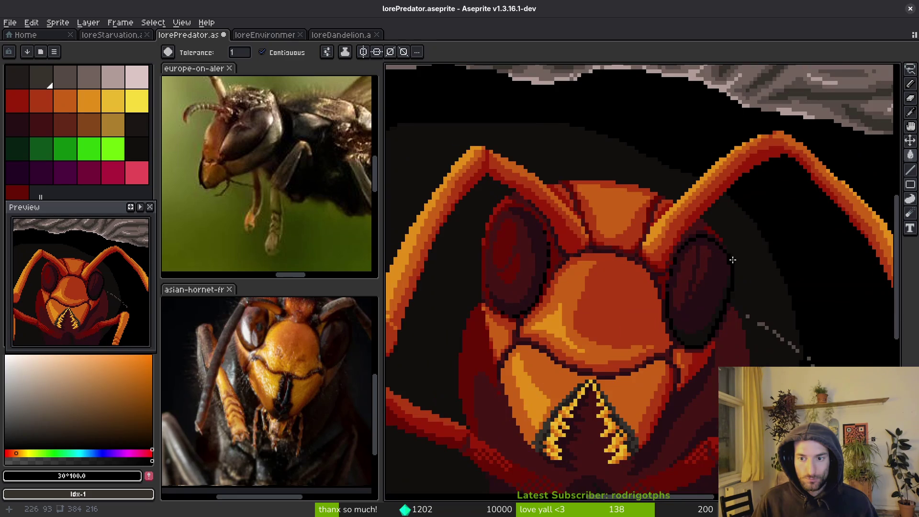
{"action": "scroll", "coordinate": [581, 197], "scroll_direction": "up", "scroll_amount": 1}
{"action": "scroll", "coordinate": [609, 255], "scroll_direction": "down", "scroll_amount": 2}
{"action": "scroll", "coordinate": [608, 255], "scroll_direction": "down", "scroll_amount": 1}
{"action": "scroll", "coordinate": [572, 282], "scroll_direction": "up", "scroll_amount": 1}
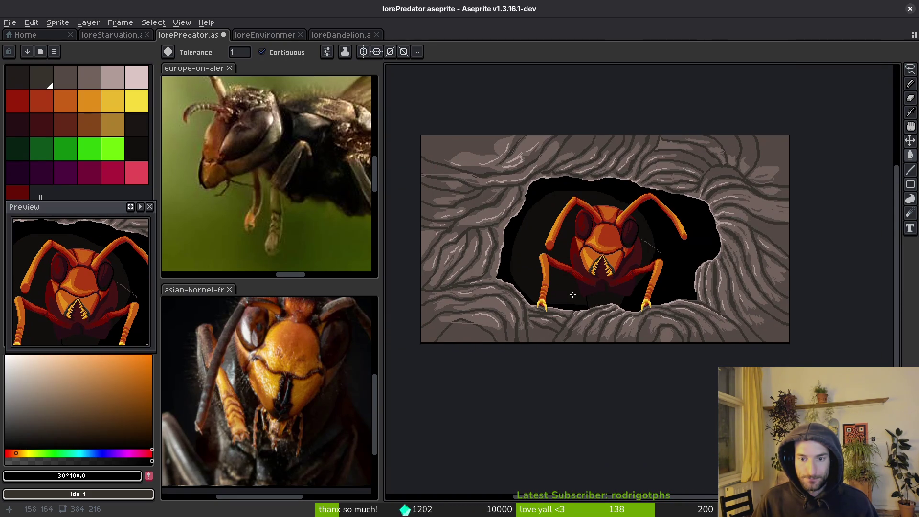
{"action": "scroll", "coordinate": [572, 291], "scroll_direction": "down", "scroll_amount": 1}
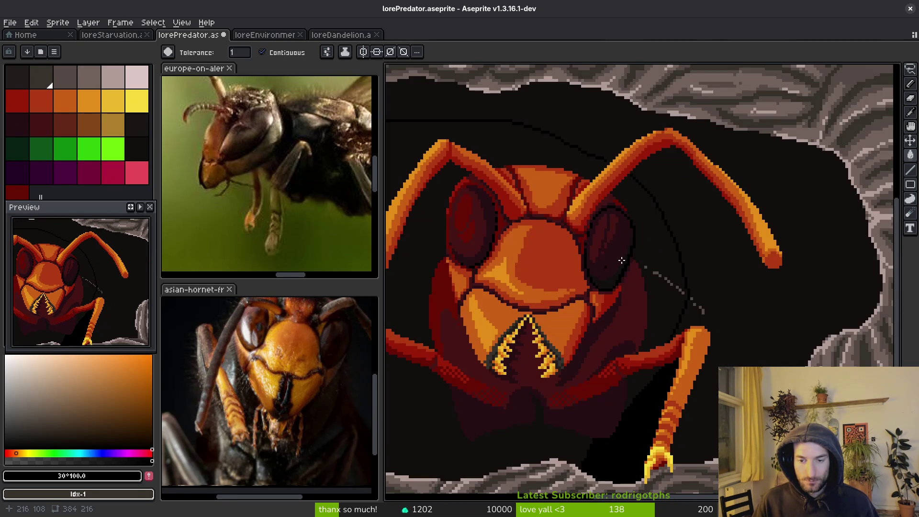
{"action": "scroll", "coordinate": [577, 264], "scroll_direction": "up", "scroll_amount": 5}
Step: Try filling the hornet's lower body a darker shade, then undo it
{"action": "left_click_drag", "start_coordinate": [577, 264], "coordinate": [696, 303]}
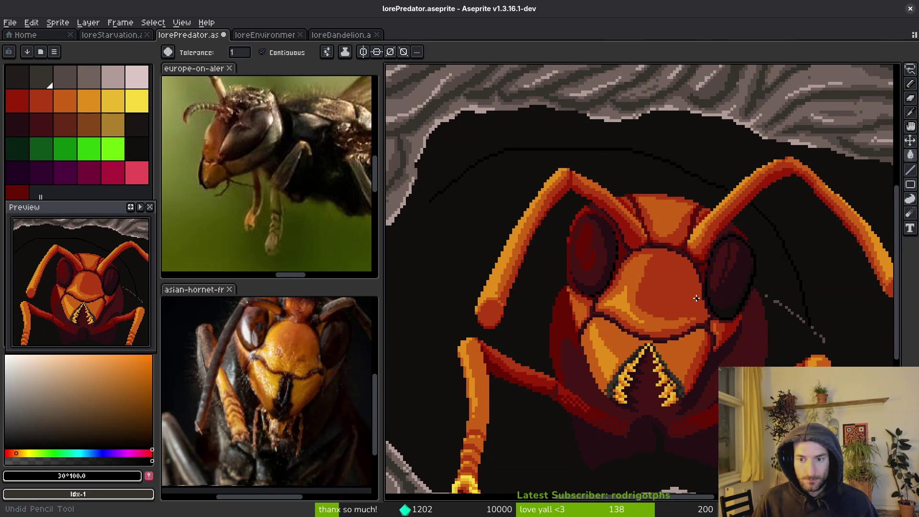
{"action": "key", "text": "ctrl+shift+d"}
{"action": "scroll", "coordinate": [694, 296], "scroll_direction": "down", "scroll_amount": 1}
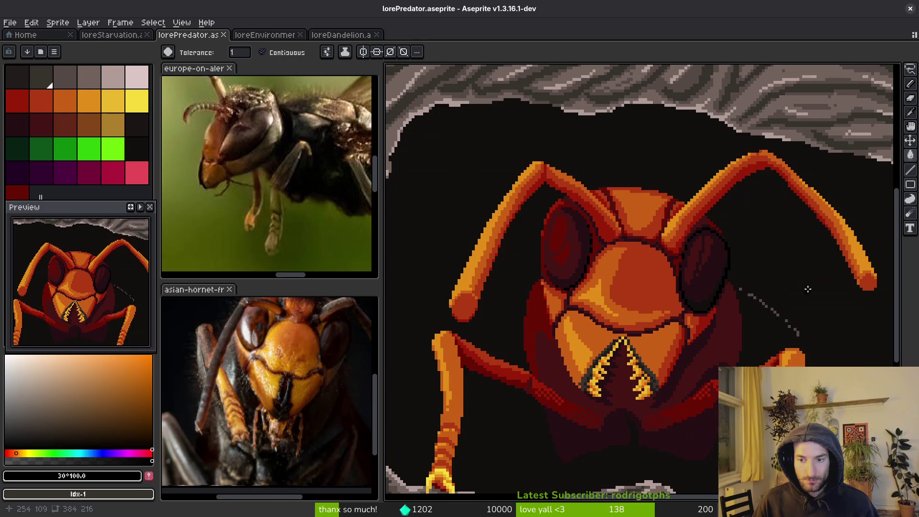
{"action": "key", "text": "ctrl+d"}
{"action": "scroll", "coordinate": [701, 360], "scroll_direction": "down", "scroll_amount": 2}
{"action": "left_click", "coordinate": [691, 331]}
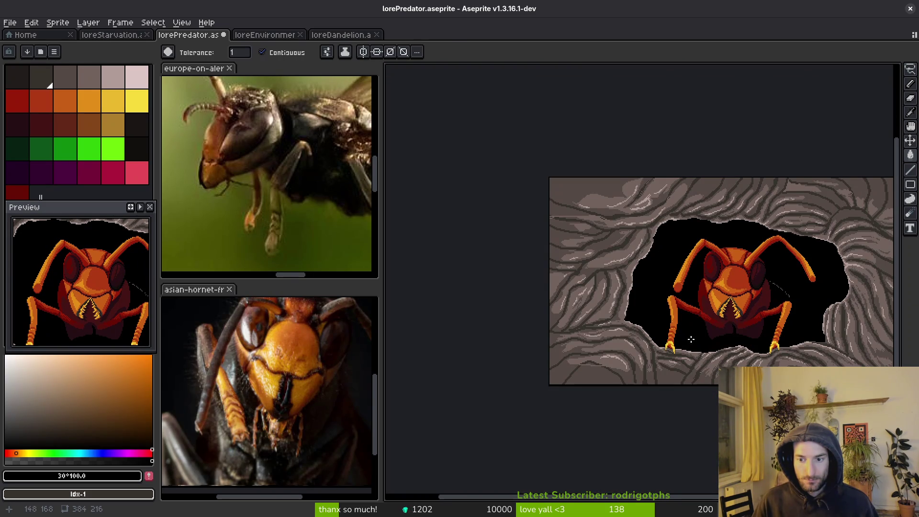
{"action": "left_click_drag", "start_coordinate": [740, 347], "coordinate": [576, 332]}
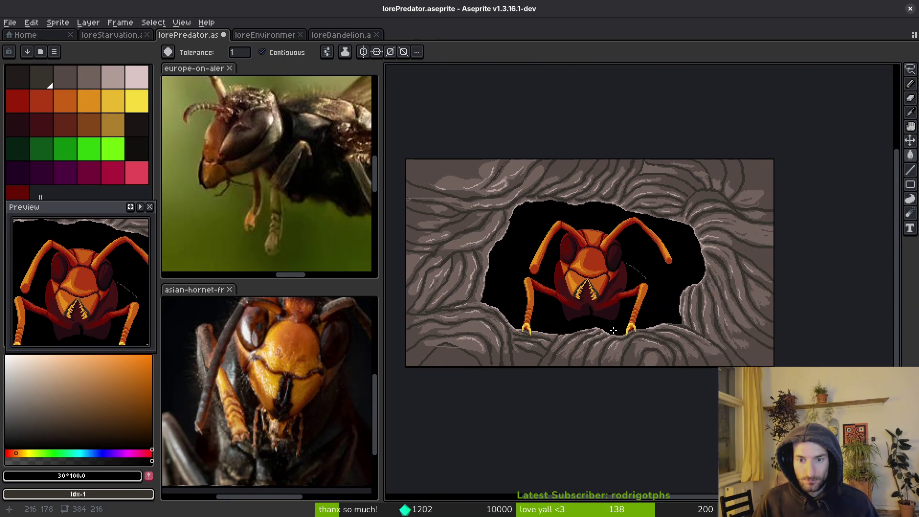
{"action": "key", "text": "ctrl+z"}
{"action": "key", "text": "ctrl+z"}
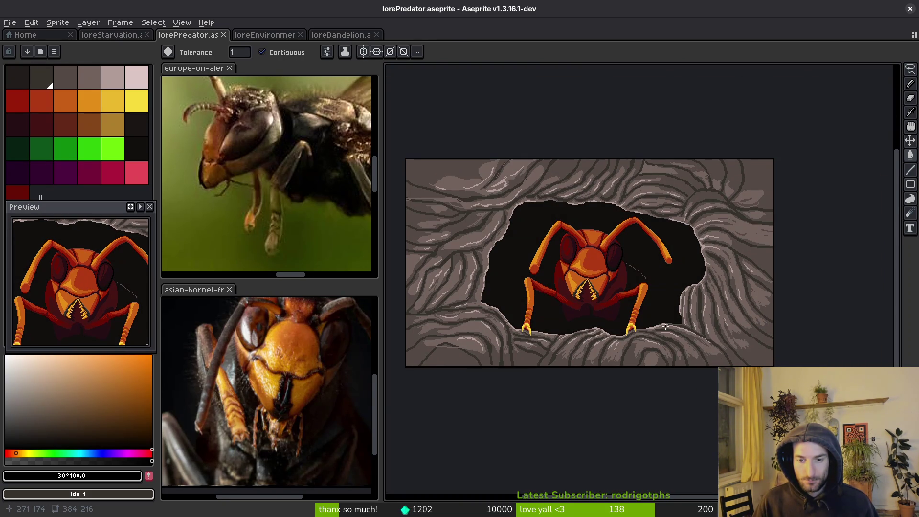
Step: Save the drawing as lorePredator.aseprite
{"action": "scroll", "coordinate": [646, 326], "scroll_direction": "up", "scroll_amount": 2}
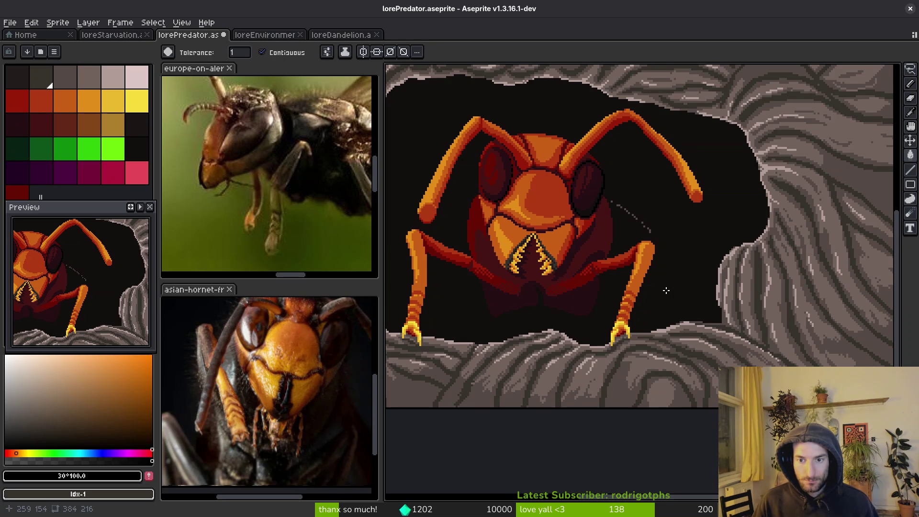
{"action": "key", "text": "v"}
{"action": "key", "text": "ctrl+s"}
{"action": "scroll", "coordinate": [661, 303], "scroll_direction": "down", "scroll_amount": 5}
{"action": "scroll", "coordinate": [648, 304], "scroll_direction": "up", "scroll_amount": 2}
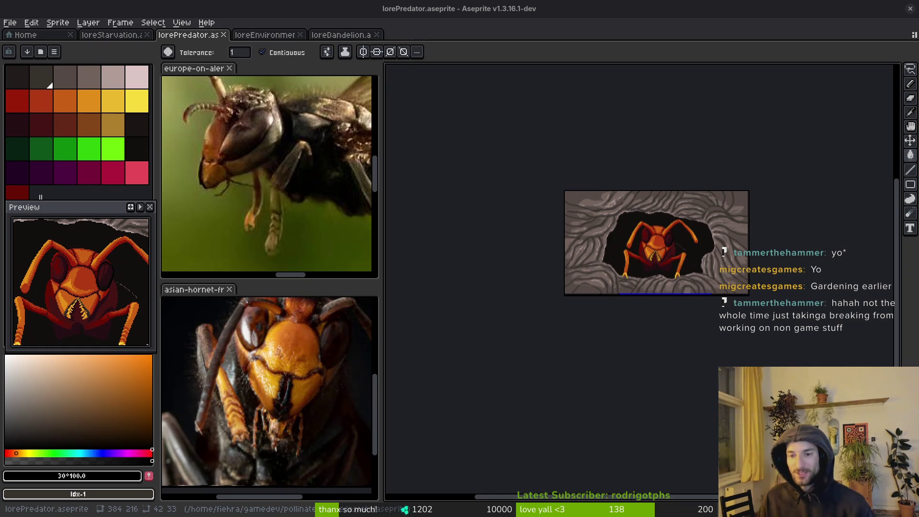
Step: Zoom in and out across the canvas to inspect the hornet and the rocks
{"action": "scroll", "coordinate": [684, 287], "scroll_direction": "up", "scroll_amount": 5}
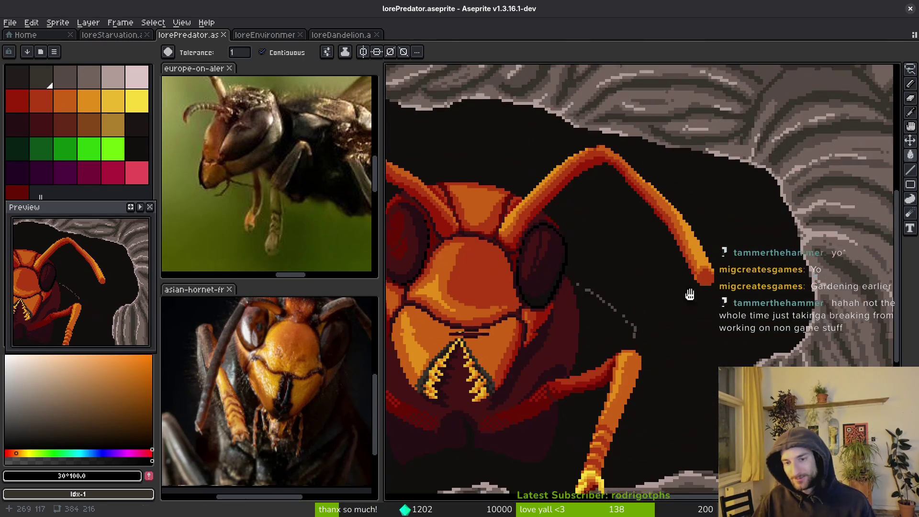
{"action": "scroll", "coordinate": [684, 288], "scroll_direction": "down", "scroll_amount": 5}
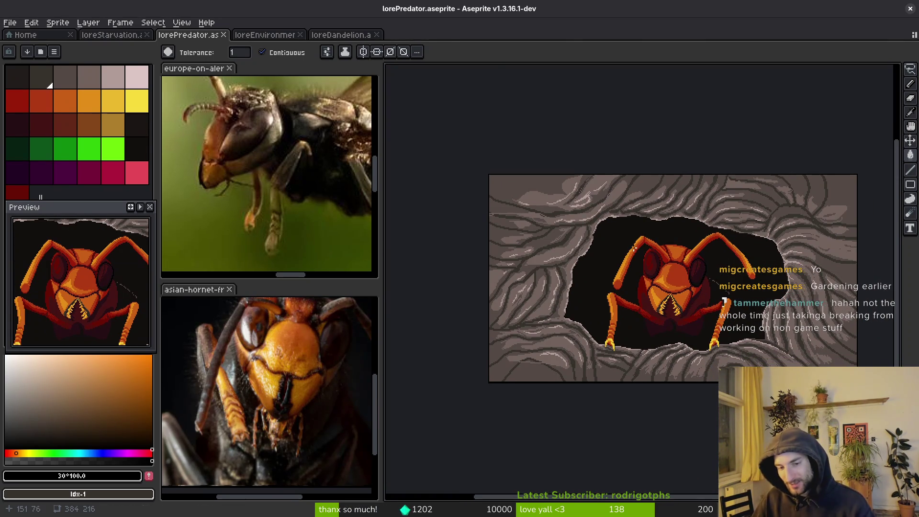
{"action": "scroll", "coordinate": [656, 295], "scroll_direction": "up", "scroll_amount": 5}
{"action": "scroll", "coordinate": [729, 347], "scroll_direction": "down", "scroll_amount": 3}
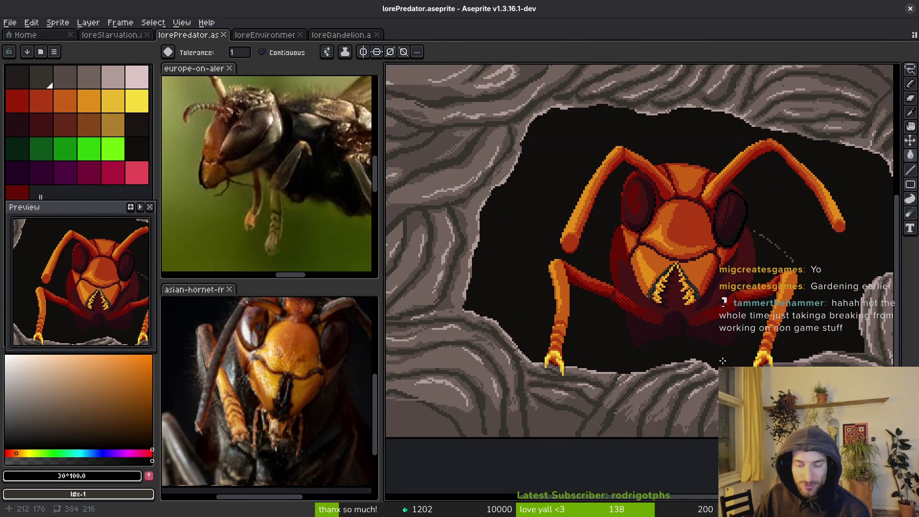
{"action": "scroll", "coordinate": [738, 358], "scroll_direction": "up", "scroll_amount": 3}
{"action": "scroll", "coordinate": [755, 308], "scroll_direction": "down", "scroll_amount": 2}
{"action": "key", "text": "b"}
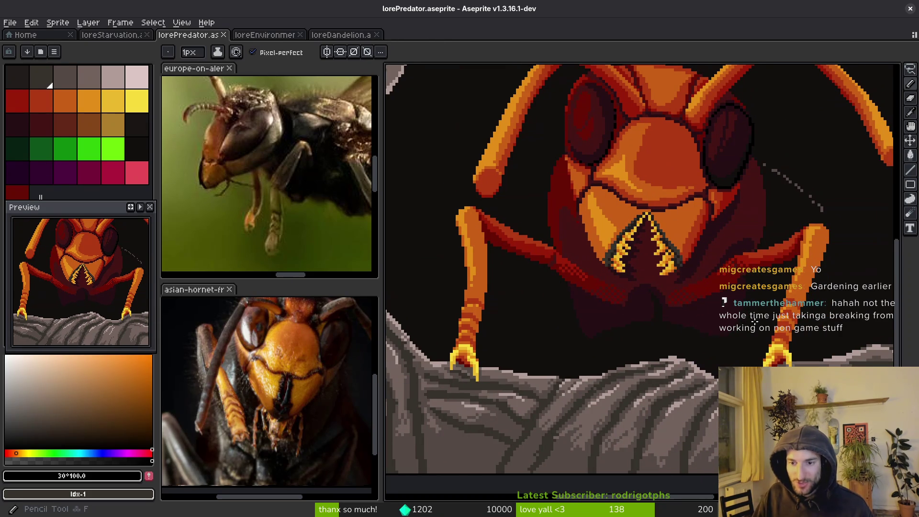
{"action": "scroll", "coordinate": [766, 280], "scroll_direction": "up", "scroll_amount": 1}
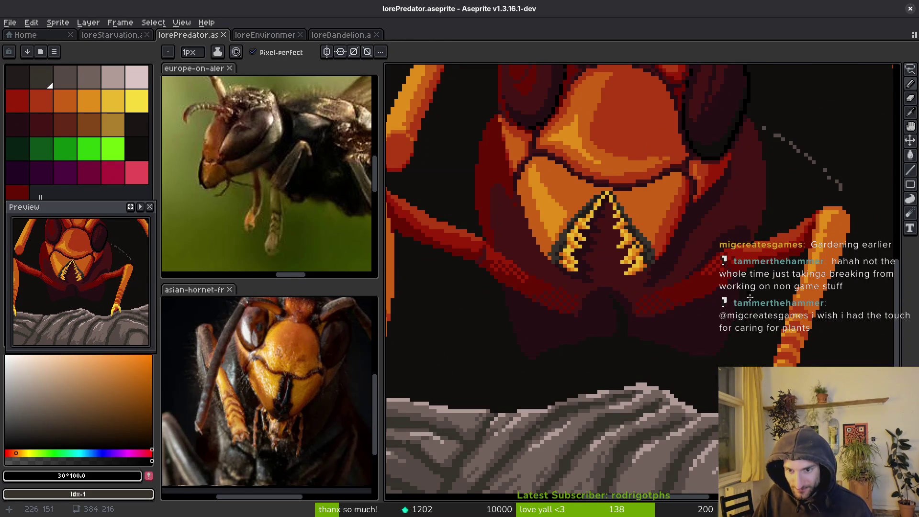
{"action": "scroll", "coordinate": [723, 353], "scroll_direction": "down", "scroll_amount": 5}
Step: Save the hornet drawing and zoom over the whole piece again
{"action": "key", "text": "ctrl+s"}
{"action": "scroll", "coordinate": [731, 353], "scroll_direction": "up", "scroll_amount": 3}
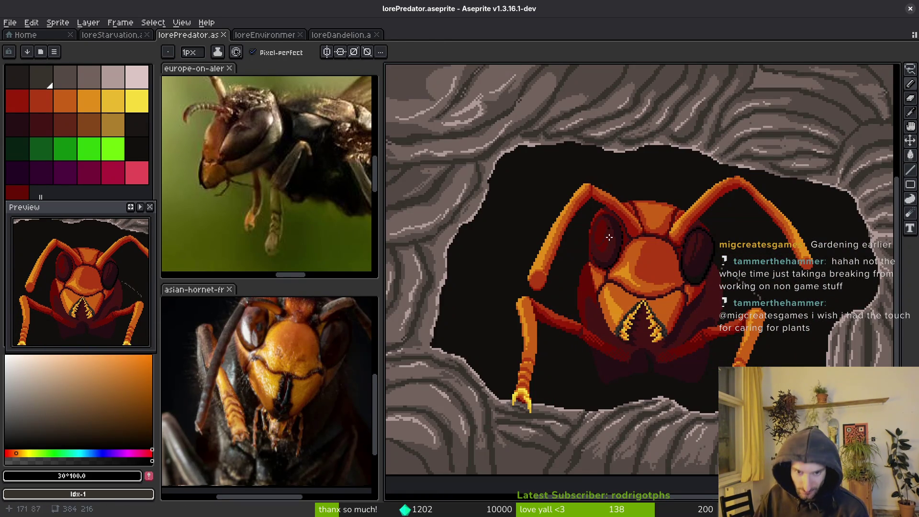
{"action": "scroll", "coordinate": [619, 295], "scroll_direction": "down", "scroll_amount": 3}
{"action": "scroll", "coordinate": [605, 298], "scroll_direction": "up", "scroll_amount": 3}
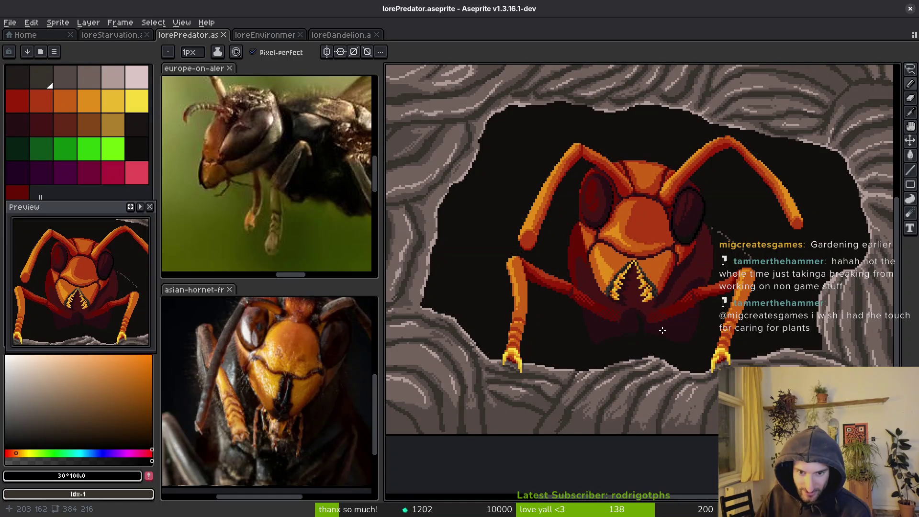
{"action": "scroll", "coordinate": [677, 295], "scroll_direction": "down", "scroll_amount": 2}
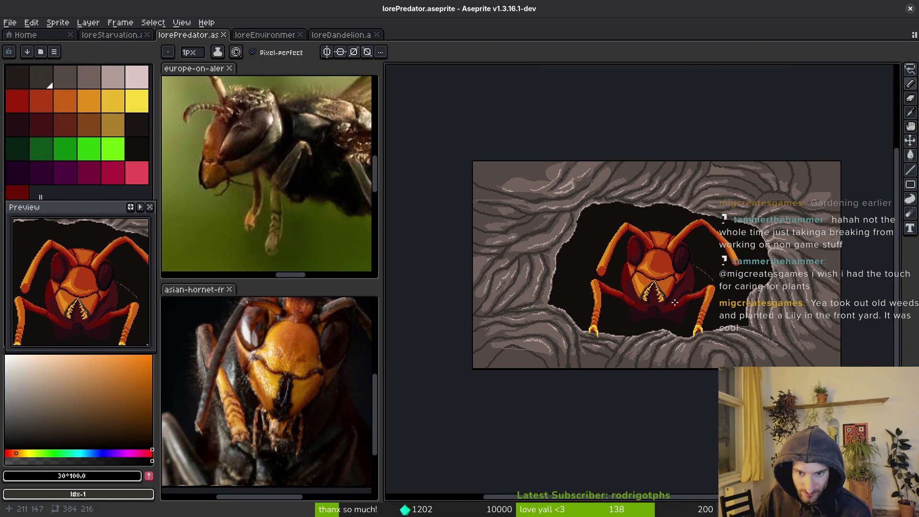
{"action": "scroll", "coordinate": [737, 252], "scroll_direction": "up", "scroll_amount": 2}
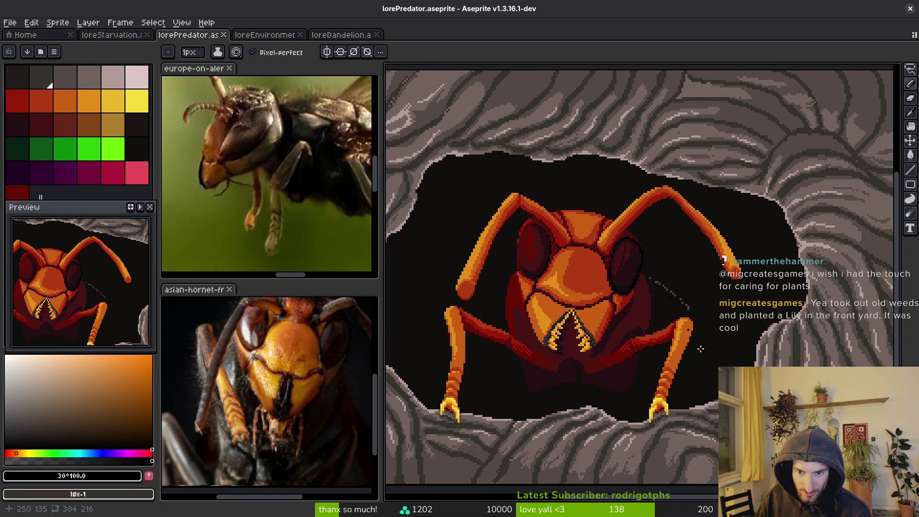
{"action": "scroll", "coordinate": [680, 313], "scroll_direction": "down", "scroll_amount": 3}
{"action": "scroll", "coordinate": [766, 354], "scroll_direction": "up", "scroll_amount": 3}
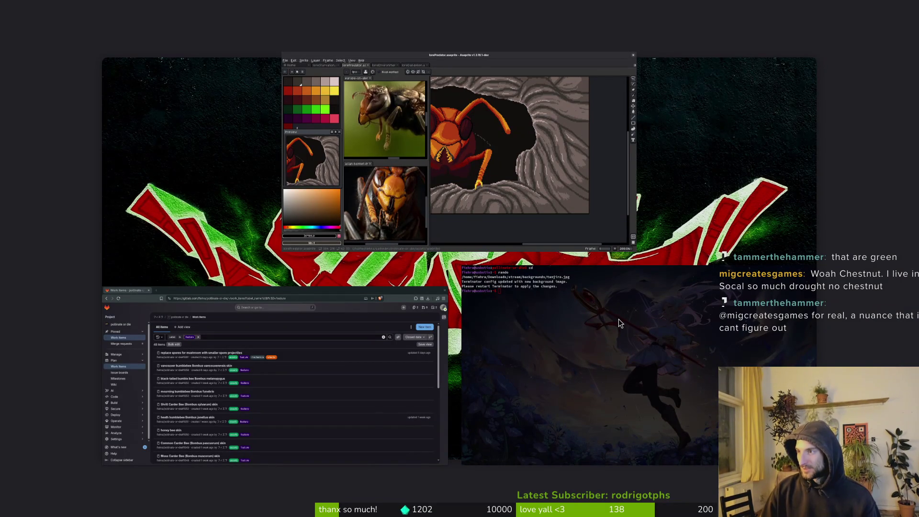
Step: Open Files, go to Downloads > random pics, and scroll through the images
{"action": "key", "text": "super+e"}
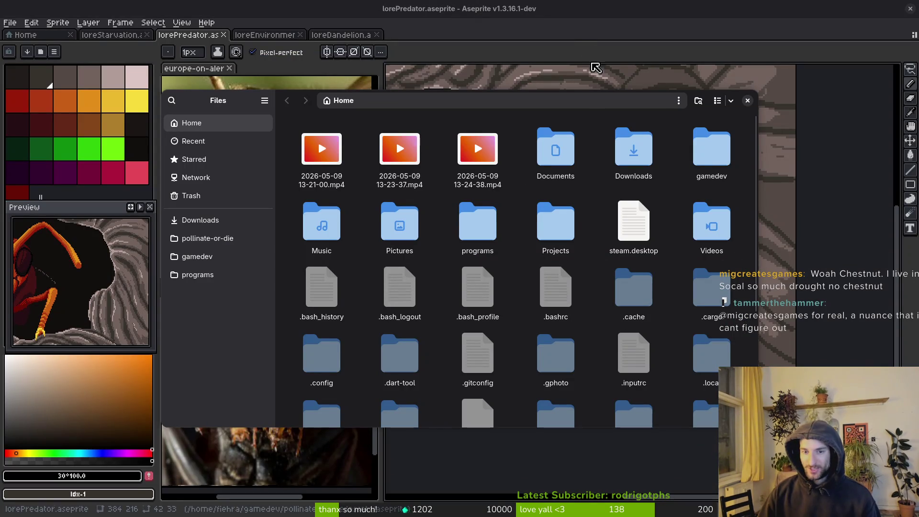
{"action": "double_click", "coordinate": [652, 155]}
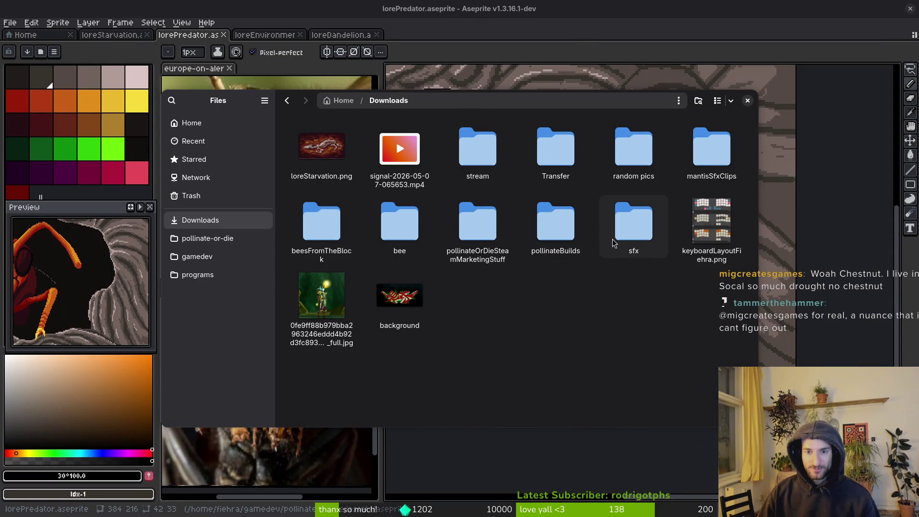
{"action": "double_click", "coordinate": [634, 148]}
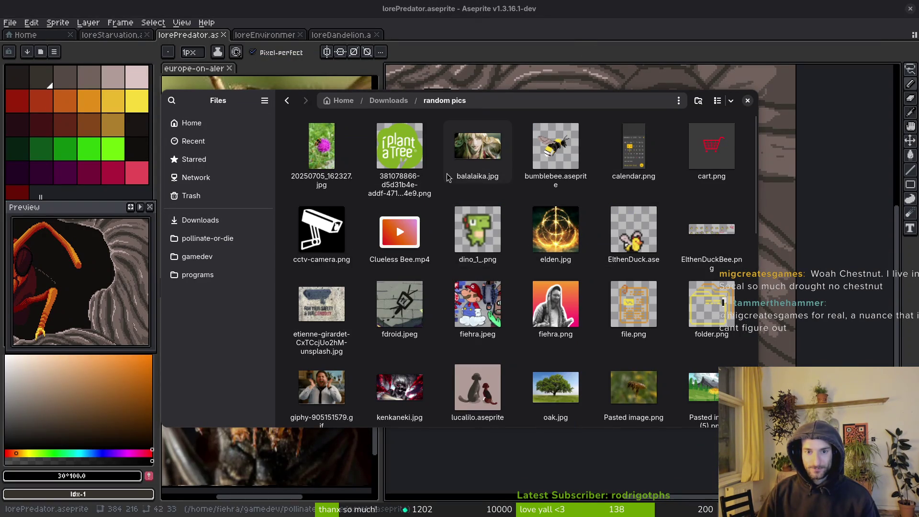
{"action": "scroll", "coordinate": [607, 273], "scroll_direction": "down", "scroll_amount": 3}
{"action": "scroll", "coordinate": [607, 273], "scroll_direction": "down", "scroll_amount": 2}
{"action": "scroll", "coordinate": [589, 266], "scroll_direction": "down", "scroll_amount": 5}
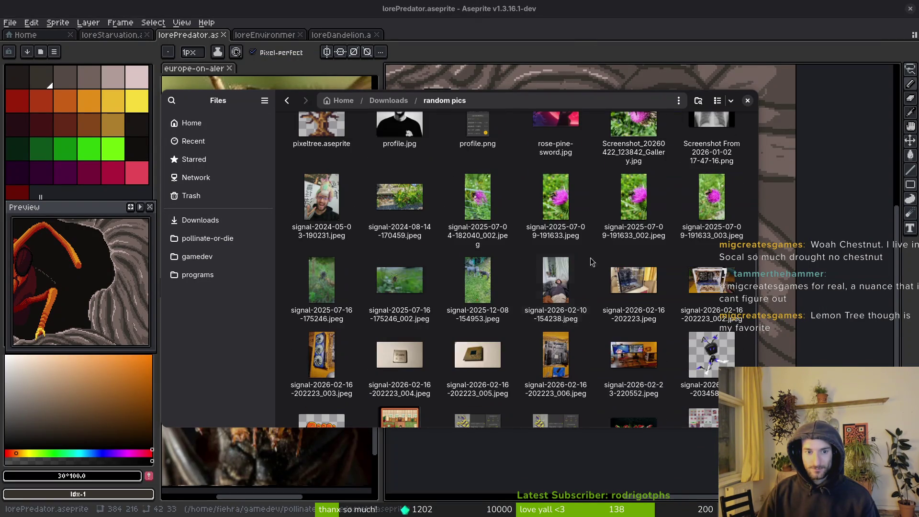
{"action": "scroll", "coordinate": [479, 301], "scroll_direction": "up", "scroll_amount": 8}
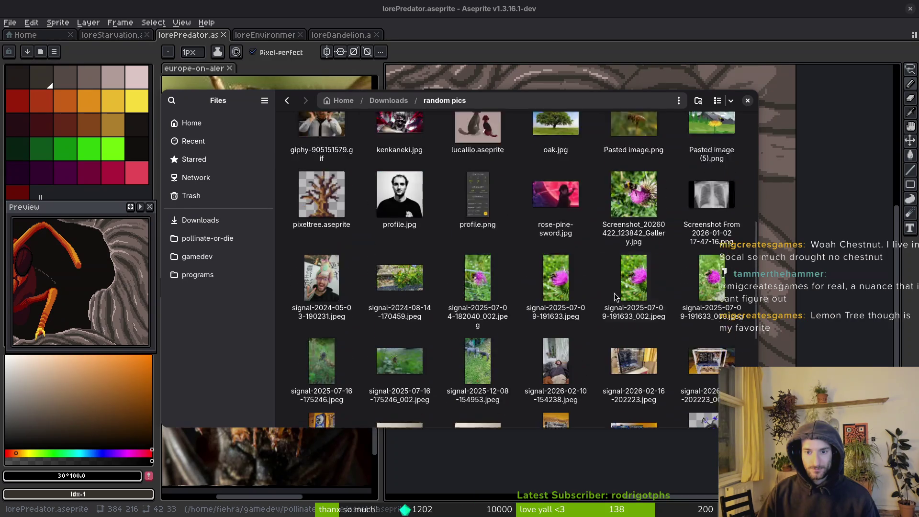
{"action": "scroll", "coordinate": [485, 285], "scroll_direction": "up", "scroll_amount": 3}
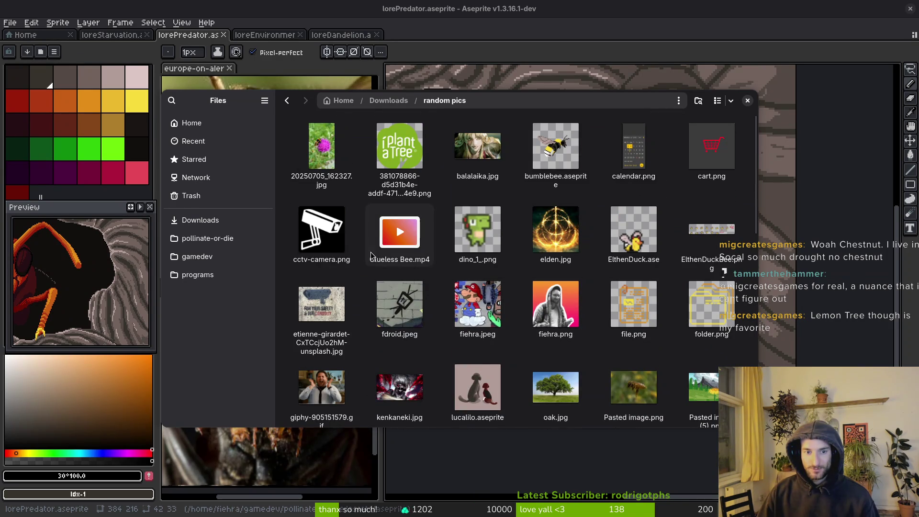
{"action": "scroll", "coordinate": [592, 182], "scroll_direction": "down", "scroll_amount": 10}
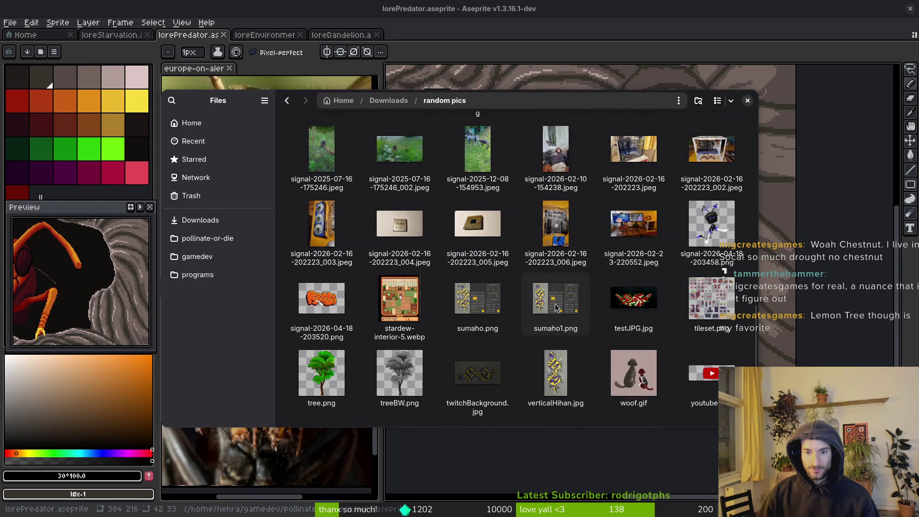
{"action": "scroll", "coordinate": [638, 248], "scroll_direction": "up", "scroll_amount": 10}
Step: Go back to Downloads, reopen random pics, browse it, and return to Downloads
{"action": "key", "text": "alt+Left"}
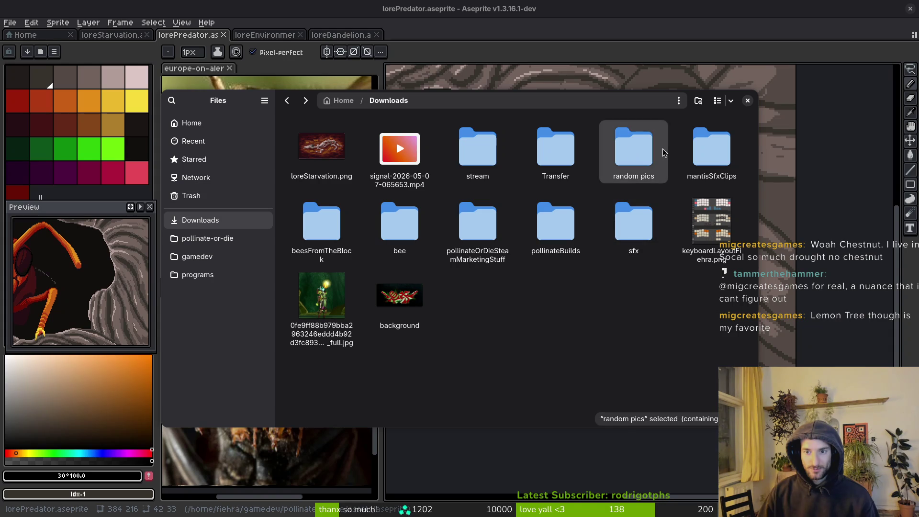
{"action": "double_click", "coordinate": [639, 144]}
{"action": "scroll", "coordinate": [423, 319], "scroll_direction": "down", "scroll_amount": 5}
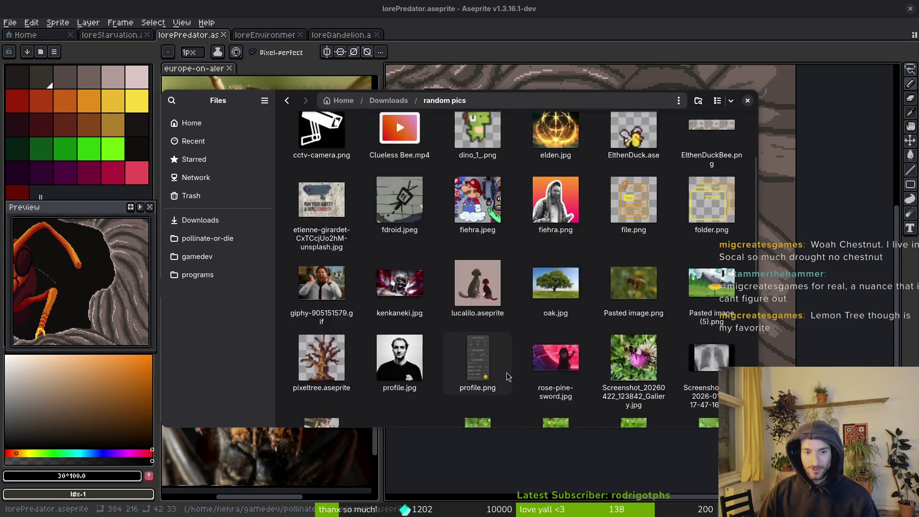
{"action": "scroll", "coordinate": [424, 319], "scroll_direction": "down", "scroll_amount": 6}
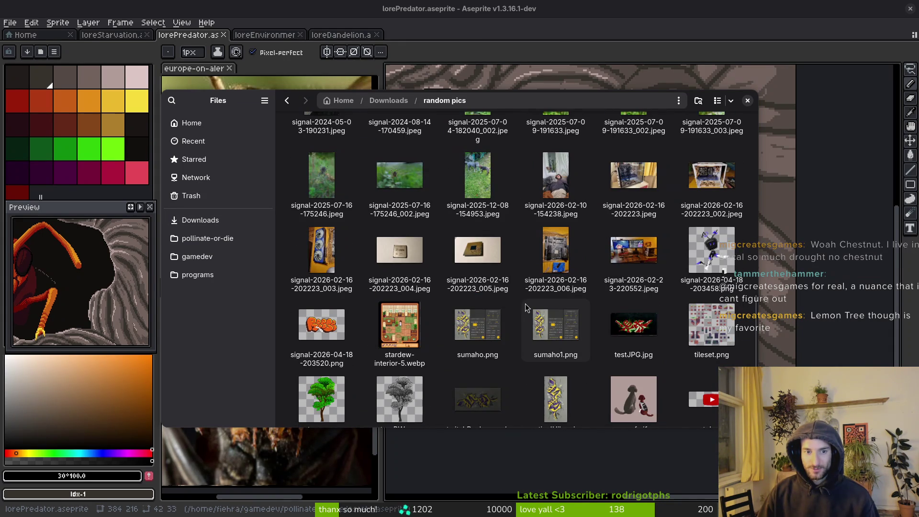
{"action": "scroll", "coordinate": [526, 307], "scroll_direction": "down", "scroll_amount": 1}
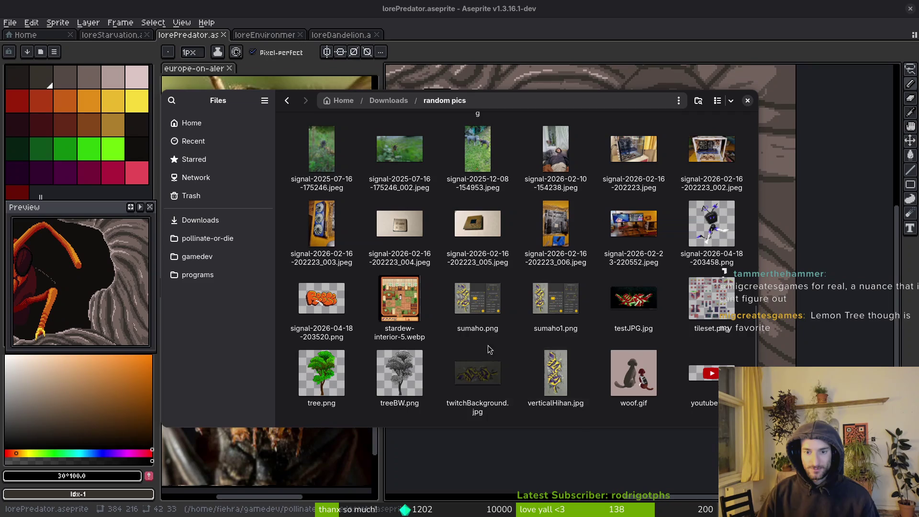
{"action": "key", "text": "alt+Left"}
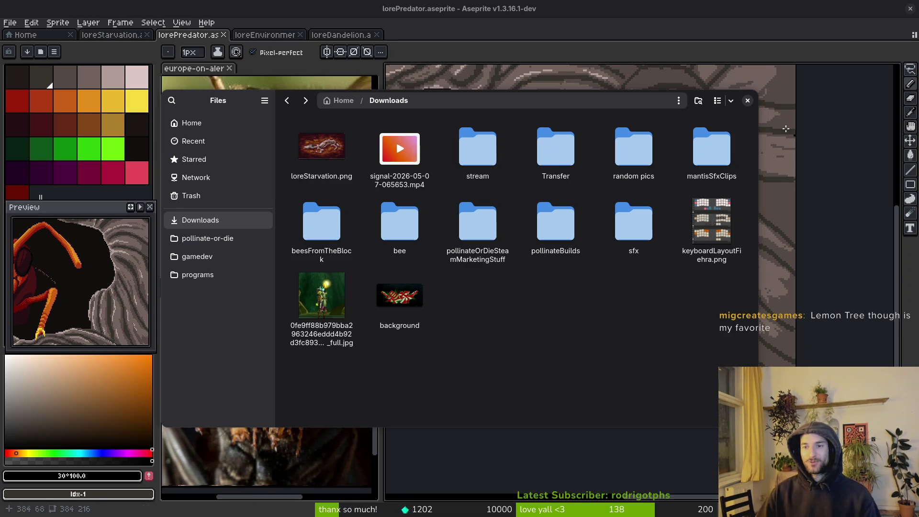
Step: Close the file manager, save the hornet drawing, and bring Brave forward
{"action": "left_click", "coordinate": [748, 100]}
{"action": "key", "text": "ctrl+s"}
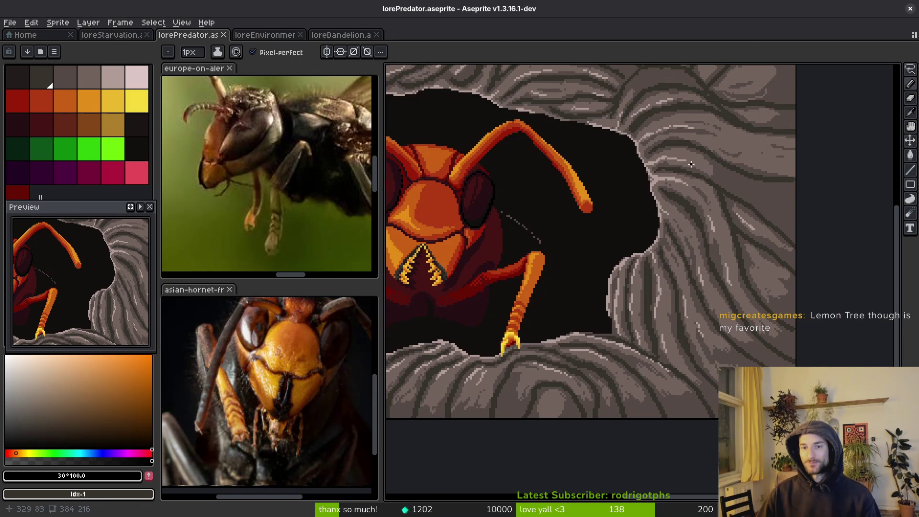
{"action": "scroll", "coordinate": [755, 215], "scroll_direction": "up", "scroll_amount": 2}
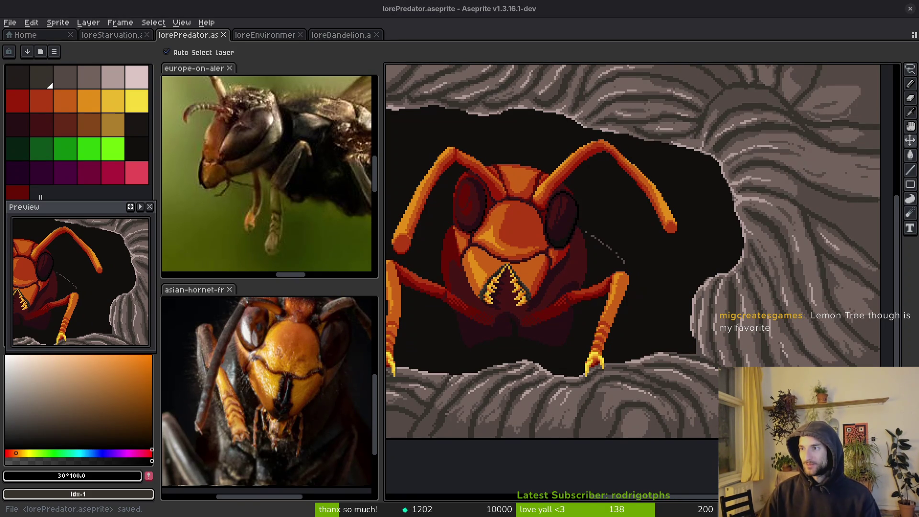
{"action": "key", "text": "alt+Tab"}
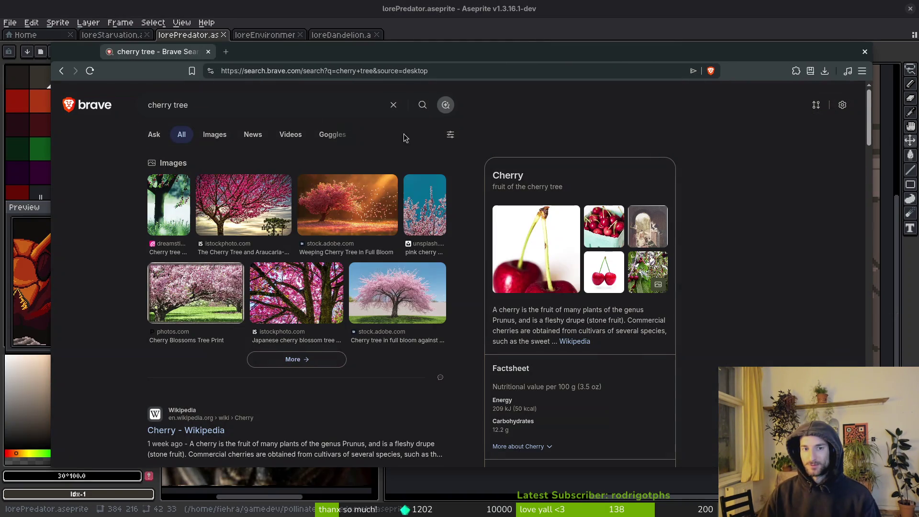
Step: Search Brave for 'plant sweet cherry from seed' and open The Spruce result in a background tab
{"action": "left_click", "coordinate": [216, 91]}
{"action": "type", "text": "plant "}
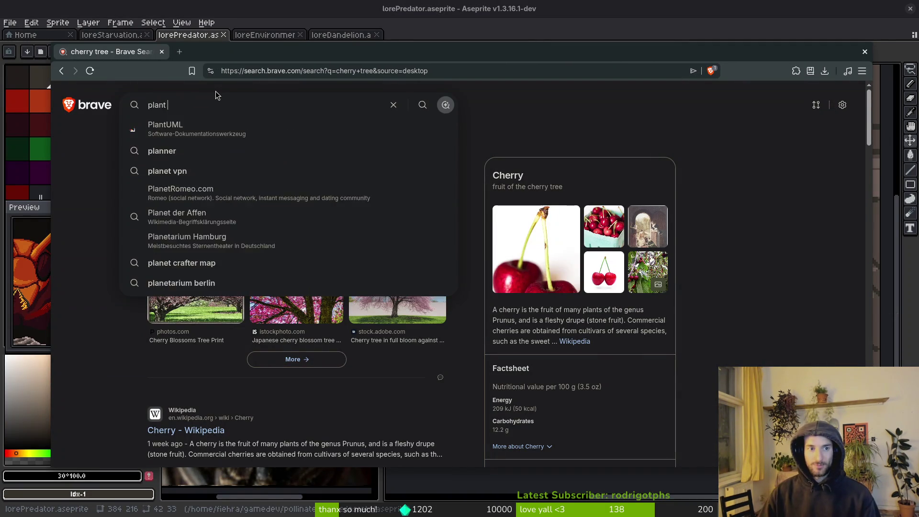
{"action": "type", "text": "sweet cherry"}
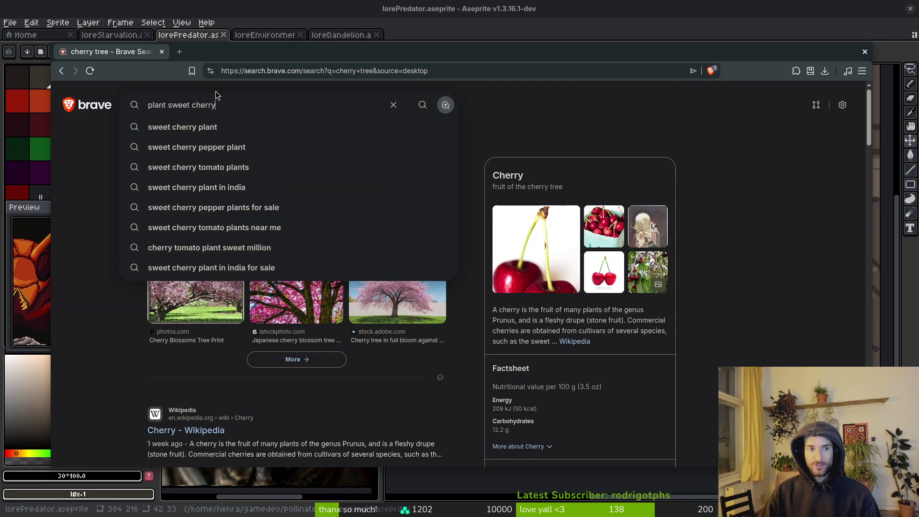
{"action": "type", "text": " from seed"}
{"action": "key", "text": "Return"}
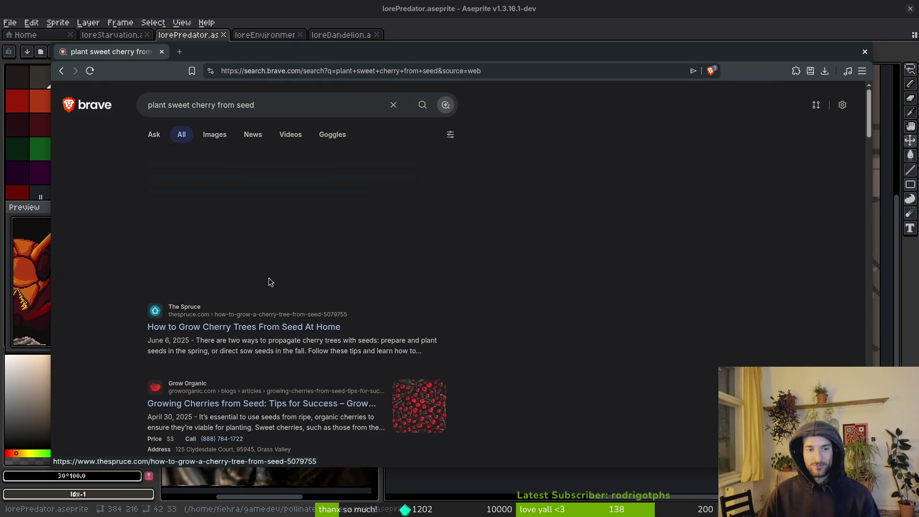
{"action": "middle_click", "coordinate": [281, 327]}
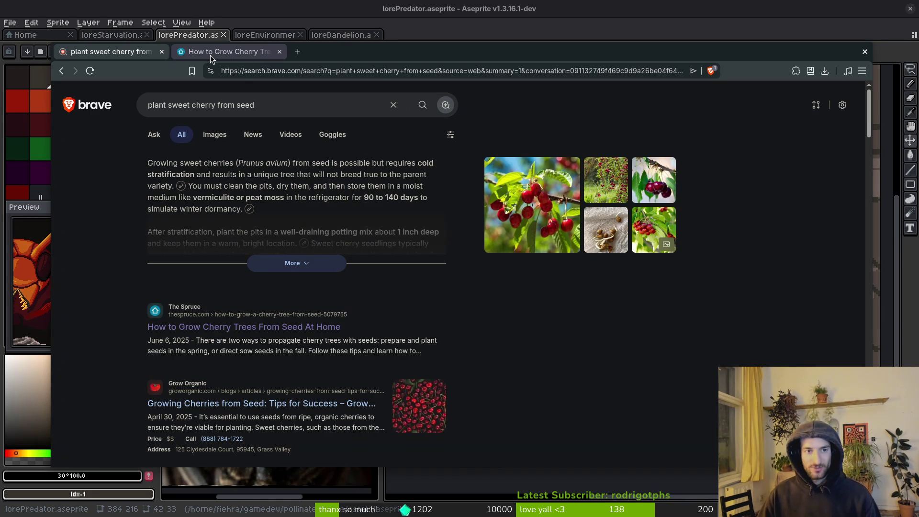
Step: In The Spruce cherry guide, jump to the 'Which Type of Cherry Seed to Grow' section
{"action": "left_click", "coordinate": [225, 52]}
{"action": "scroll", "coordinate": [513, 409], "scroll_direction": "down", "scroll_amount": 3}
{"action": "scroll", "coordinate": [584, 362], "scroll_direction": "down", "scroll_amount": 3}
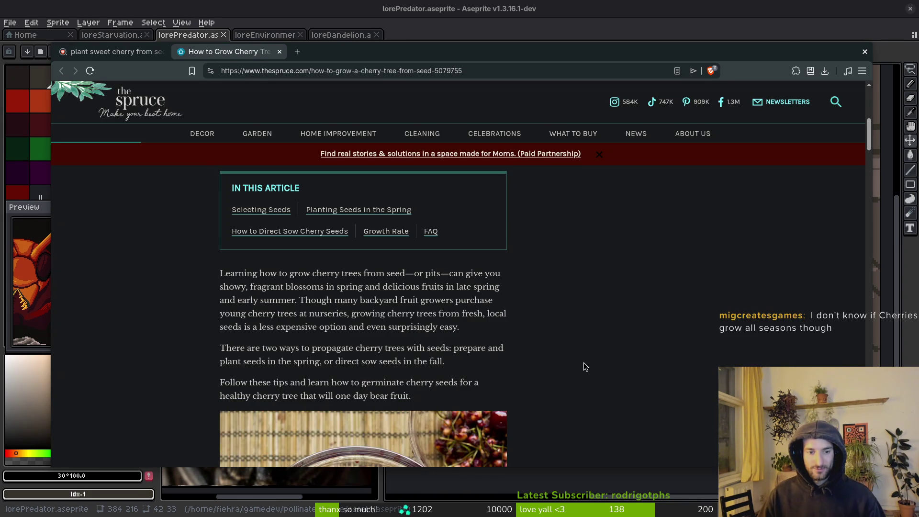
{"action": "middle_click", "coordinate": [261, 210]}
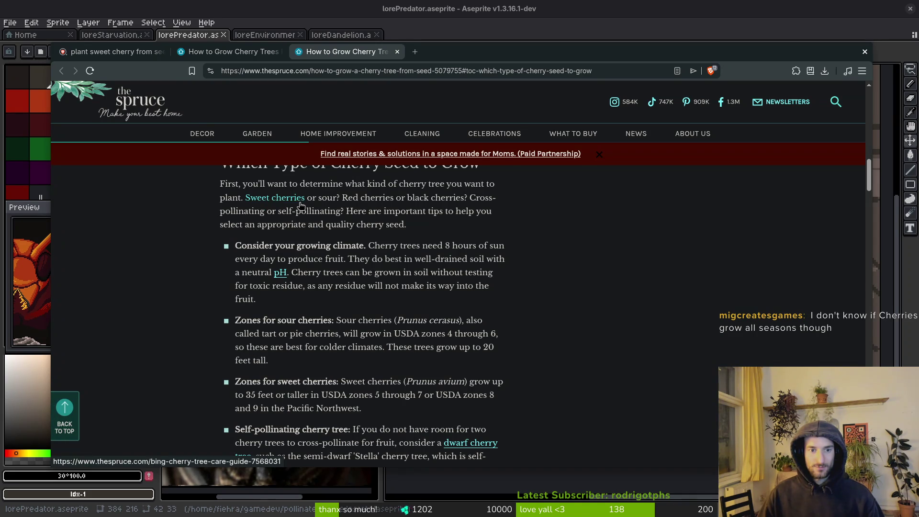
{"action": "scroll", "coordinate": [271, 354], "scroll_direction": "down", "scroll_amount": 3}
{"action": "scroll", "coordinate": [288, 352], "scroll_direction": "down", "scroll_amount": 3}
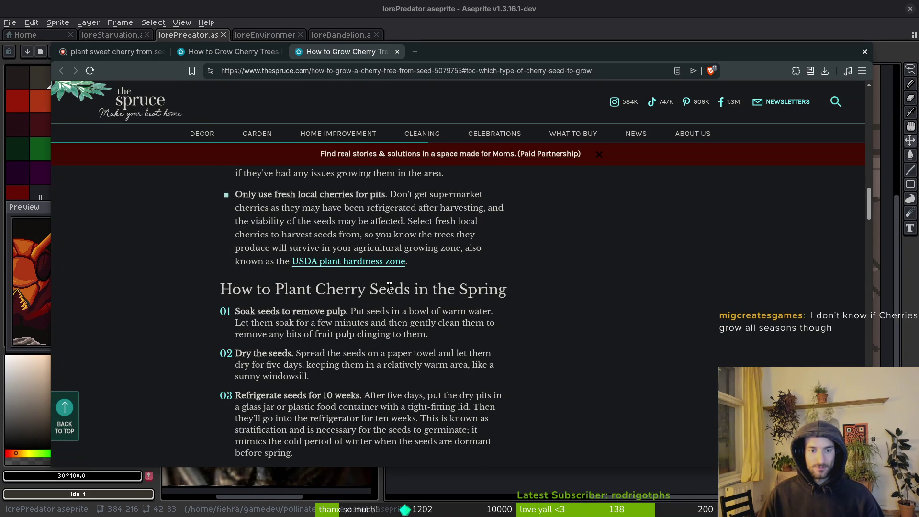
{"action": "scroll", "coordinate": [391, 324], "scroll_direction": "up", "scroll_amount": 5}
{"action": "scroll", "coordinate": [391, 324], "scroll_direction": "up", "scroll_amount": 5}
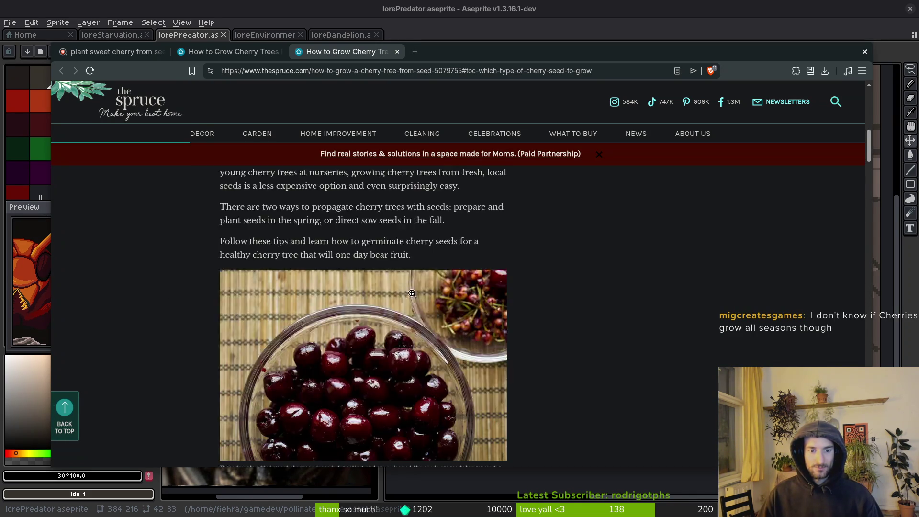
{"action": "left_click", "coordinate": [255, 299]}
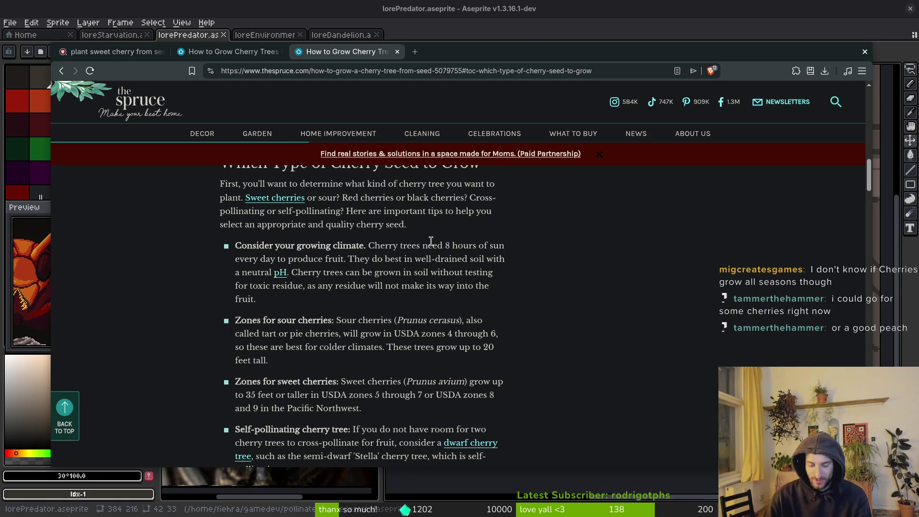
{"action": "key", "text": "ctrl+t"}
Step: Search 'peach', open the Peach Wikipedia article, and scroll back up to its introduction
{"action": "type", "text": "peach"}
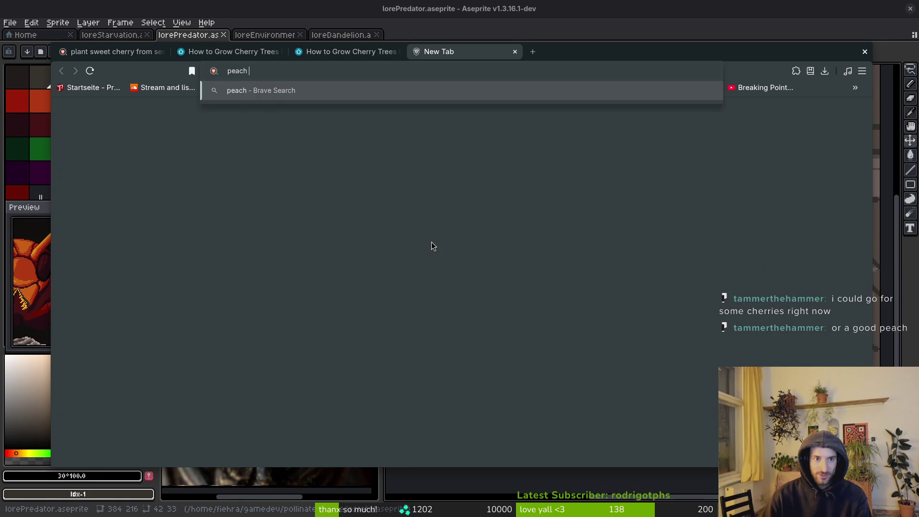
{"action": "key", "text": "Return"}
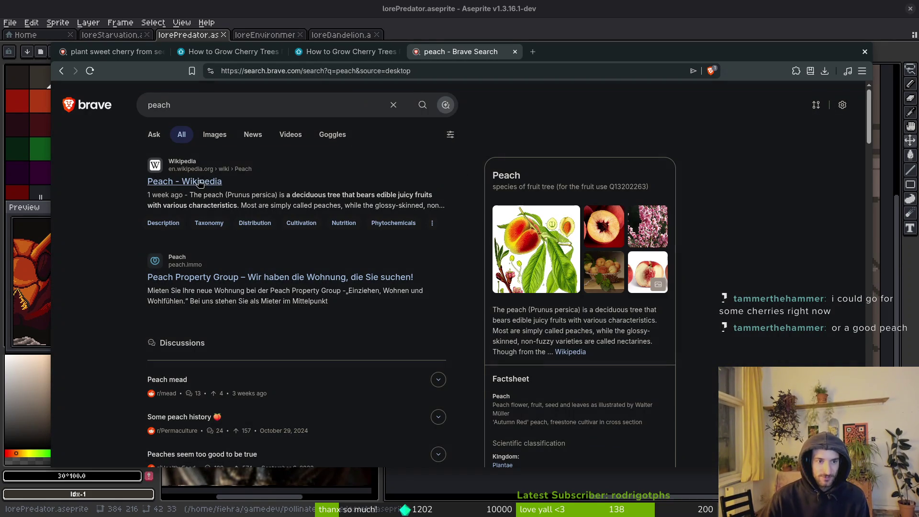
{"action": "left_click", "coordinate": [200, 182]}
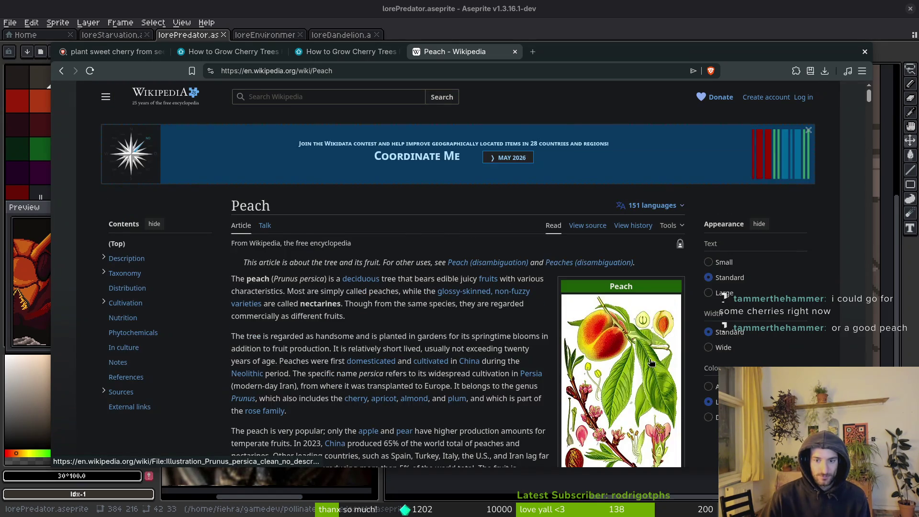
{"action": "scroll", "coordinate": [651, 362], "scroll_direction": "down", "scroll_amount": 3}
{"action": "scroll", "coordinate": [632, 336], "scroll_direction": "down", "scroll_amount": 3}
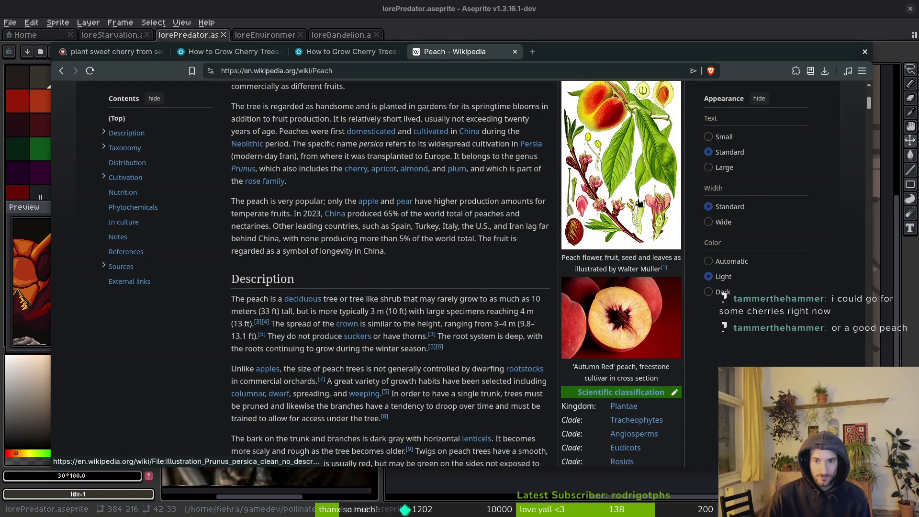
{"action": "scroll", "coordinate": [460, 287], "scroll_direction": "up", "scroll_amount": 6}
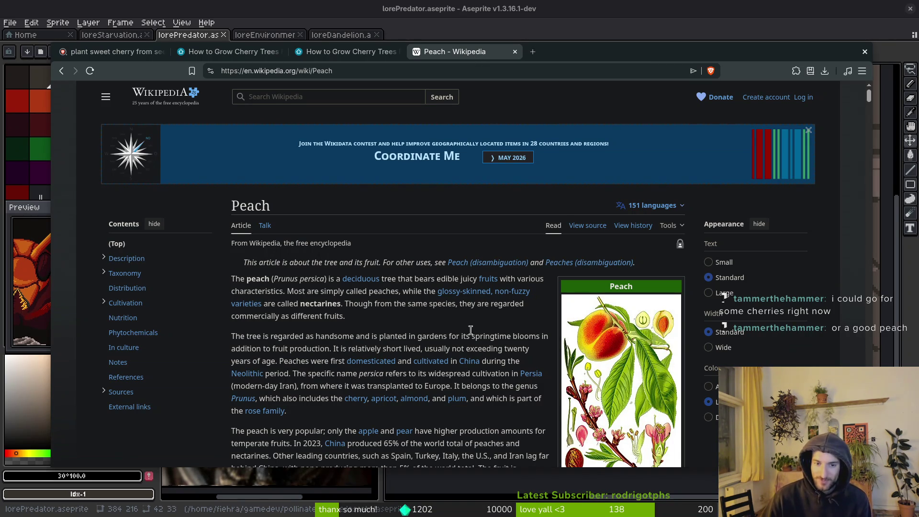
{"action": "key", "text": "ctrl+t"}
Step: Search 'cherry seed' and open the r/gardening thread and Amazon seed listing in new tabs
{"action": "type", "text": "cherry seed"}
{"action": "key", "text": "Return"}
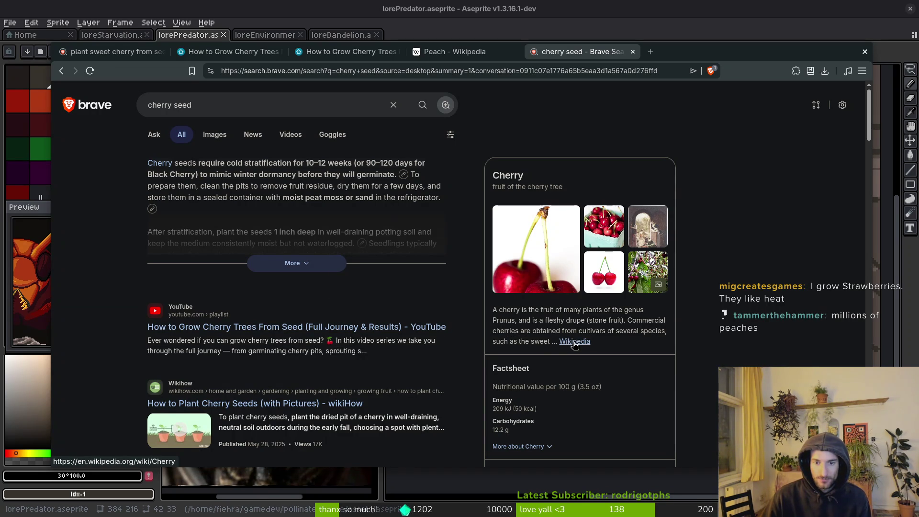
{"action": "scroll", "coordinate": [279, 341], "scroll_direction": "down", "scroll_amount": 10}
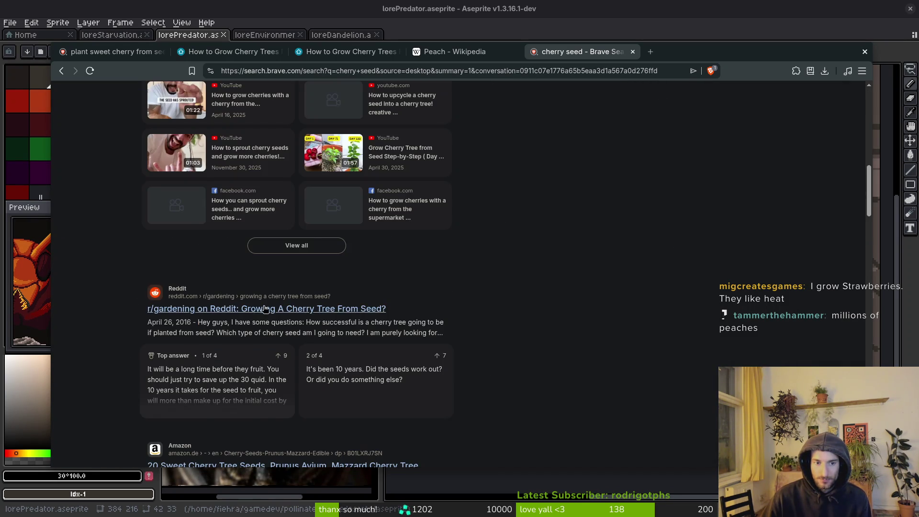
{"action": "scroll", "coordinate": [136, 307], "scroll_direction": "down", "scroll_amount": 5}
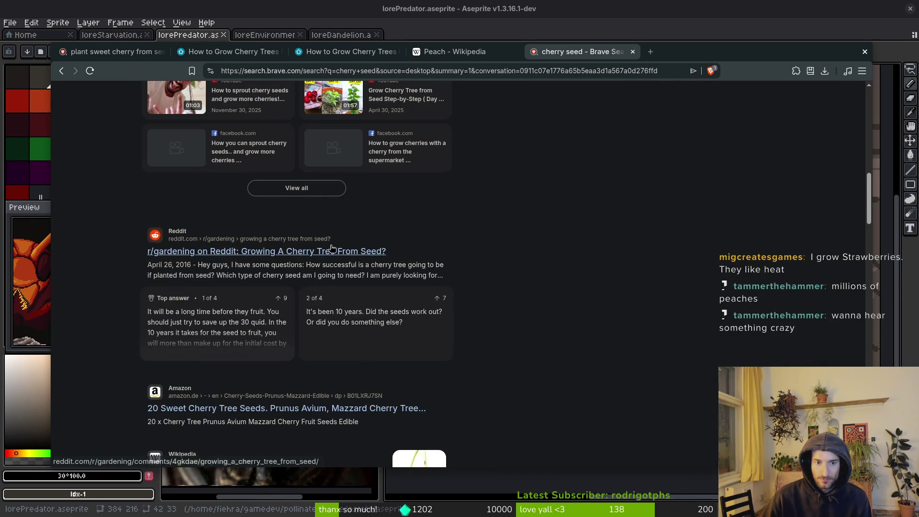
{"action": "middle_click", "coordinate": [333, 251]}
{"action": "scroll", "coordinate": [311, 244], "scroll_direction": "down", "scroll_amount": 3}
{"action": "middle_click", "coordinate": [284, 234]}
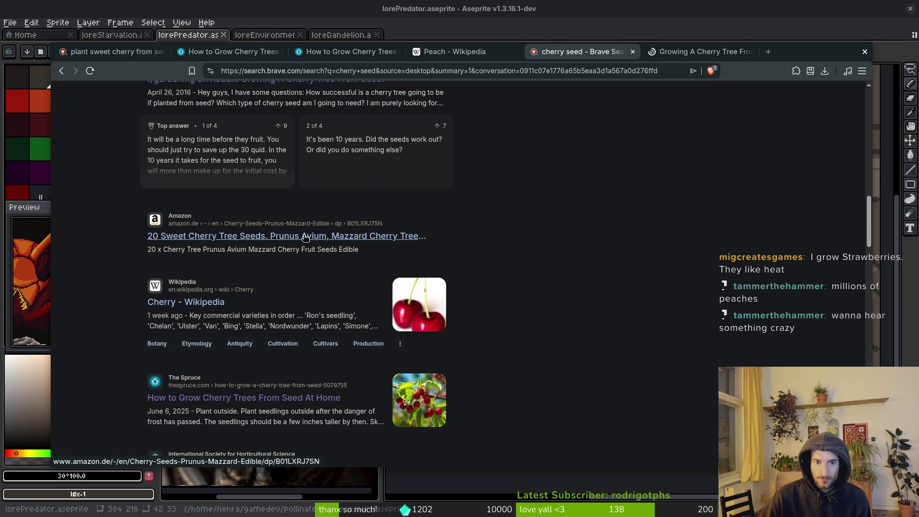
{"action": "key", "text": "ctrl+9"}
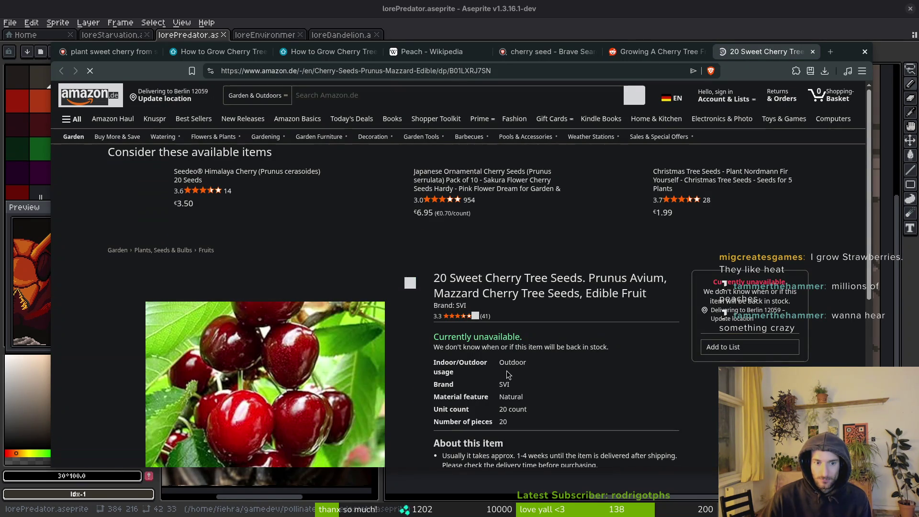
Step: Scroll through the Amazon 20 Sweet Cherry Tree Seeds listing, then close its tab
{"action": "scroll", "coordinate": [618, 387], "scroll_direction": "down", "scroll_amount": 1}
{"action": "scroll", "coordinate": [618, 386], "scroll_direction": "down", "scroll_amount": 1}
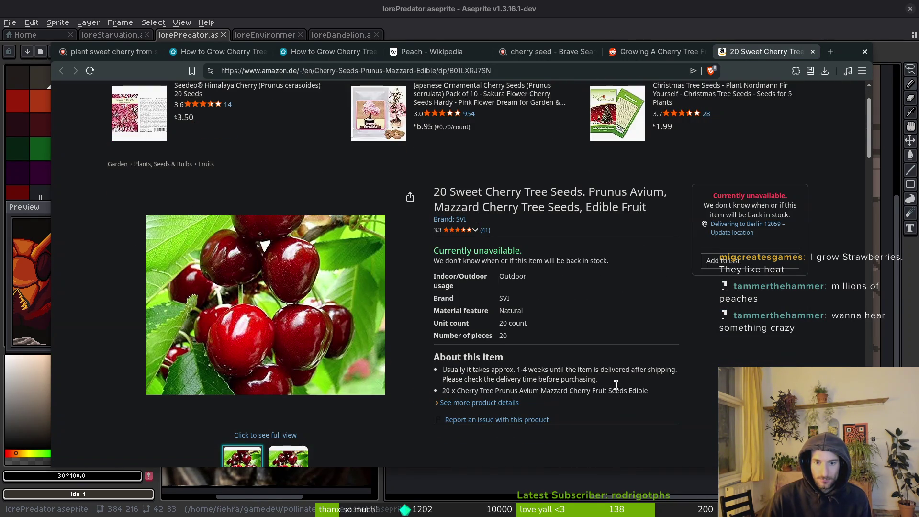
{"action": "scroll", "coordinate": [703, 239], "scroll_direction": "down", "scroll_amount": 6}
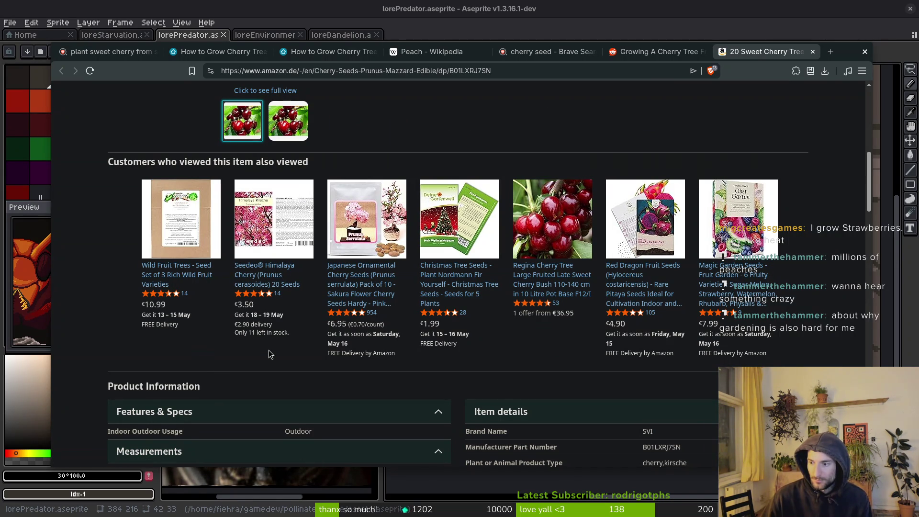
{"action": "scroll", "coordinate": [481, 268], "scroll_direction": "up", "scroll_amount": 2}
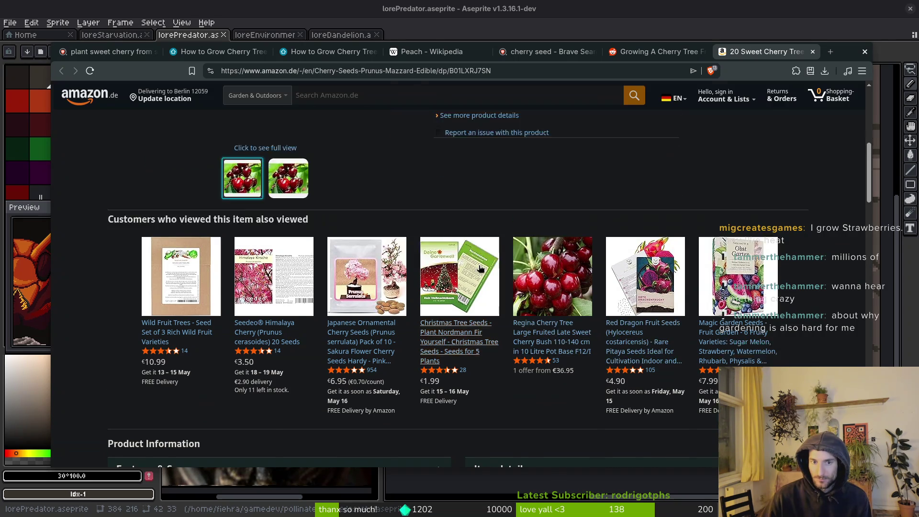
{"action": "scroll", "coordinate": [481, 269], "scroll_direction": "up", "scroll_amount": 5}
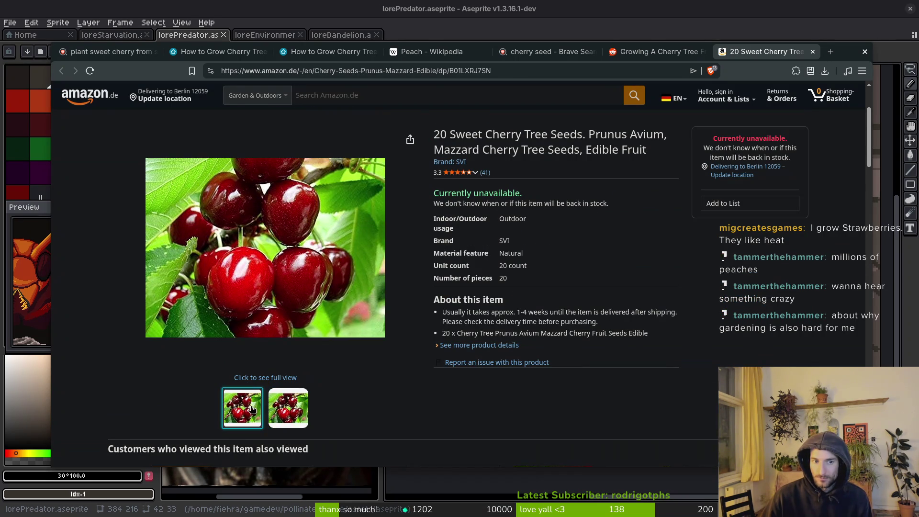
{"action": "mouse_move", "coordinate": [287, 410]}
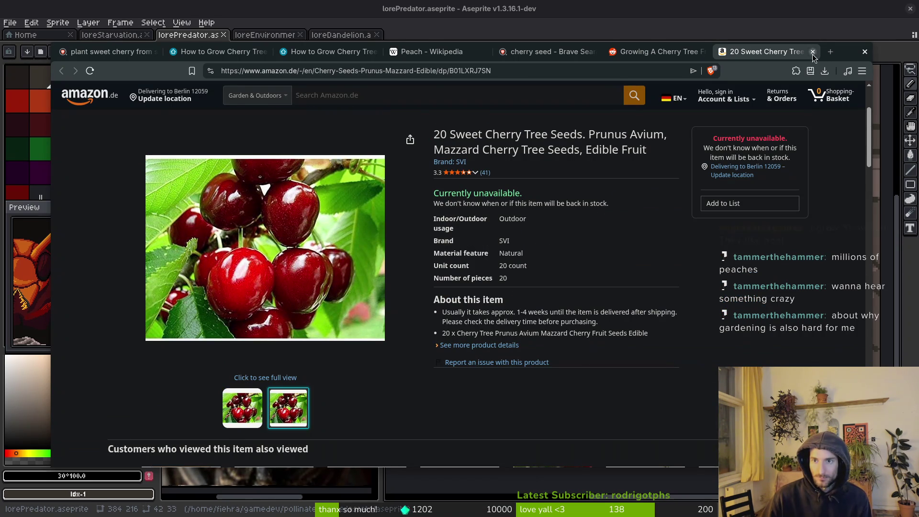
{"action": "left_click", "coordinate": [813, 50]}
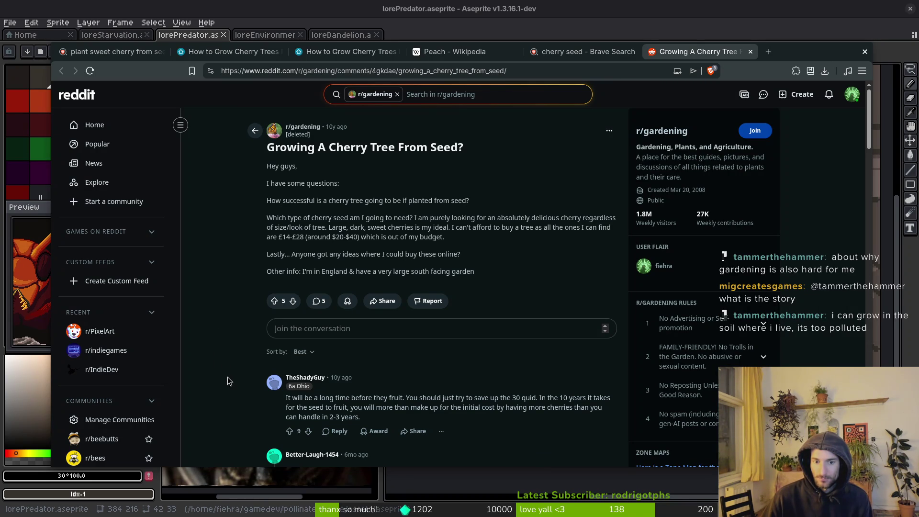
{"action": "scroll", "coordinate": [230, 377], "scroll_direction": "down", "scroll_amount": 2}
{"action": "scroll", "coordinate": [246, 397], "scroll_direction": "down", "scroll_amount": 1}
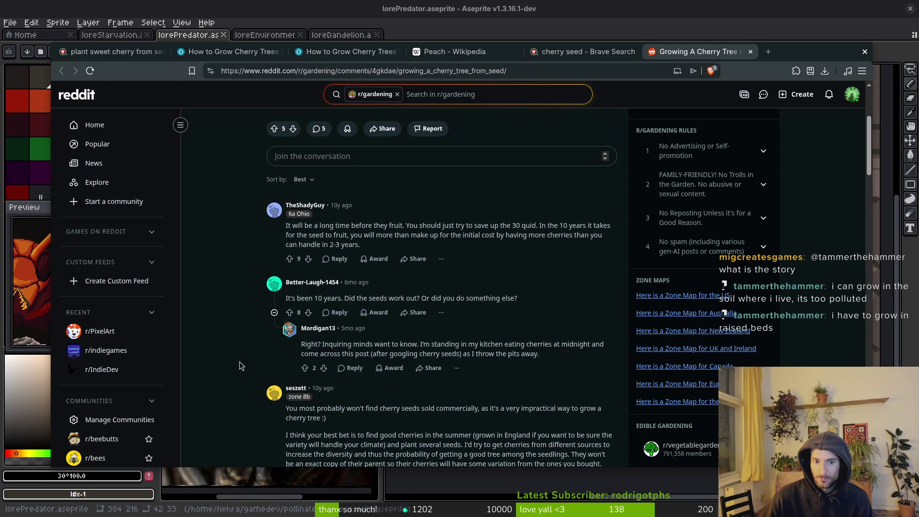
{"action": "scroll", "coordinate": [243, 361], "scroll_direction": "down", "scroll_amount": 1}
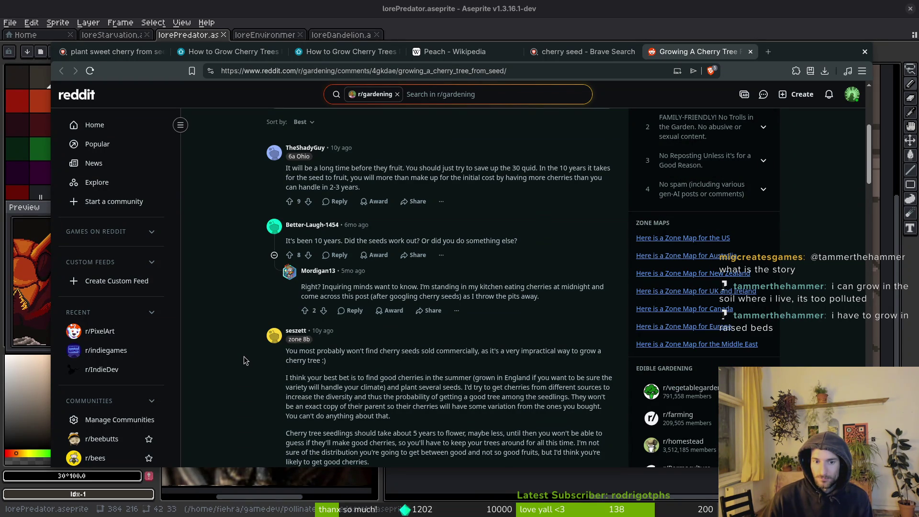
{"action": "scroll", "coordinate": [244, 360], "scroll_direction": "down", "scroll_amount": 1}
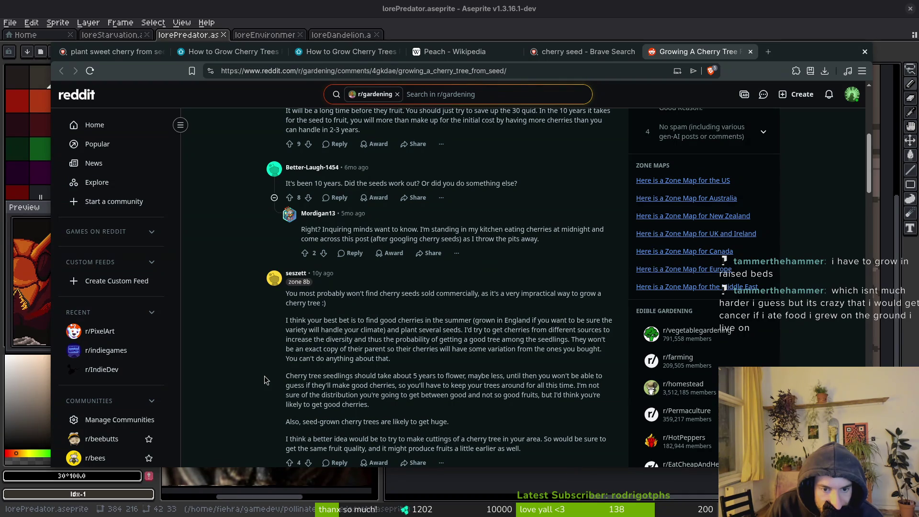
{"action": "scroll", "coordinate": [266, 381], "scroll_direction": "down", "scroll_amount": 2}
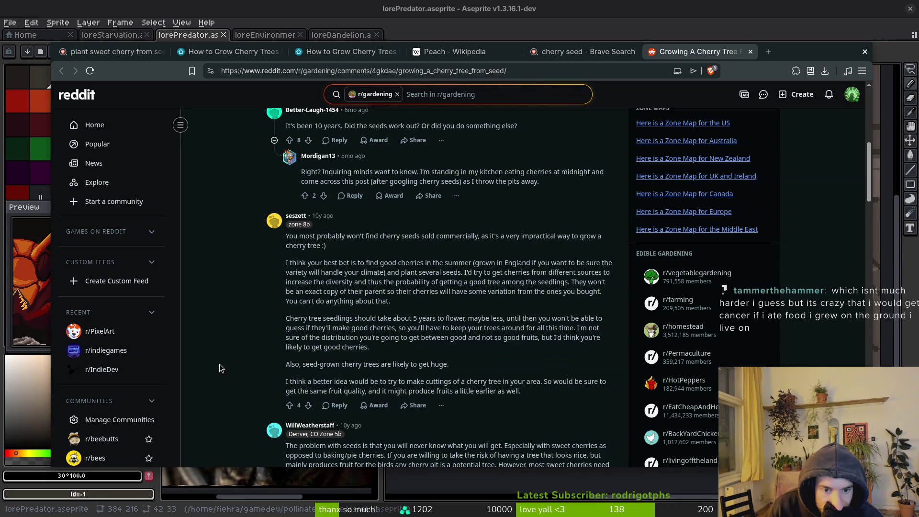
Step: Try the thread's extension-service guide link, then close the page when it fails to load
{"action": "scroll", "coordinate": [220, 364], "scroll_direction": "down", "scroll_amount": 3}
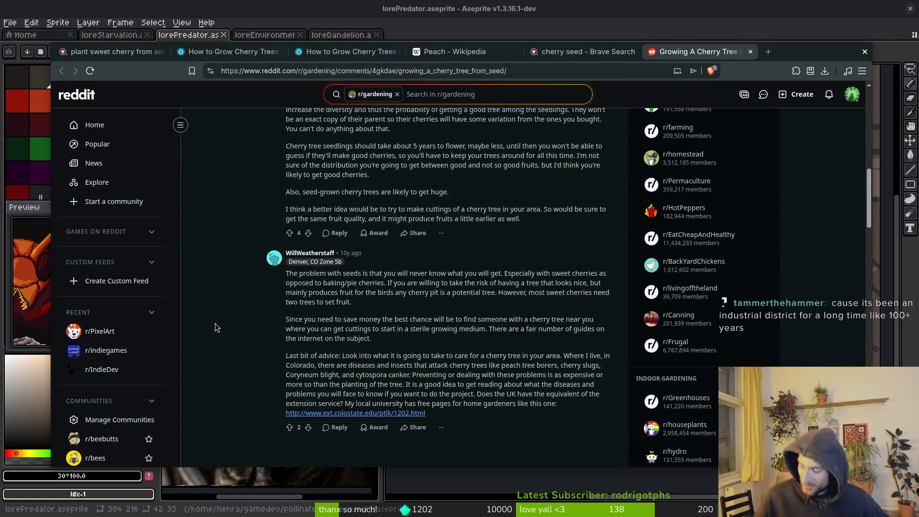
{"action": "scroll", "coordinate": [272, 327], "scroll_direction": "down", "scroll_amount": 2}
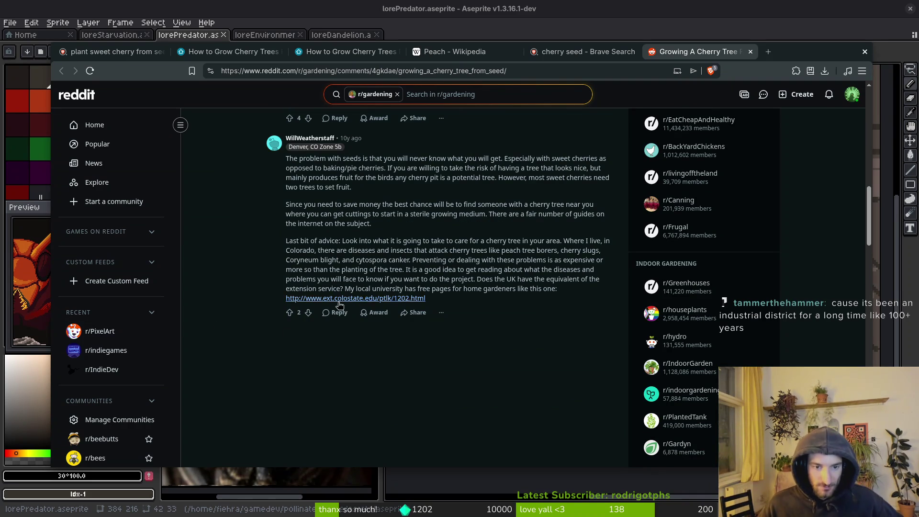
{"action": "scroll", "coordinate": [233, 256], "scroll_direction": "down", "scroll_amount": 3}
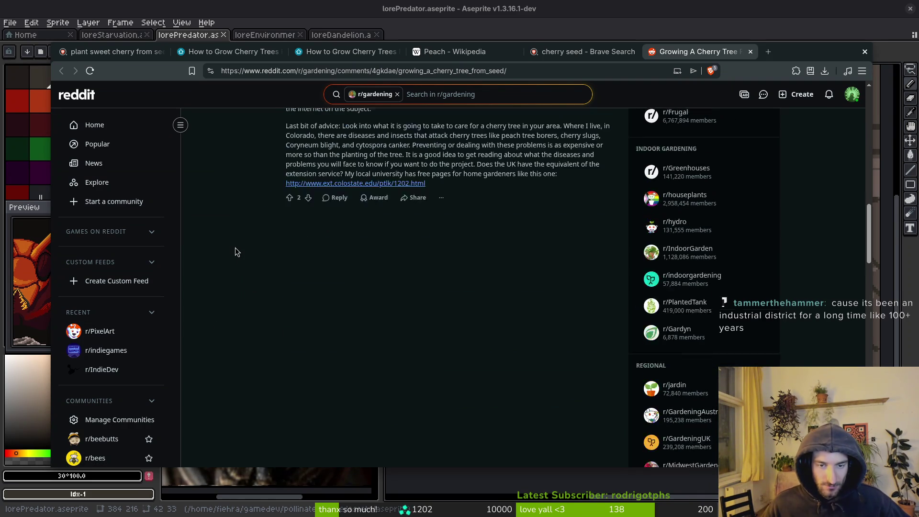
{"action": "scroll", "coordinate": [236, 248], "scroll_direction": "up", "scroll_amount": 4}
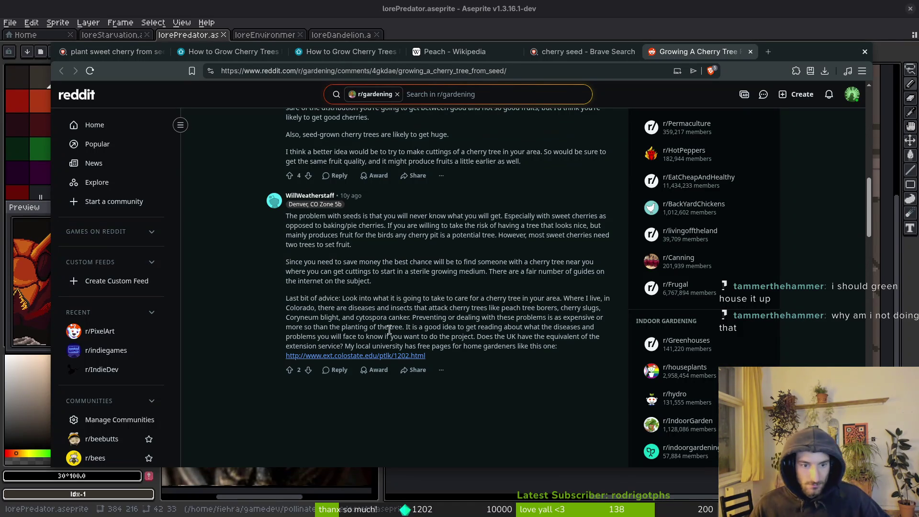
{"action": "left_click", "coordinate": [350, 356]}
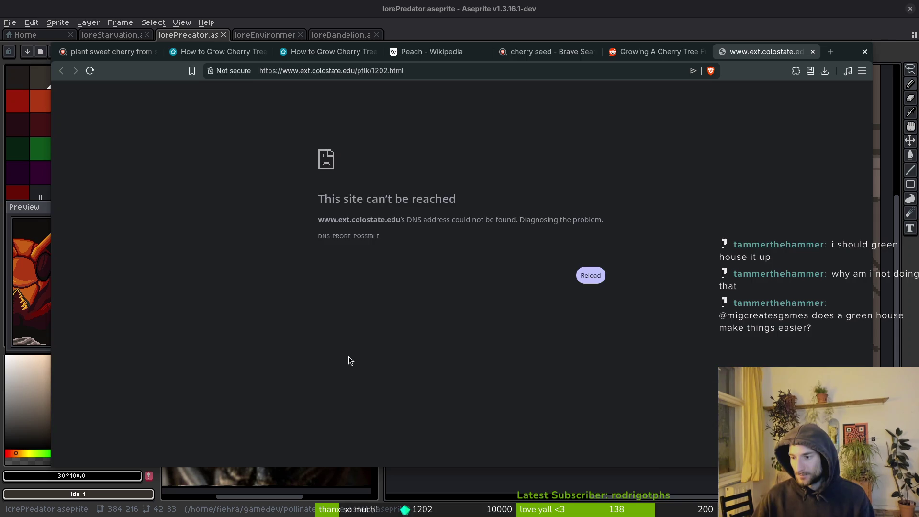
{"action": "key", "text": "ctrl+w"}
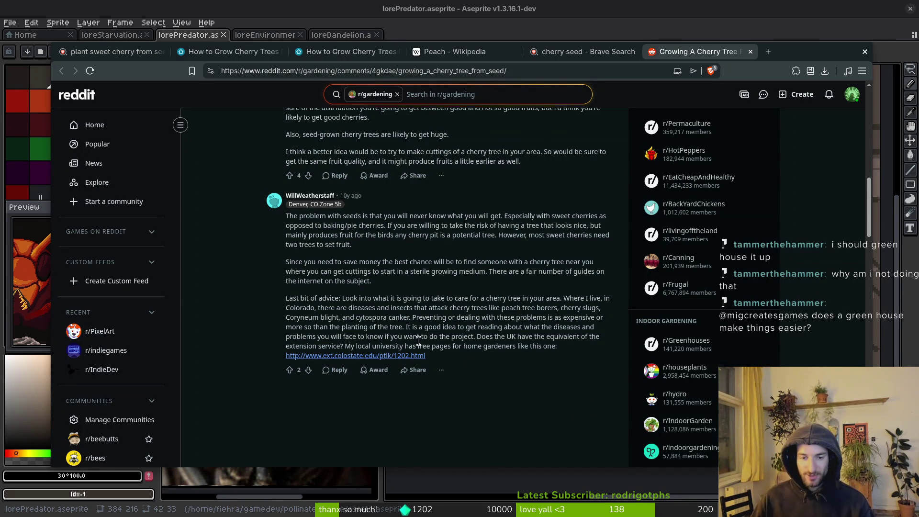
Step: Open 'Here is a Zone Map for Europe' in a new tab and switch to it
{"action": "scroll", "coordinate": [425, 328], "scroll_direction": "up", "scroll_amount": 5}
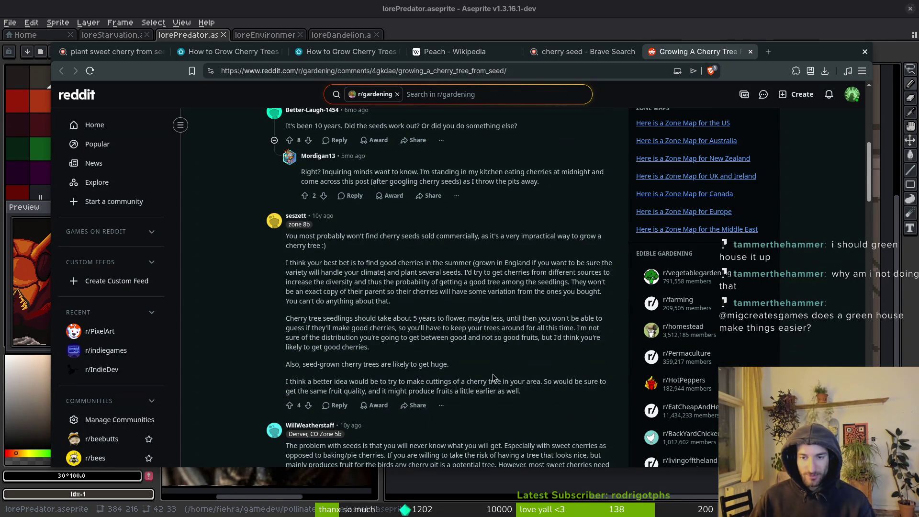
{"action": "scroll", "coordinate": [481, 381], "scroll_direction": "up", "scroll_amount": 5}
{"action": "scroll", "coordinate": [547, 364], "scroll_direction": "down", "scroll_amount": 1}
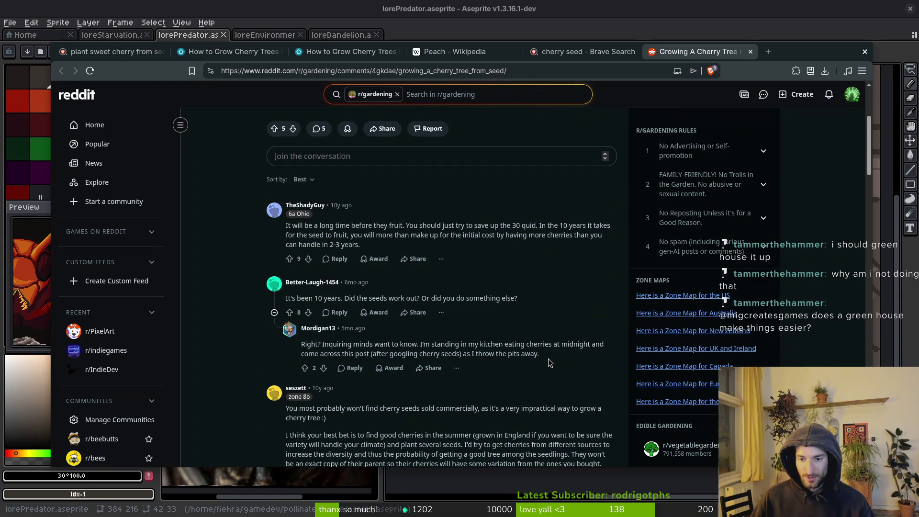
{"action": "middle_click", "coordinate": [706, 389]}
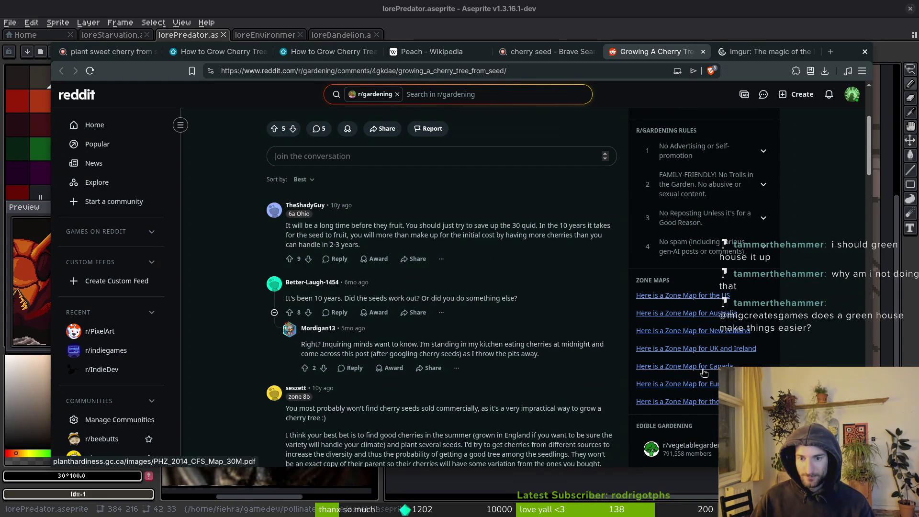
{"action": "left_click", "coordinate": [766, 51]}
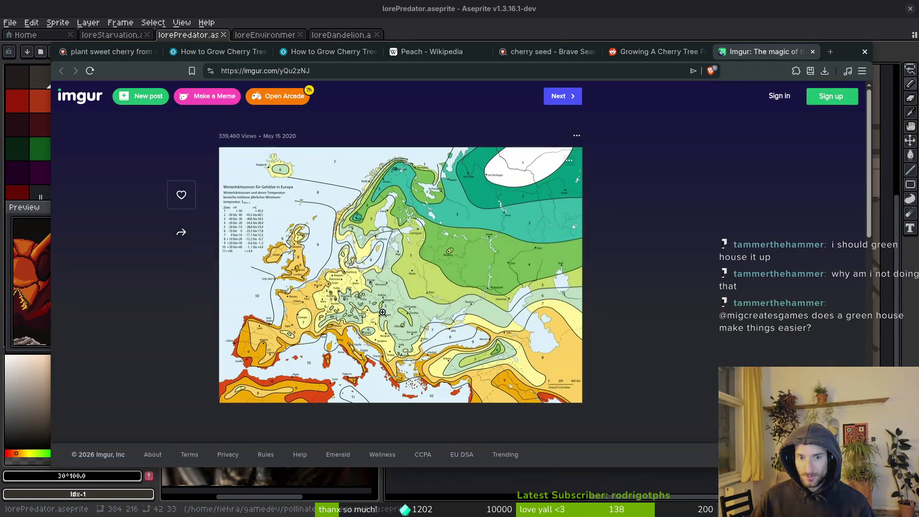
Step: View the Europe hardiness zone map enlarged on Imgur, then close the Imgur tab
{"action": "left_click", "coordinate": [364, 292]}
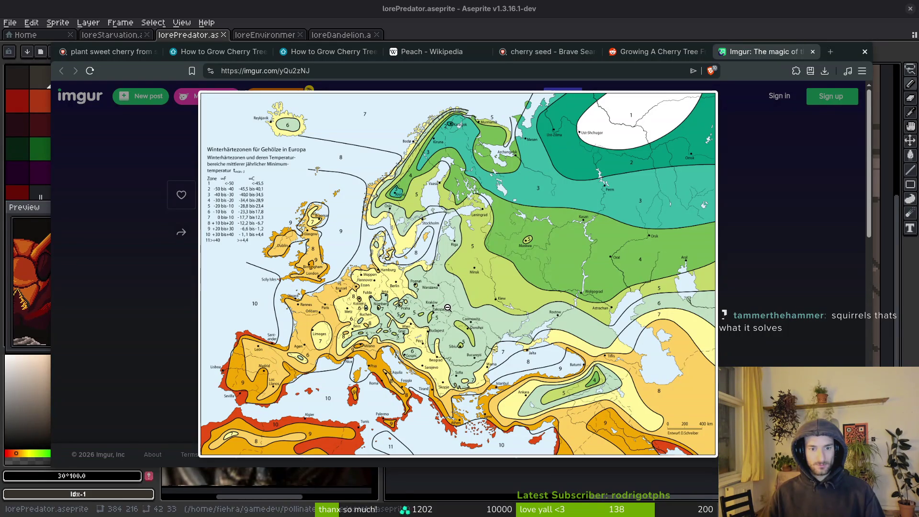
{"action": "left_click", "coordinate": [409, 325]}
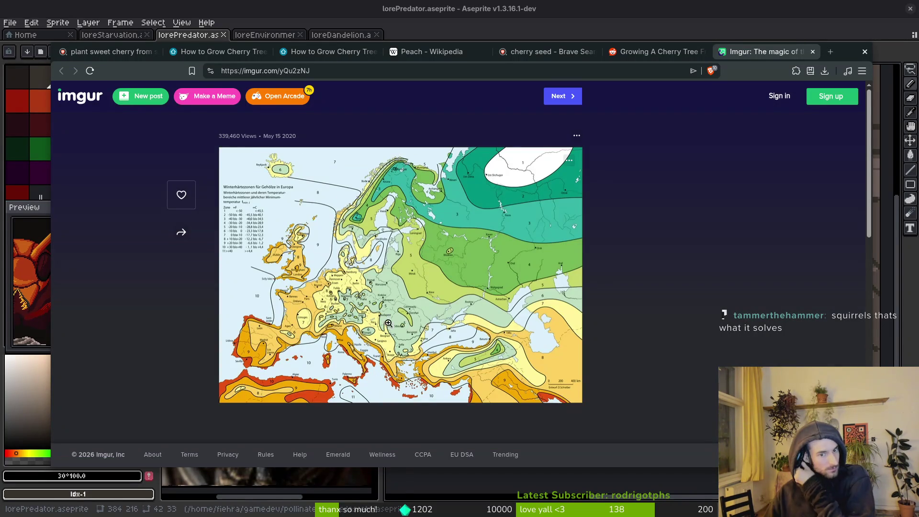
{"action": "left_click", "coordinate": [407, 326]}
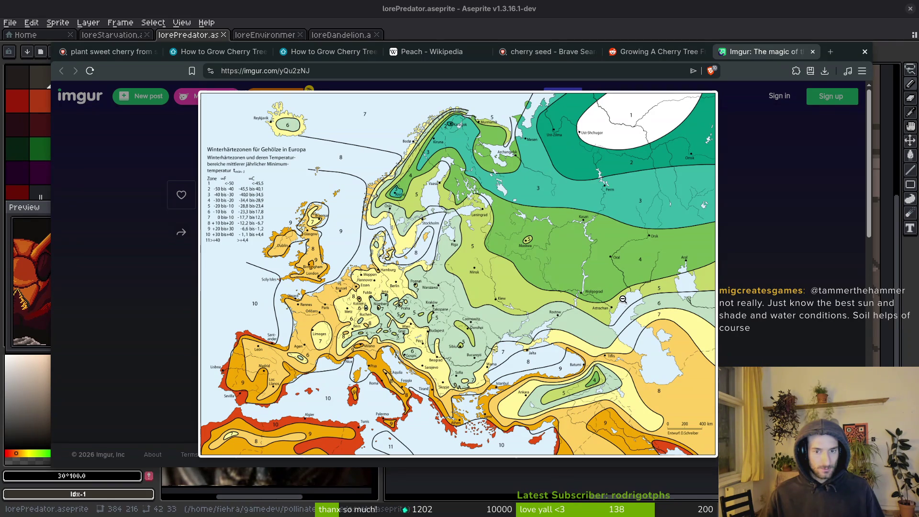
{"action": "left_click", "coordinate": [813, 51]}
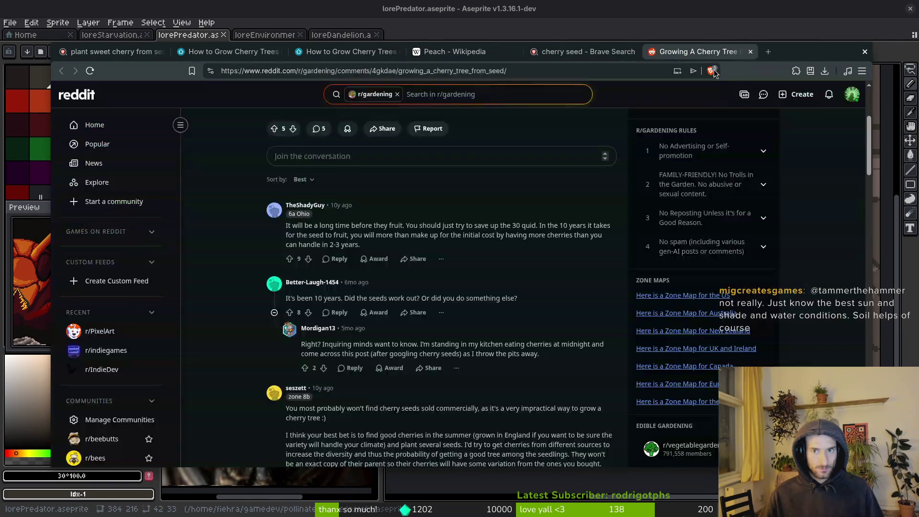
Step: Close the Reddit cherry-tree thread and return to the Brave search results
{"action": "scroll", "coordinate": [542, 259], "scroll_direction": "down", "scroll_amount": 5}
{"action": "scroll", "coordinate": [542, 259], "scroll_direction": "down", "scroll_amount": 3}
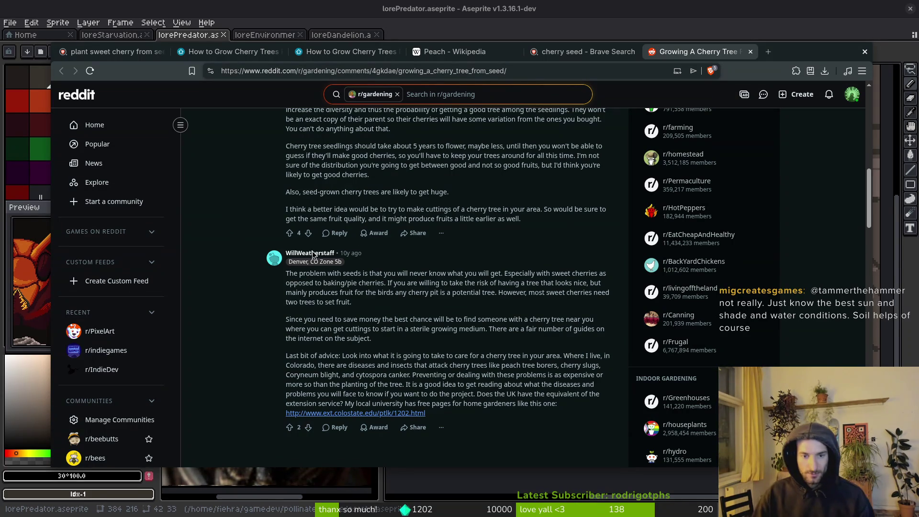
{"action": "scroll", "coordinate": [490, 321], "scroll_direction": "down", "scroll_amount": 6}
{"action": "key", "text": "ctrl+w"}
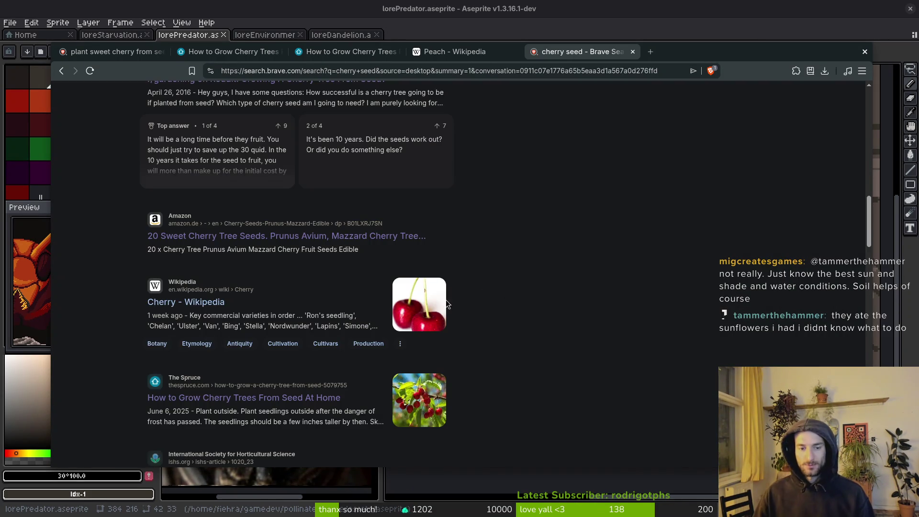
Step: Open the Growit Buildit 'How To Grow Black Cherry Trees From Seed' guide in a new tab
{"action": "scroll", "coordinate": [509, 267], "scroll_direction": "down", "scroll_amount": 2}
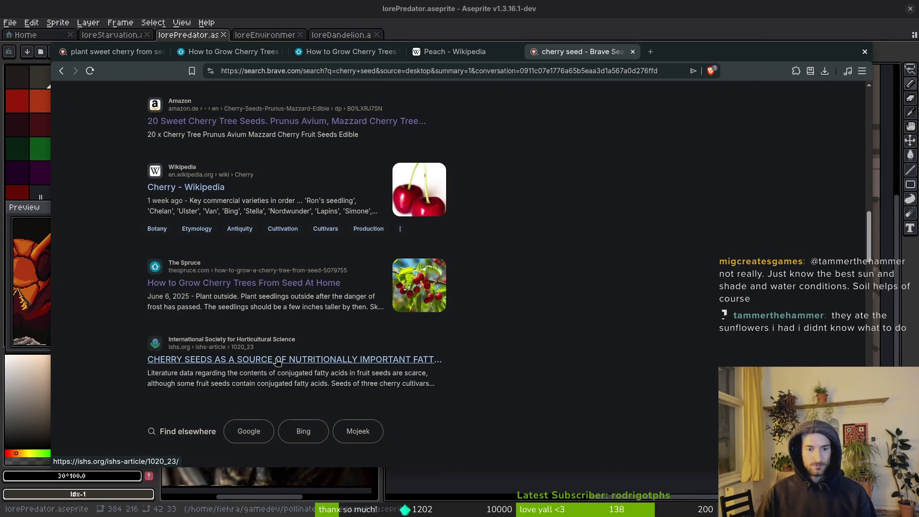
{"action": "scroll", "coordinate": [265, 424], "scroll_direction": "down", "scroll_amount": 3}
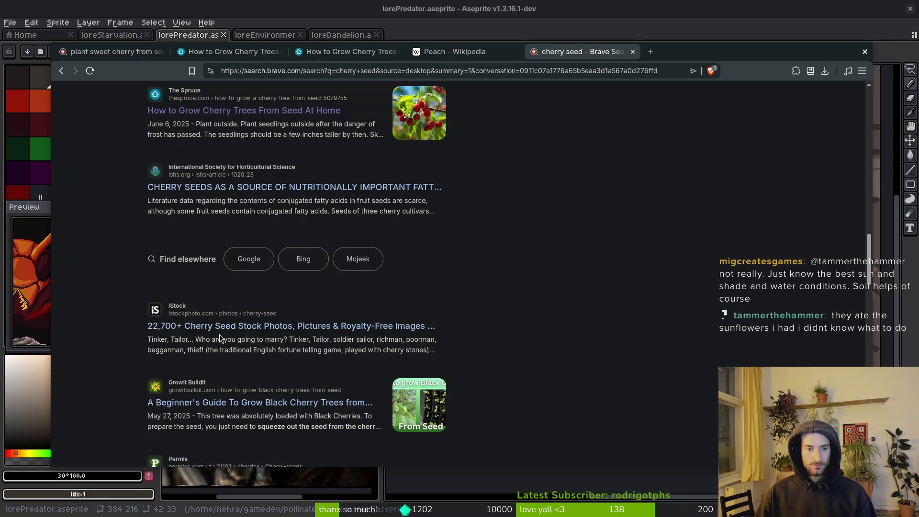
{"action": "middle_click", "coordinate": [258, 408]}
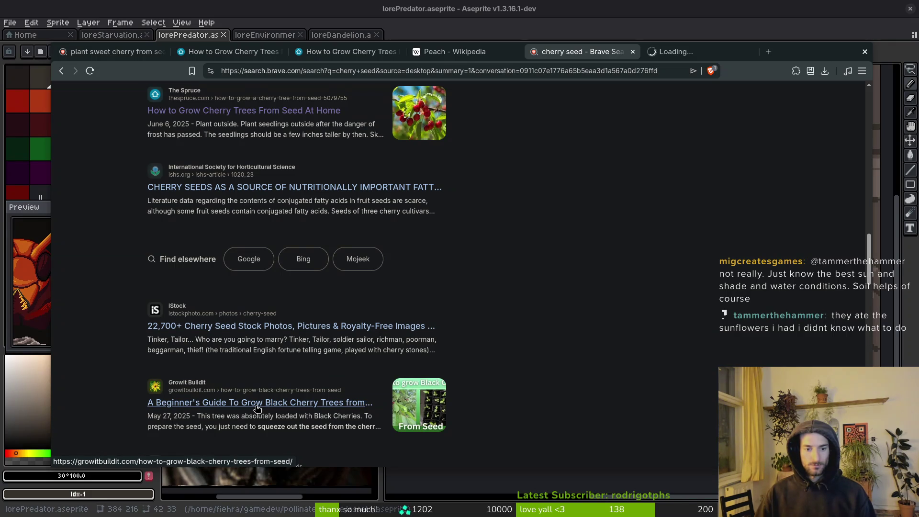
{"action": "left_click", "coordinate": [707, 52]}
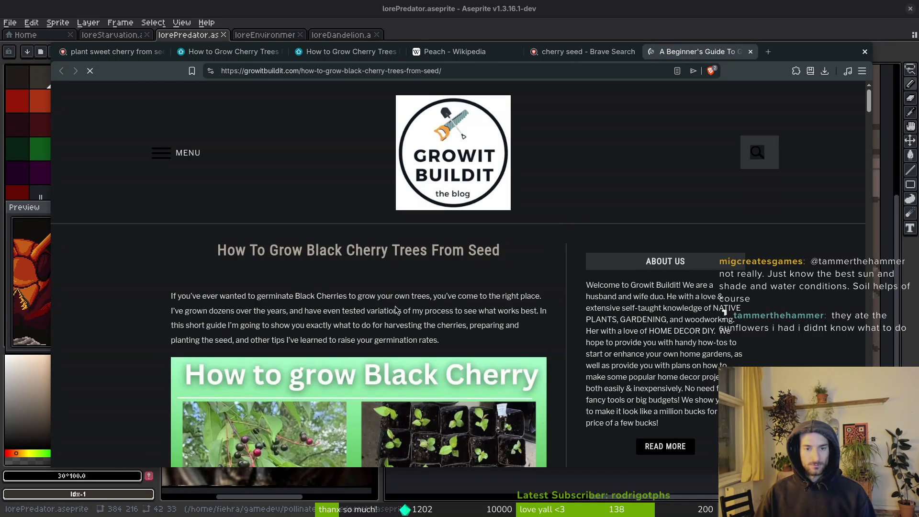
Step: Scroll the guide down to 'Cold stratifying in the fridge' and its seven paper-towel steps
{"action": "scroll", "coordinate": [173, 405], "scroll_direction": "down", "scroll_amount": 2}
{"action": "scroll", "coordinate": [127, 338], "scroll_direction": "down", "scroll_amount": 2}
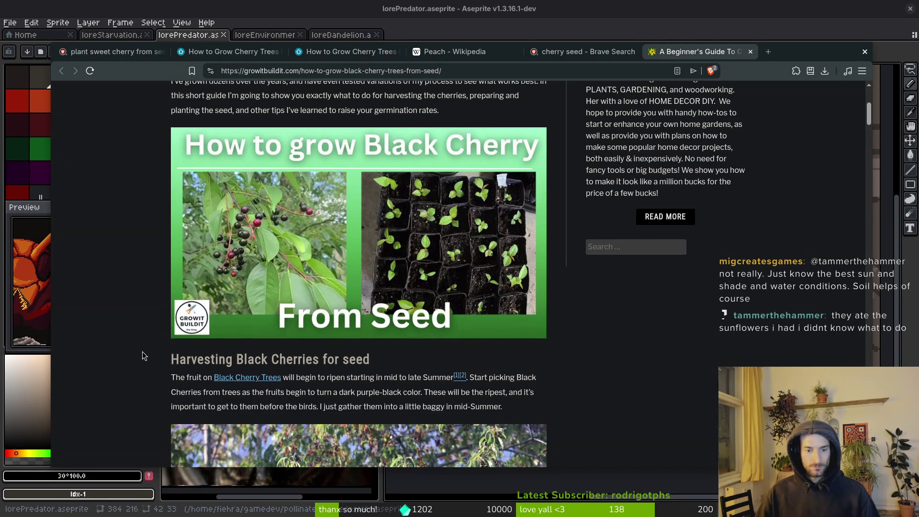
{"action": "scroll", "coordinate": [142, 351], "scroll_direction": "down", "scroll_amount": 4}
{"action": "scroll", "coordinate": [355, 358], "scroll_direction": "down", "scroll_amount": 9}
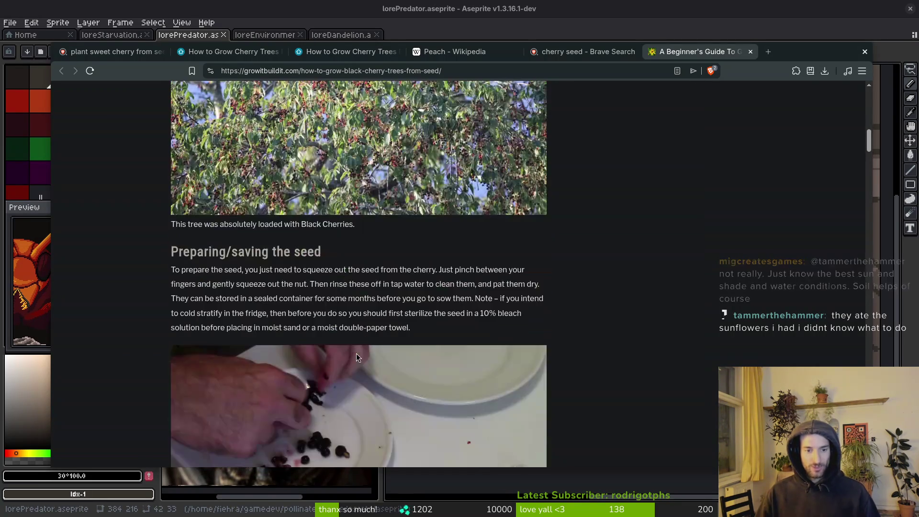
{"action": "scroll", "coordinate": [376, 294], "scroll_direction": "down", "scroll_amount": 3}
{"action": "scroll", "coordinate": [379, 295], "scroll_direction": "down", "scroll_amount": 2}
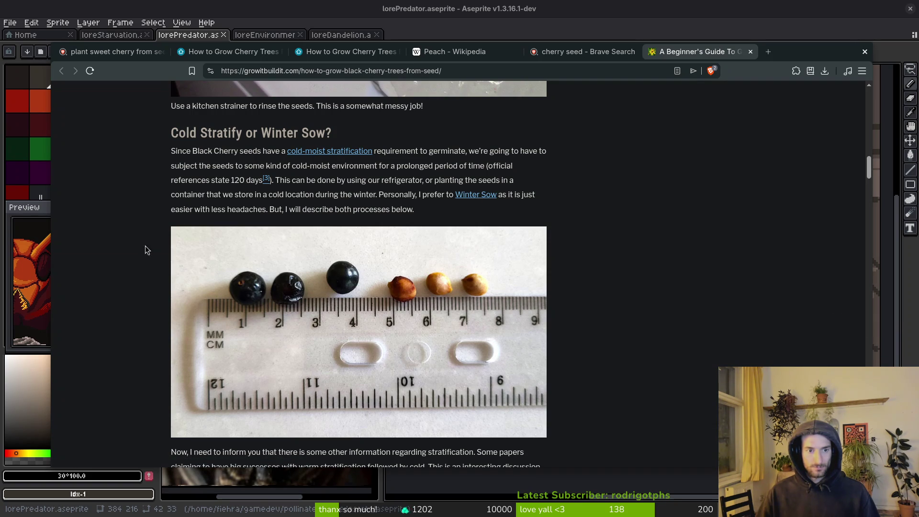
{"action": "scroll", "coordinate": [139, 249], "scroll_direction": "down", "scroll_amount": 5}
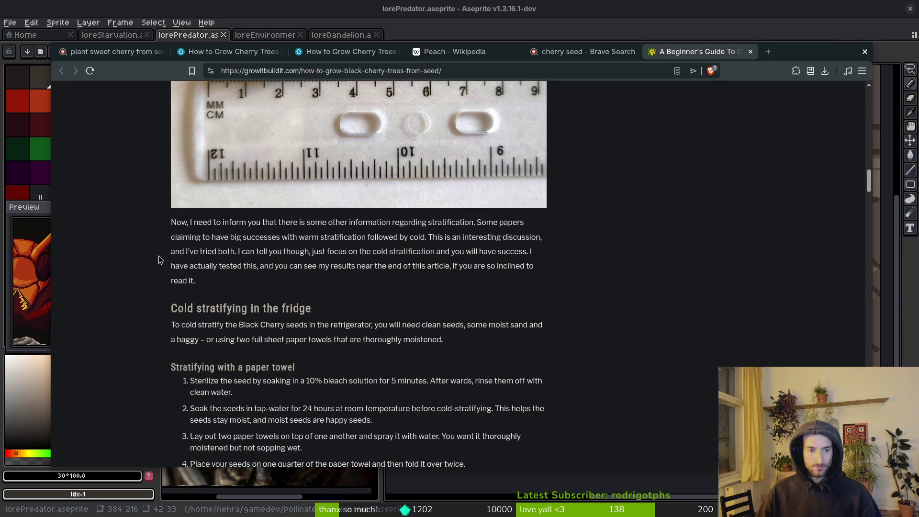
{"action": "scroll", "coordinate": [143, 273], "scroll_direction": "down", "scroll_amount": 2}
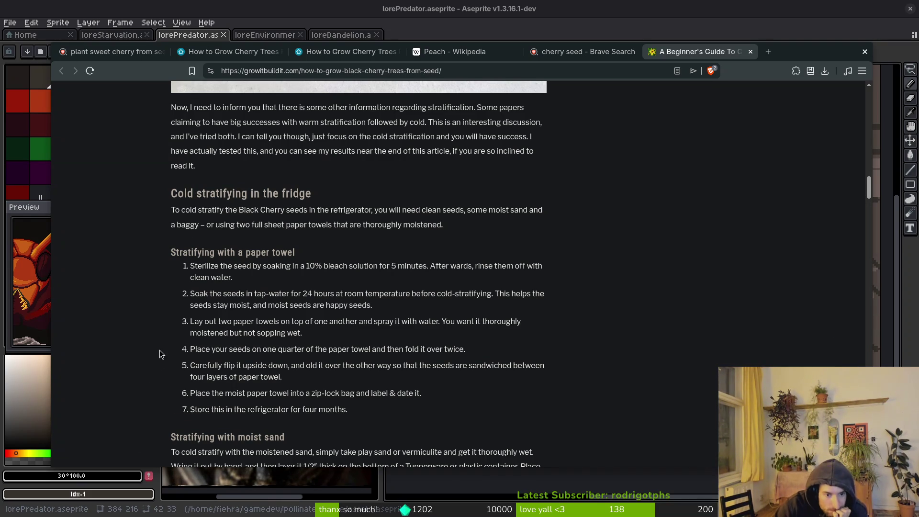
Step: Read the winter sowing steps, briefly highlighting the phrase 'sow Black Cherry seeds'
{"action": "scroll", "coordinate": [161, 354], "scroll_direction": "down", "scroll_amount": 3}
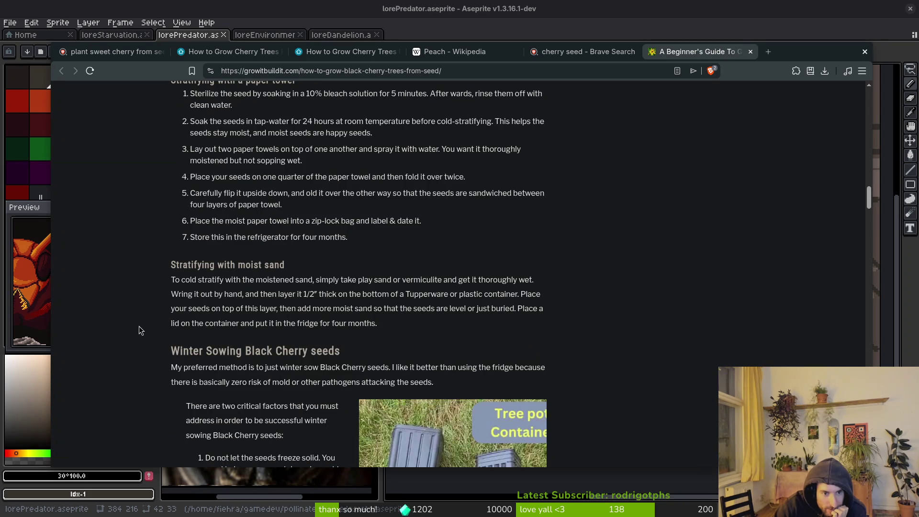
{"action": "scroll", "coordinate": [135, 314], "scroll_direction": "down", "scroll_amount": 1}
{"action": "scroll", "coordinate": [146, 283], "scroll_direction": "down", "scroll_amount": 2}
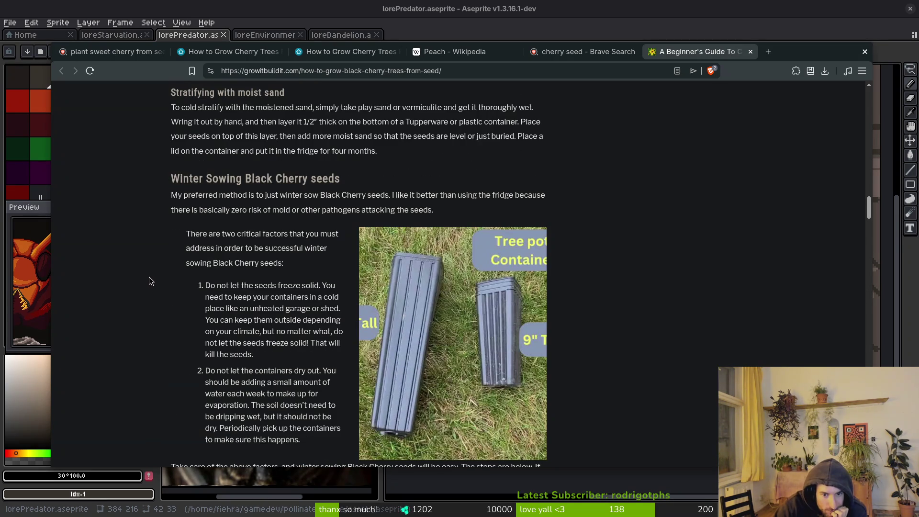
{"action": "scroll", "coordinate": [153, 282], "scroll_direction": "up", "scroll_amount": 1}
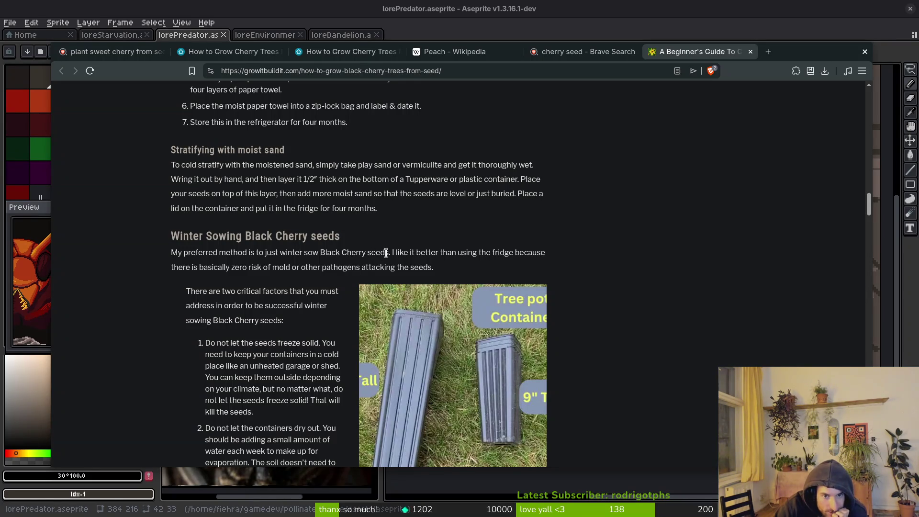
{"action": "left_click_drag", "start_coordinate": [386, 253], "coordinate": [306, 252]}
{"action": "left_click", "coordinate": [296, 264]}
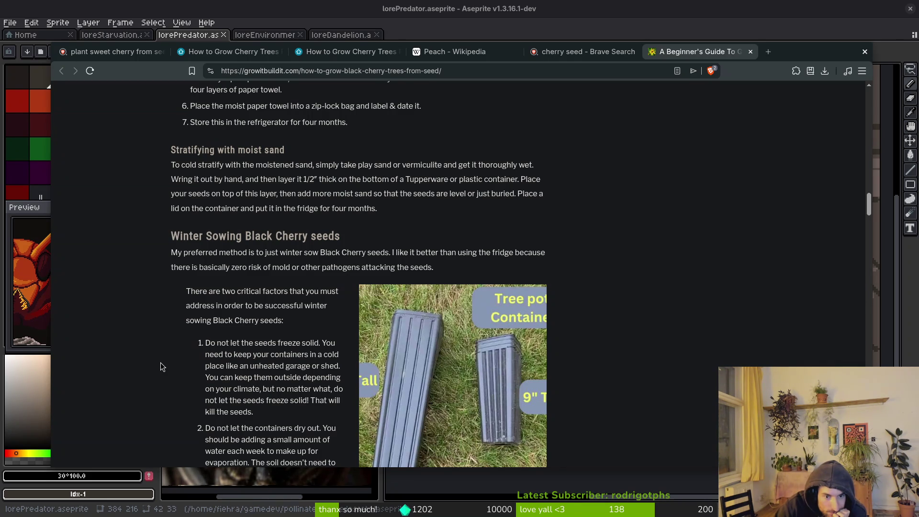
Step: Read on to 'When to expect germination' (early April in zone 6), then show the Activities overview
{"action": "scroll", "coordinate": [164, 366], "scroll_direction": "down", "scroll_amount": 2}
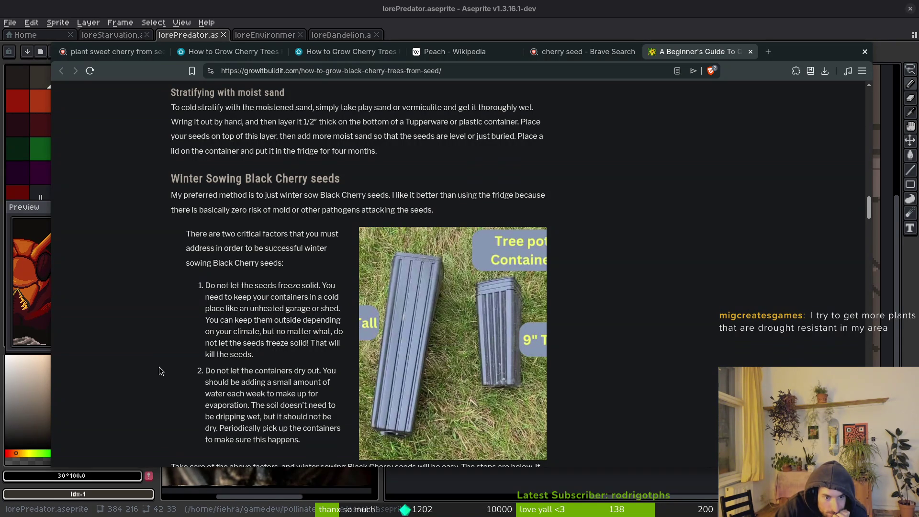
{"action": "scroll", "coordinate": [160, 372], "scroll_direction": "down", "scroll_amount": 1}
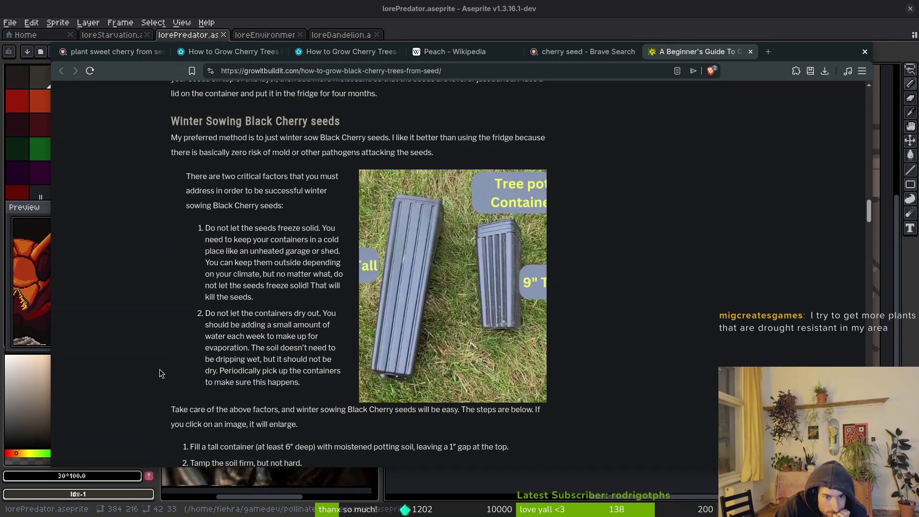
{"action": "scroll", "coordinate": [162, 363], "scroll_direction": "down", "scroll_amount": 1}
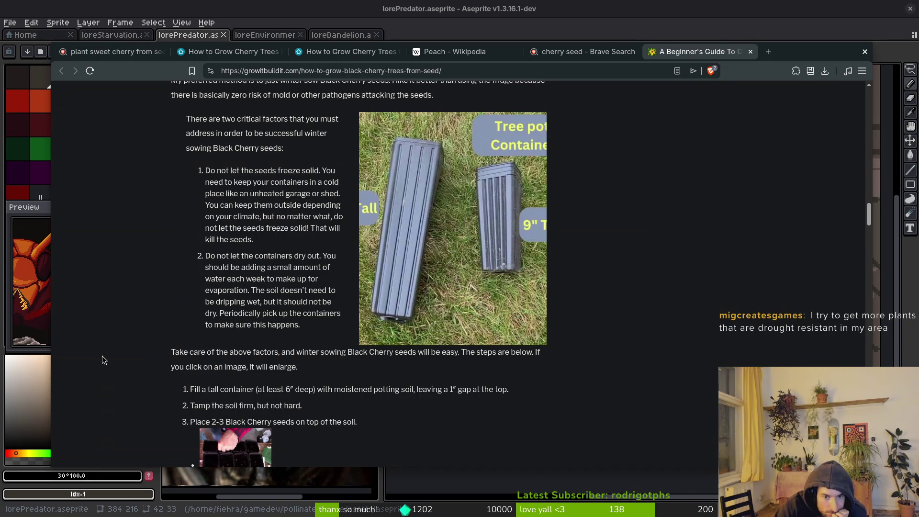
{"action": "scroll", "coordinate": [117, 357], "scroll_direction": "down", "scroll_amount": 2}
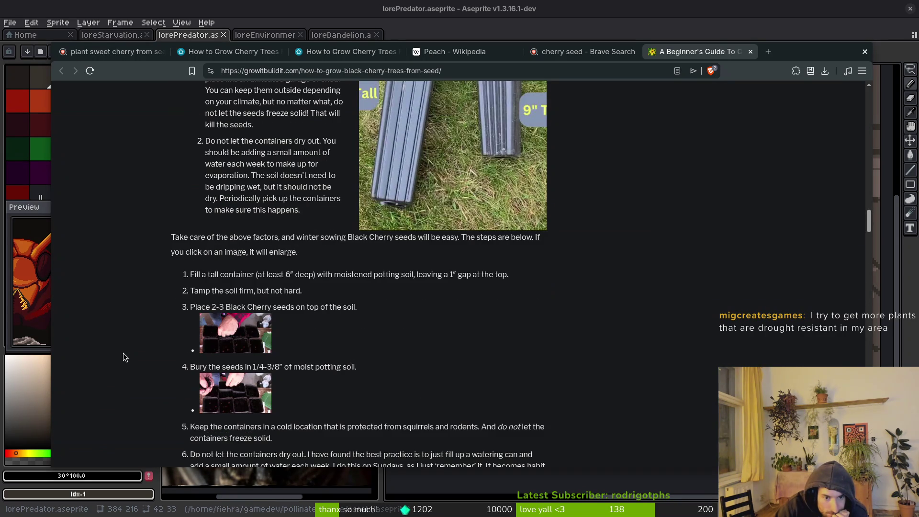
{"action": "scroll", "coordinate": [120, 355], "scroll_direction": "down", "scroll_amount": 4}
{"action": "scroll", "coordinate": [122, 352], "scroll_direction": "up", "scroll_amount": 2}
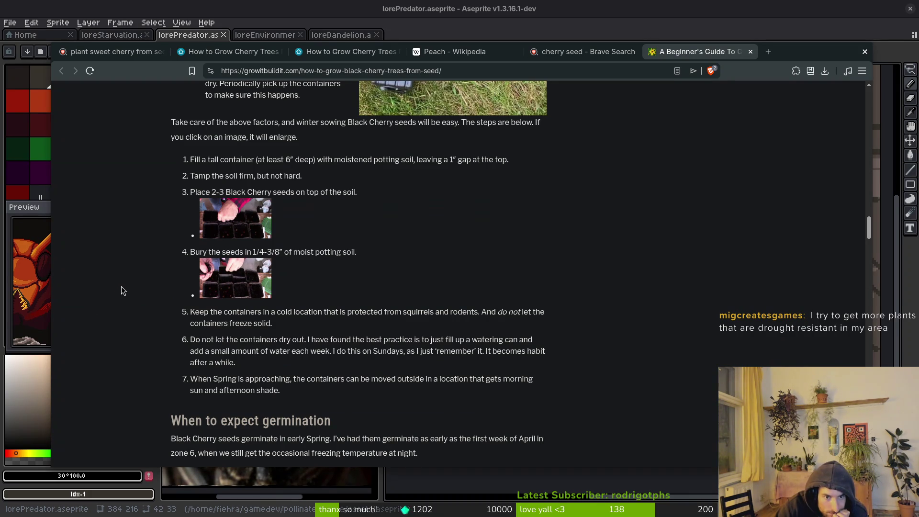
{"action": "scroll", "coordinate": [125, 287], "scroll_direction": "down", "scroll_amount": 3}
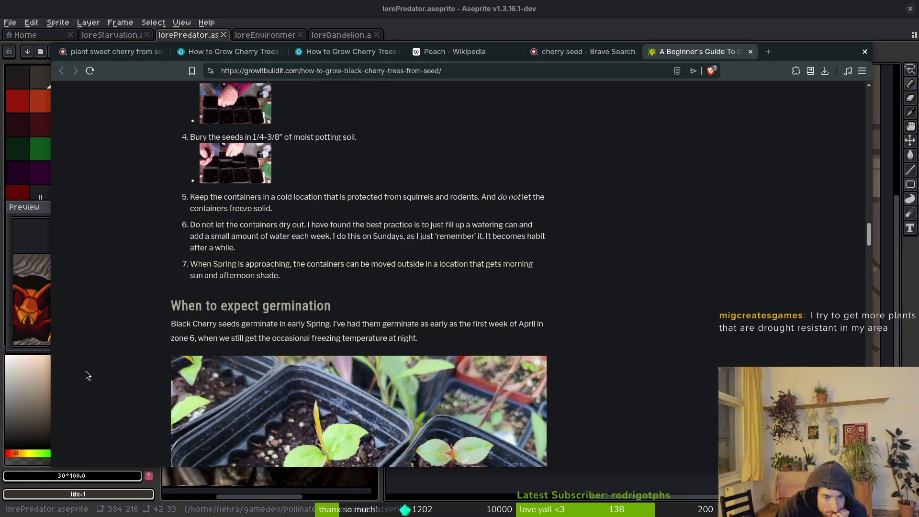
{"action": "scroll", "coordinate": [122, 366], "scroll_direction": "down", "scroll_amount": 3}
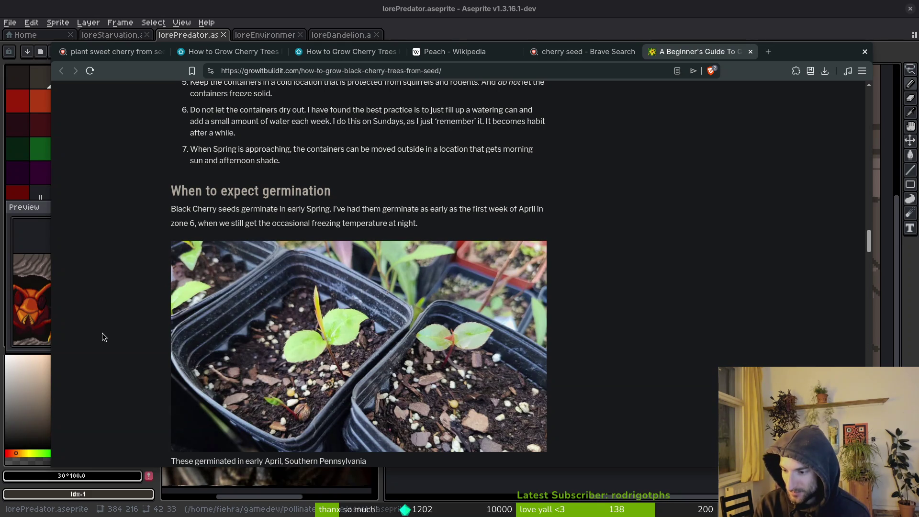
{"action": "key", "text": "super"}
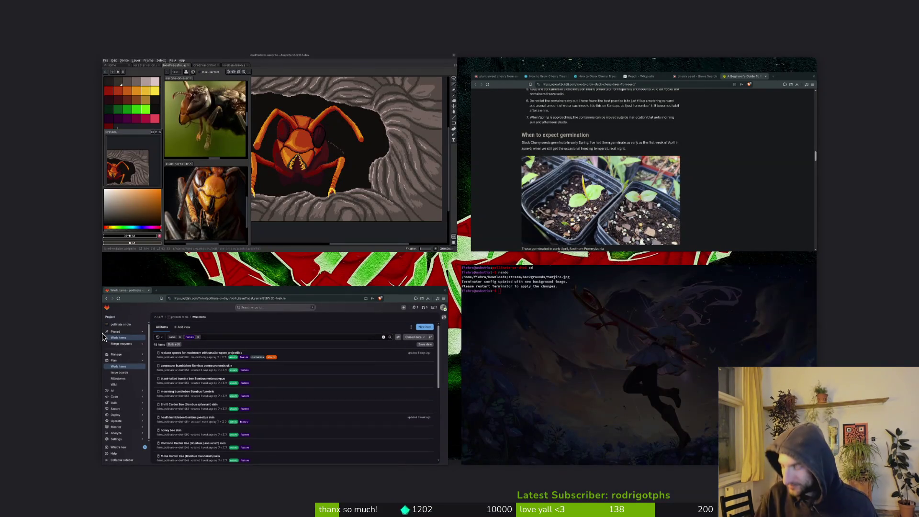
Step: Play signal-2026-05-07-065653.mp4 from the Downloads folder in VLC
{"action": "key", "text": "super+e"}
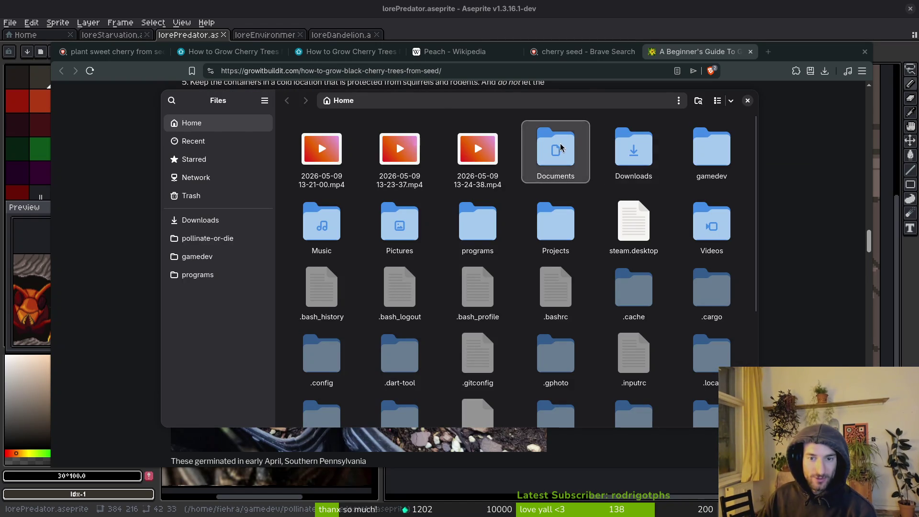
{"action": "double_click", "coordinate": [639, 148]}
{"action": "double_click", "coordinate": [400, 149]}
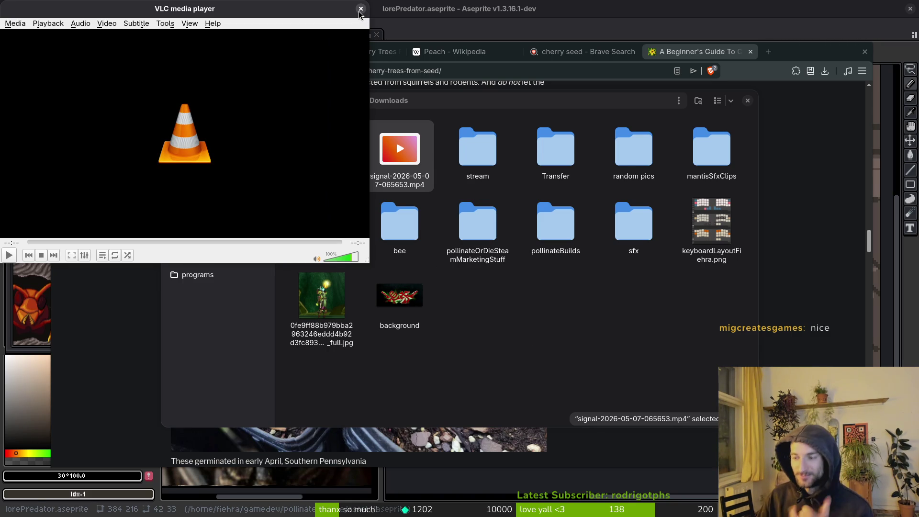
Step: Close VLC, the Files window and the finished cherry research tabs in Brave
{"action": "left_click", "coordinate": [360, 8]}
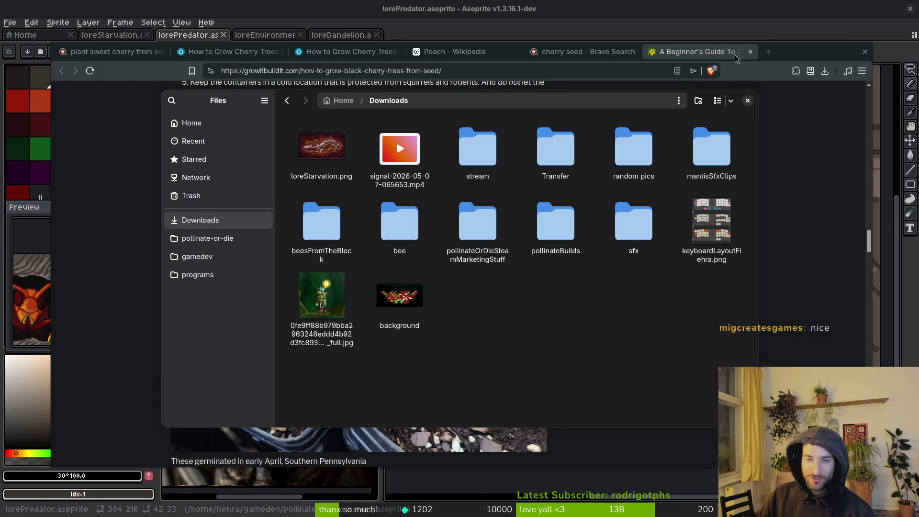
{"action": "left_click", "coordinate": [748, 102]}
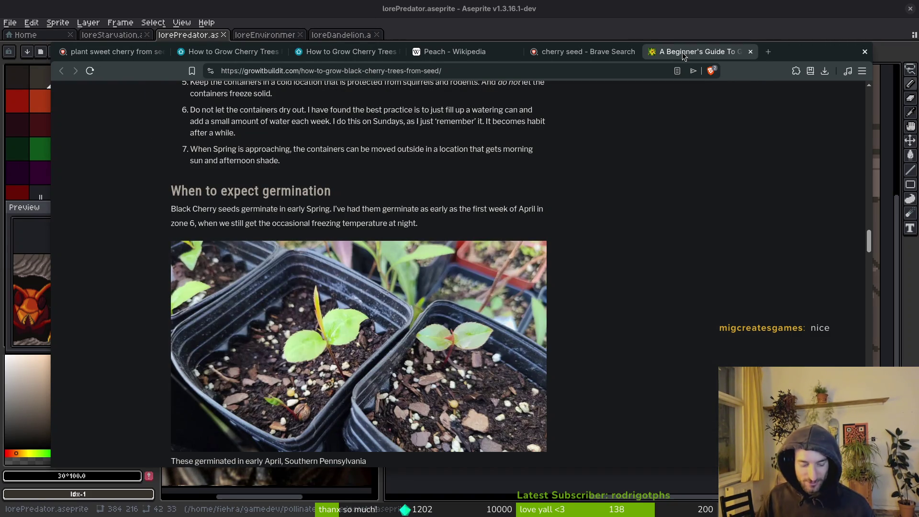
{"action": "key", "text": "ctrl+w"}
{"action": "key", "text": "ctrl+w"}
{"action": "key", "text": "ctrl+w"}
{"action": "key", "text": "ctrl+w"}
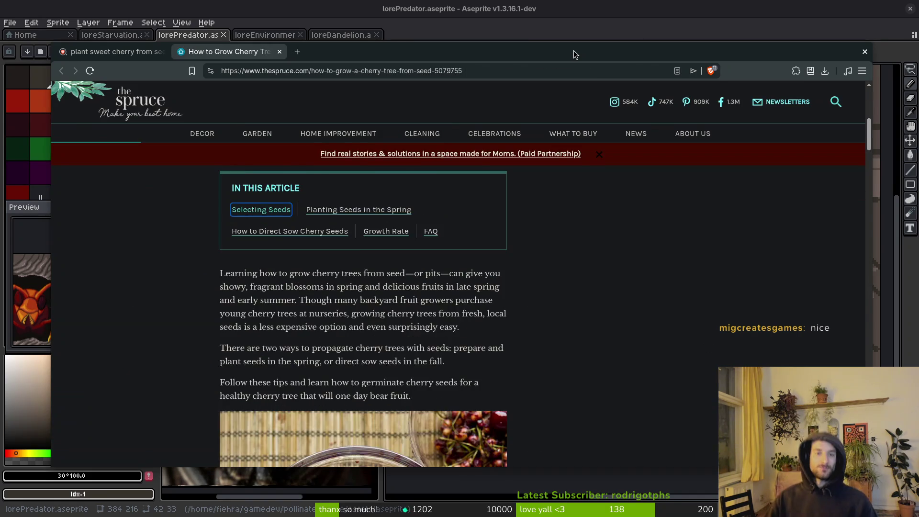
{"action": "key", "text": "ctrl+w"}
{"action": "key", "text": "ctrl+w"}
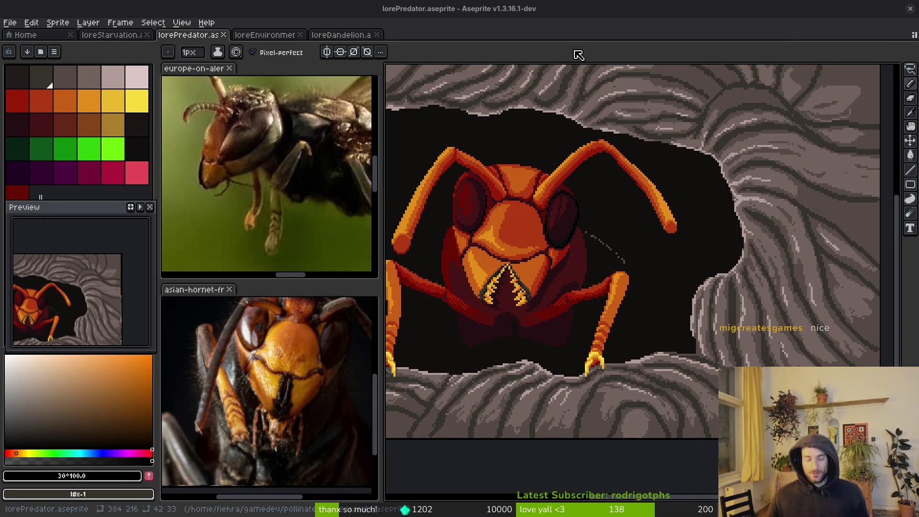
Step: Save lorePredator.aseprite with Ctrl+S and zoom to view the whole hornet-in-cave sprite
{"action": "key", "text": "ctrl+s"}
{"action": "key", "text": "1"}
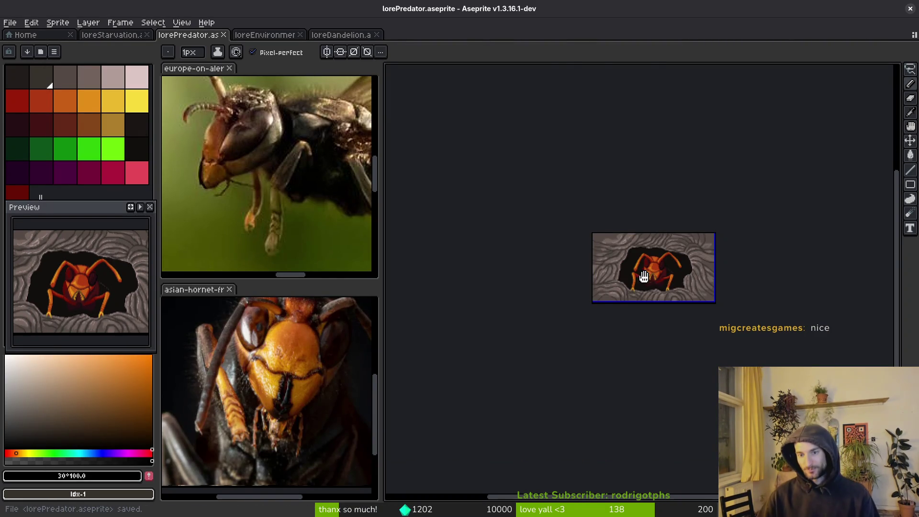
{"action": "scroll", "coordinate": [691, 336], "scroll_direction": "up", "scroll_amount": 5}
{"action": "scroll", "coordinate": [691, 336], "scroll_direction": "down", "scroll_amount": 3}
{"action": "scroll", "coordinate": [691, 337], "scroll_direction": "up", "scroll_amount": 1}
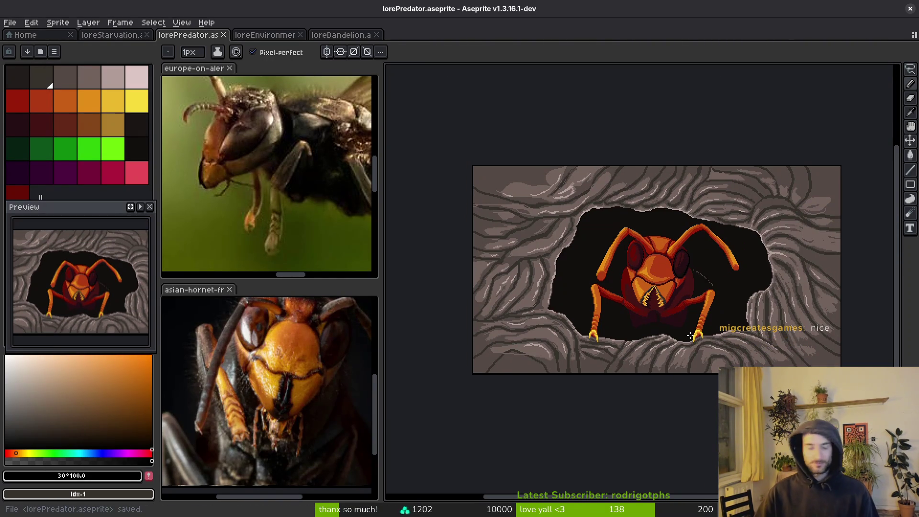